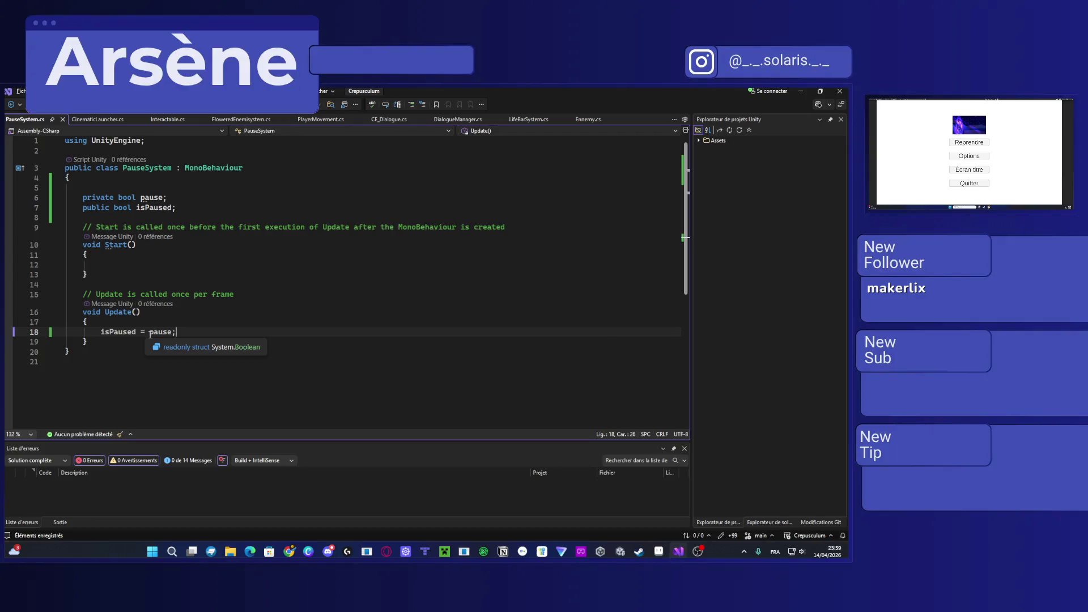
Step: Switch to Interactable.cs and begin an 'if (' statement at the top of Update()
left_click(168, 119)
scroll(186, 250, "up", 15)
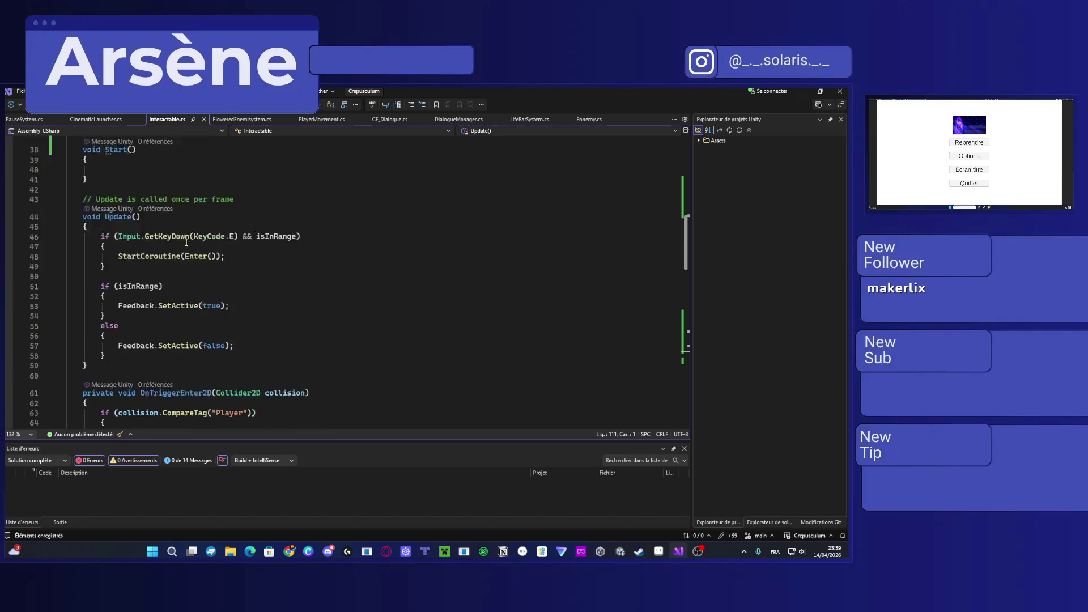
scroll(186, 249, "down", 1)
left_click(403, 313)
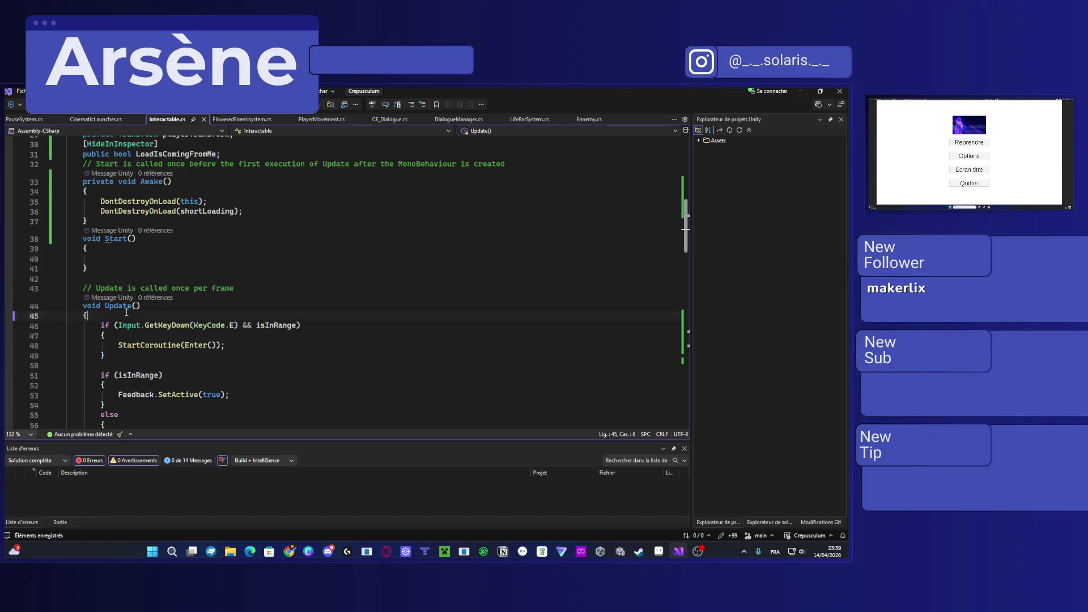
key("Return")
type("if (")
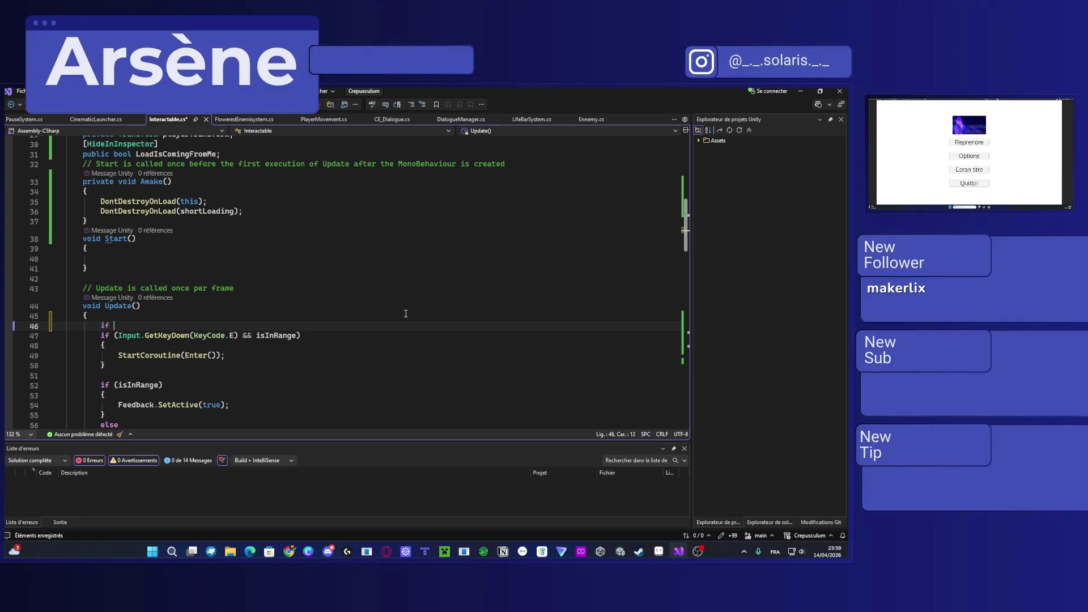
key("BackSpace")
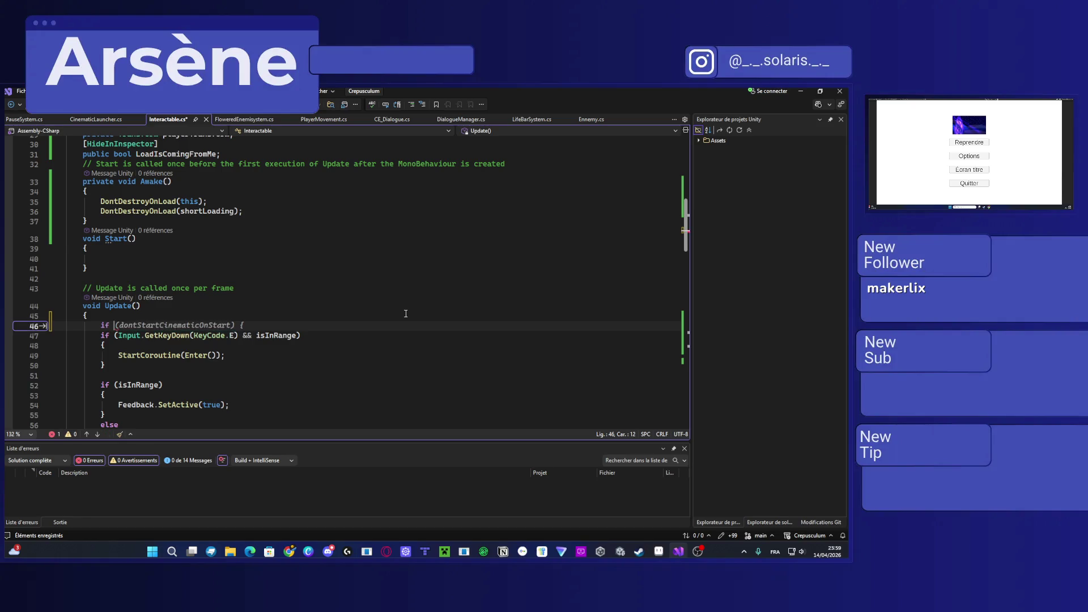
scroll(227, 280, "up", 4)
Step: Declare 'public PauseSystem pause;' after the LoadIsComingFromMe field and save
left_click(225, 277)
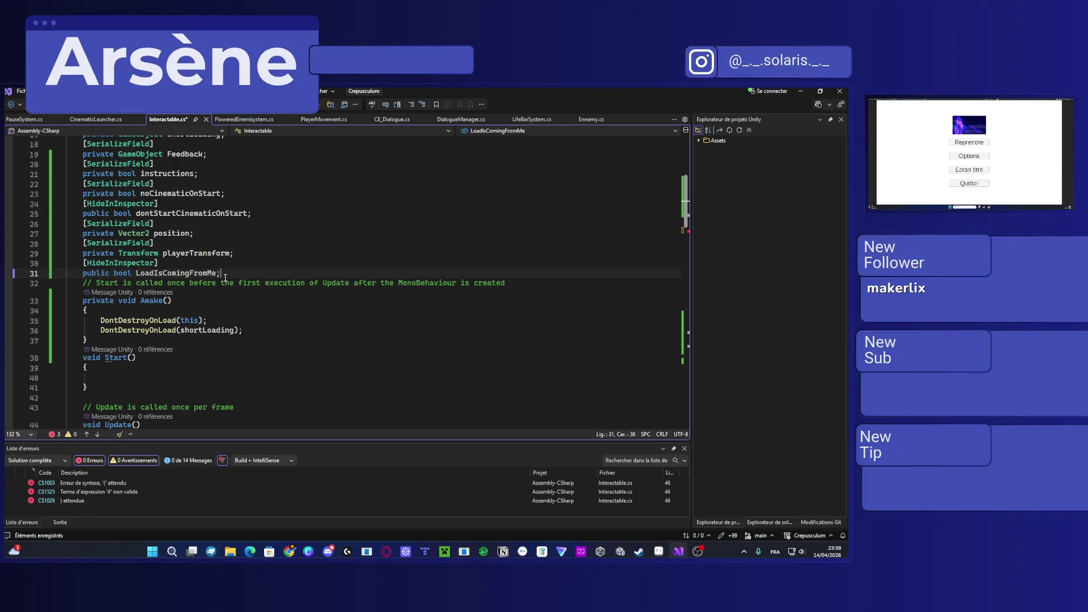
key("Return")
type("public Pause")
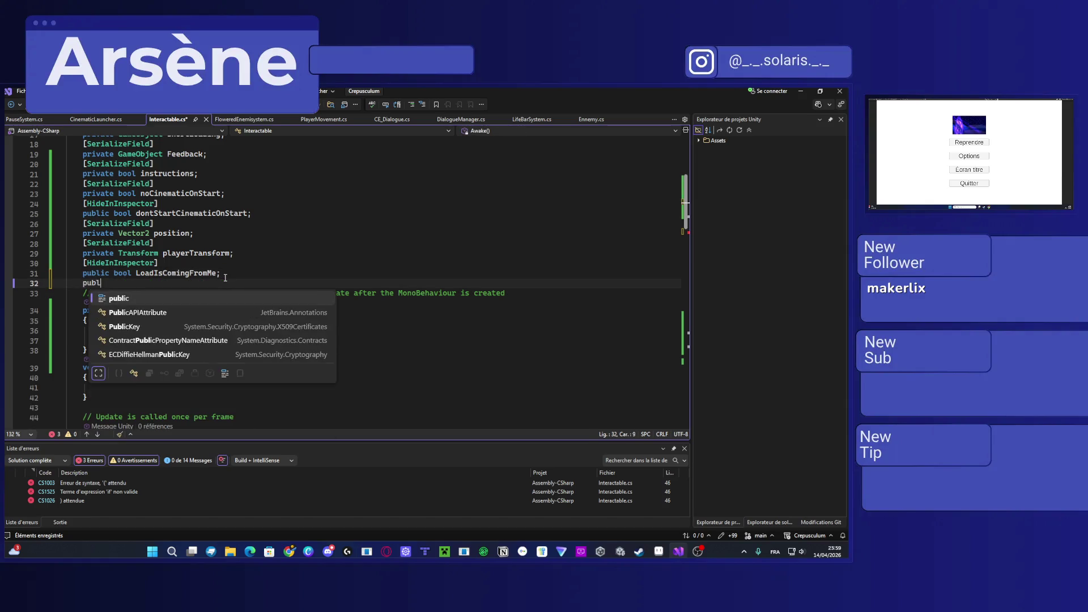
key("Tab")
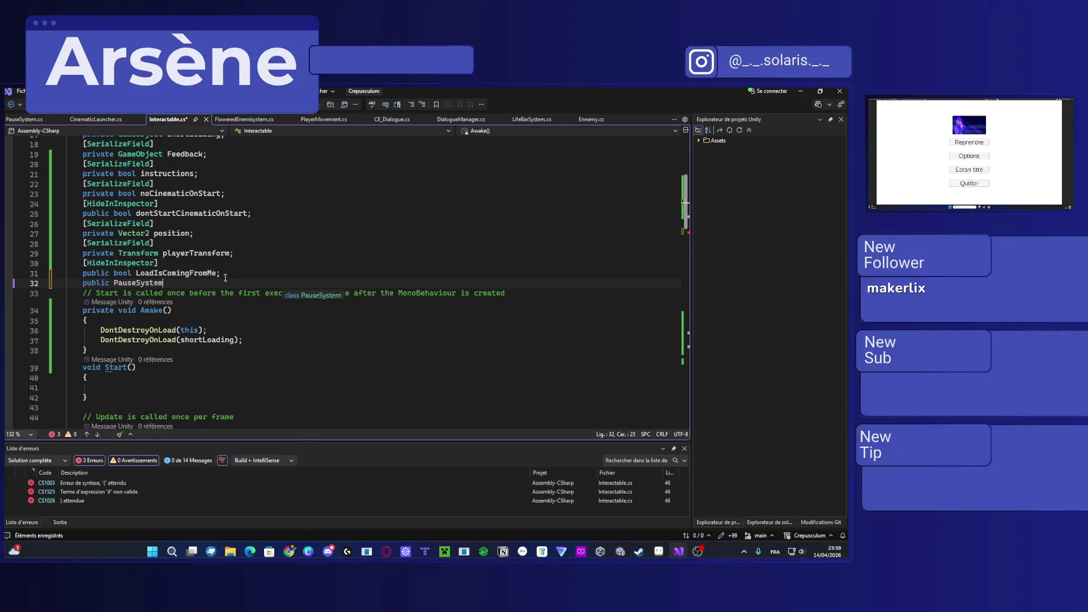
type("pause;")
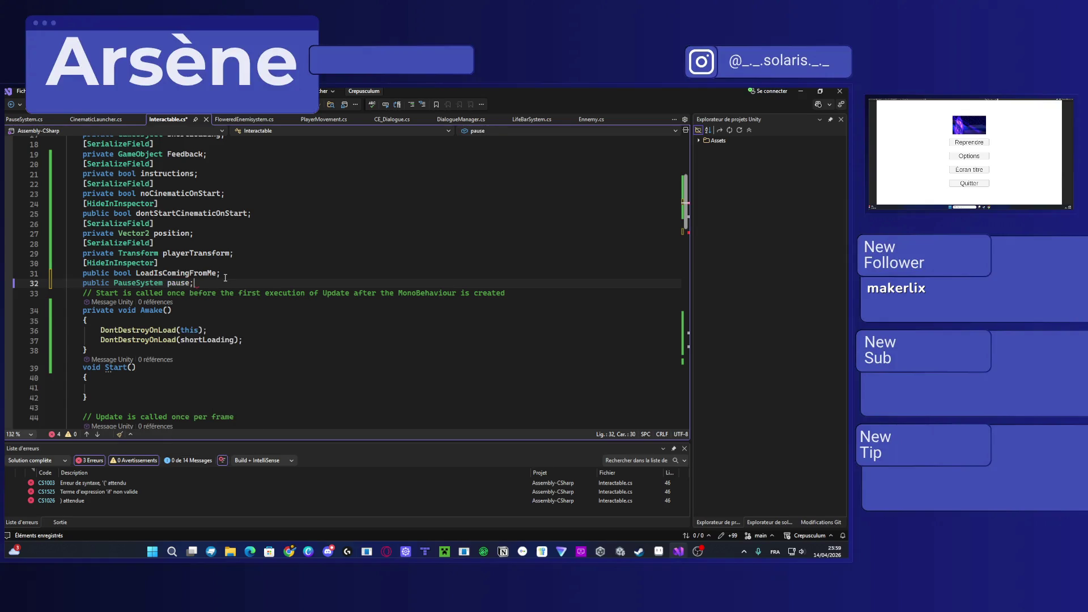
key("ctrl+s")
Step: Complete the Update condition as 'if (pause.isPaused)'
scroll(131, 393, "down", 2)
left_click(132, 393)
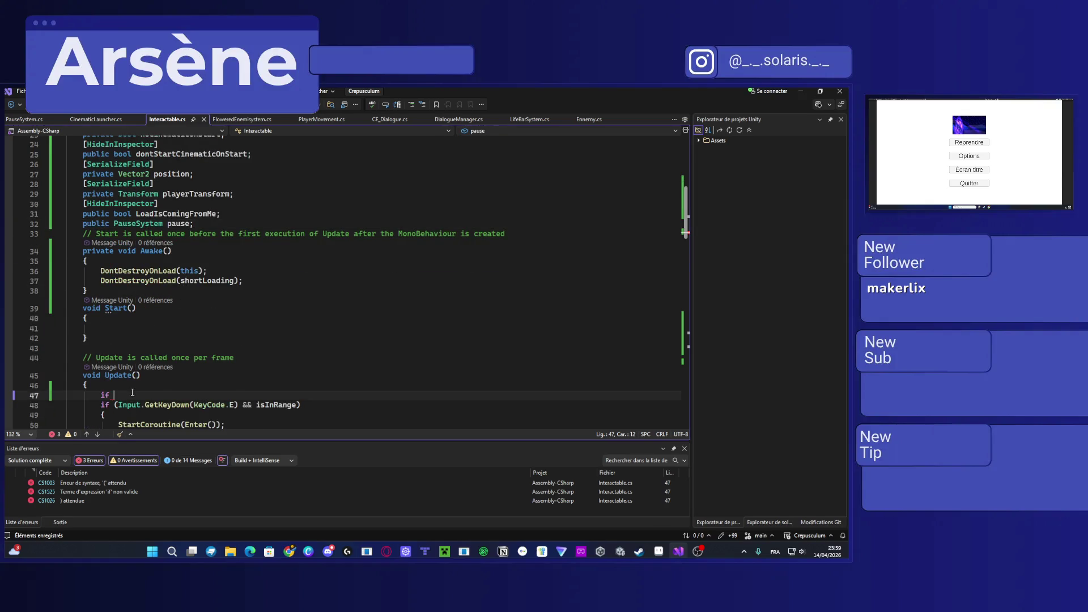
key("BackSpace")
type("(pause.")
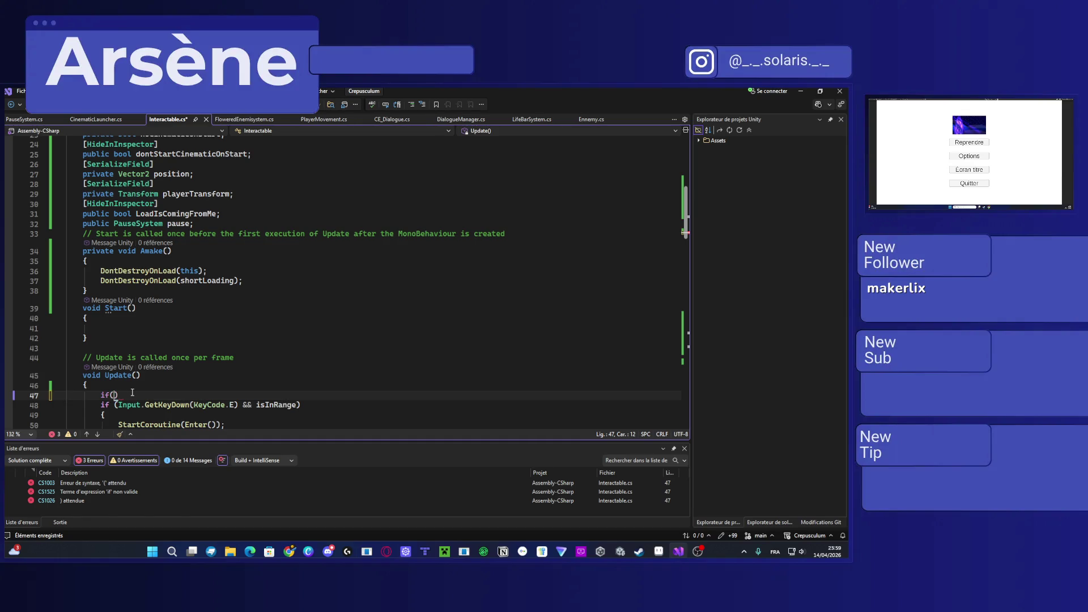
key("Escape")
type("is")
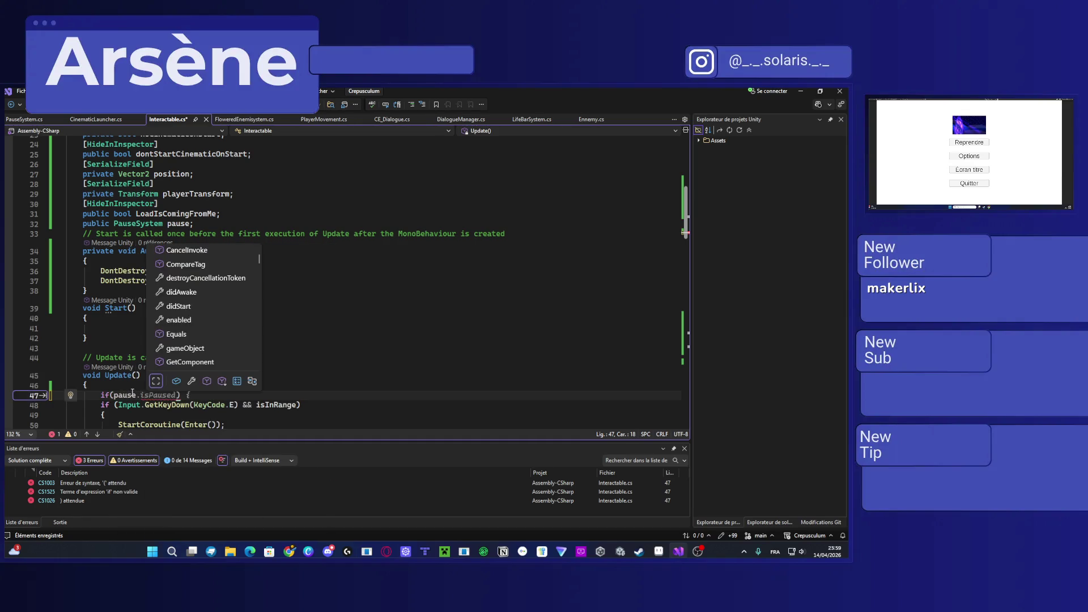
key("Tab")
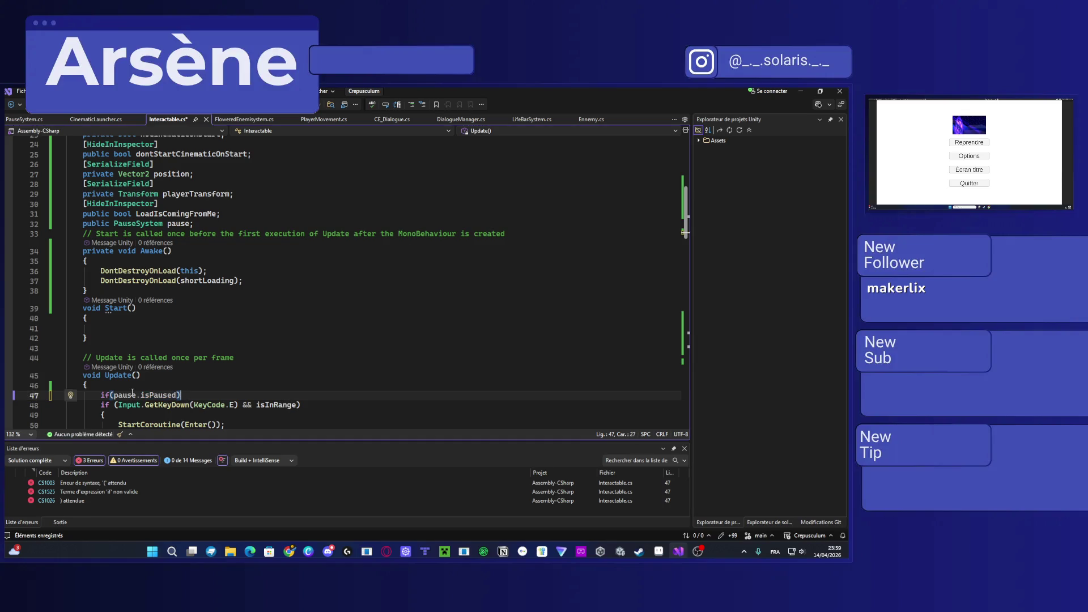
Step: Give the pause check a '{ return; }' block and add a blank line after it
key("Return")
type("{")
key("Return")
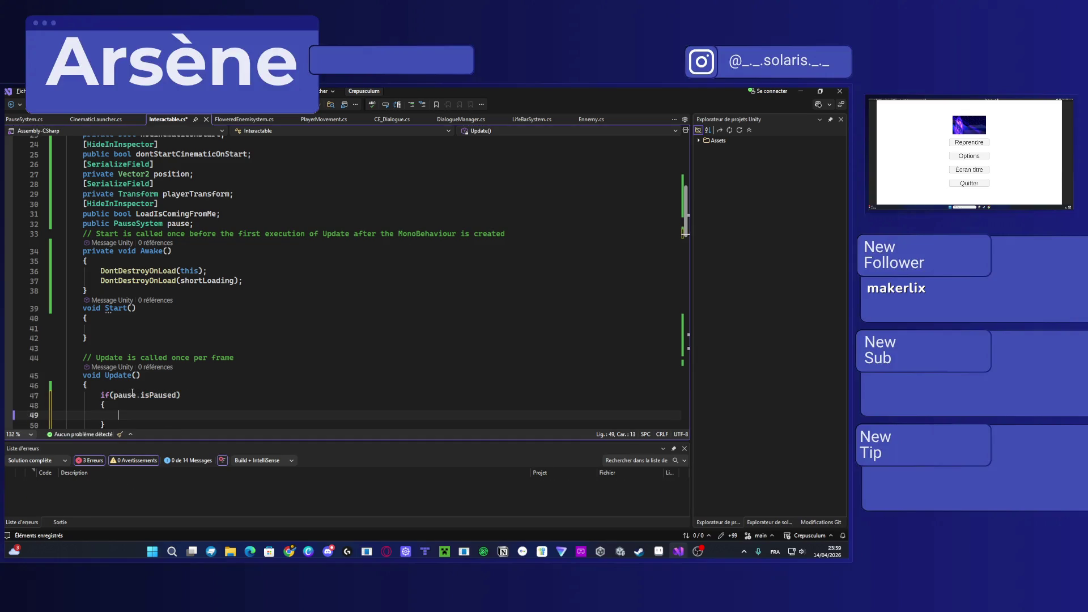
type("return")
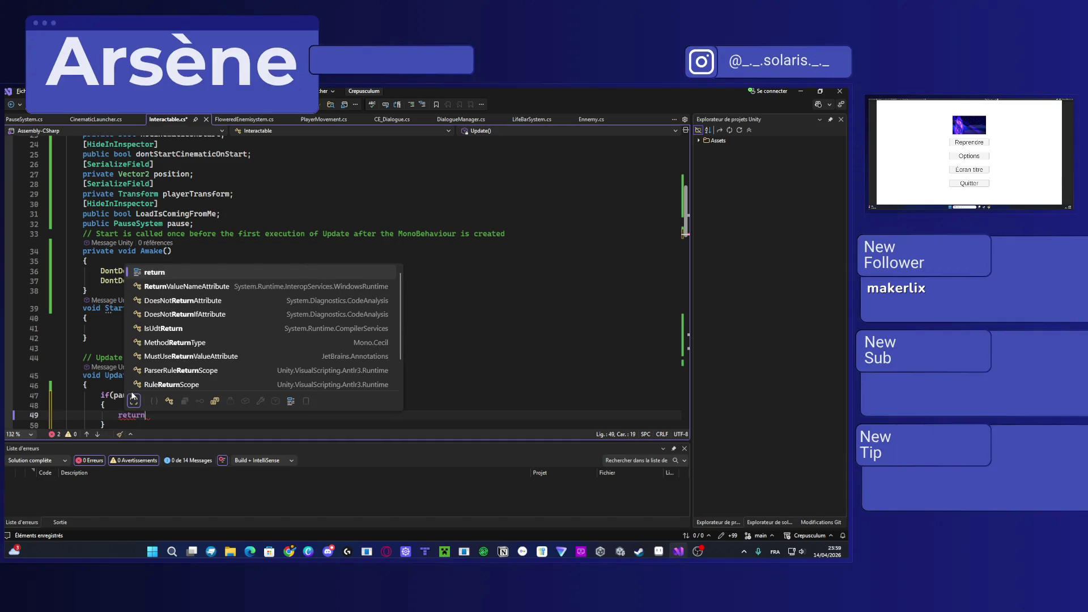
type(";")
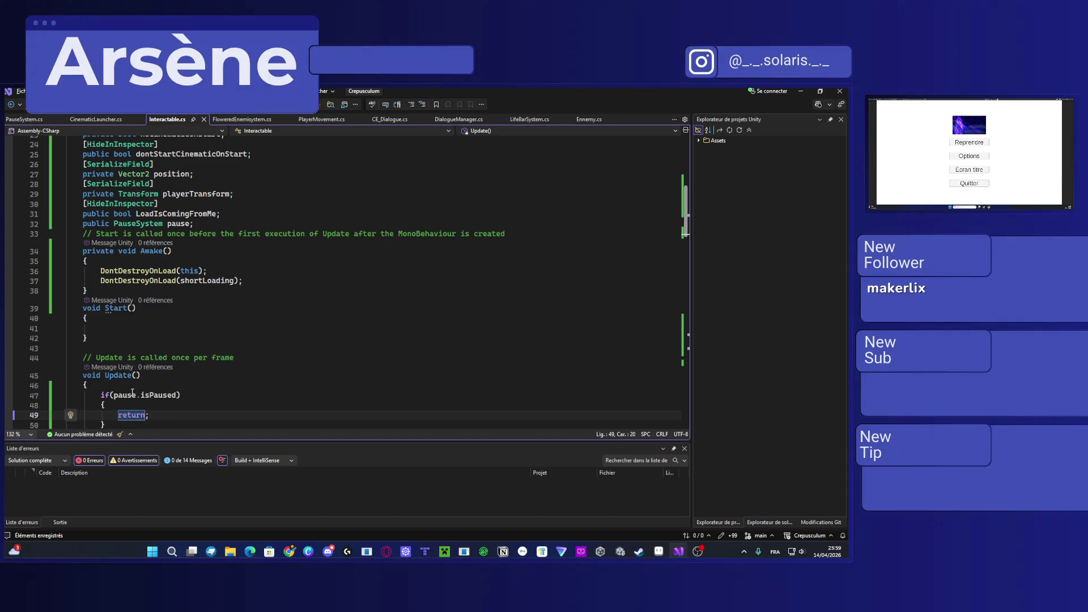
scroll(125, 359, "down", 3)
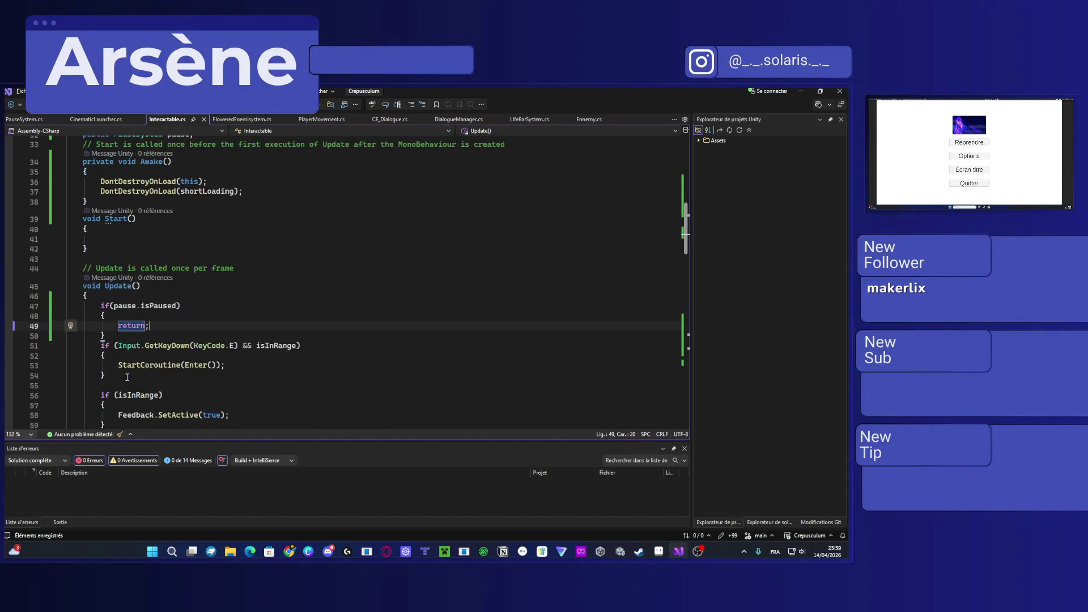
left_click(132, 338)
key("Return")
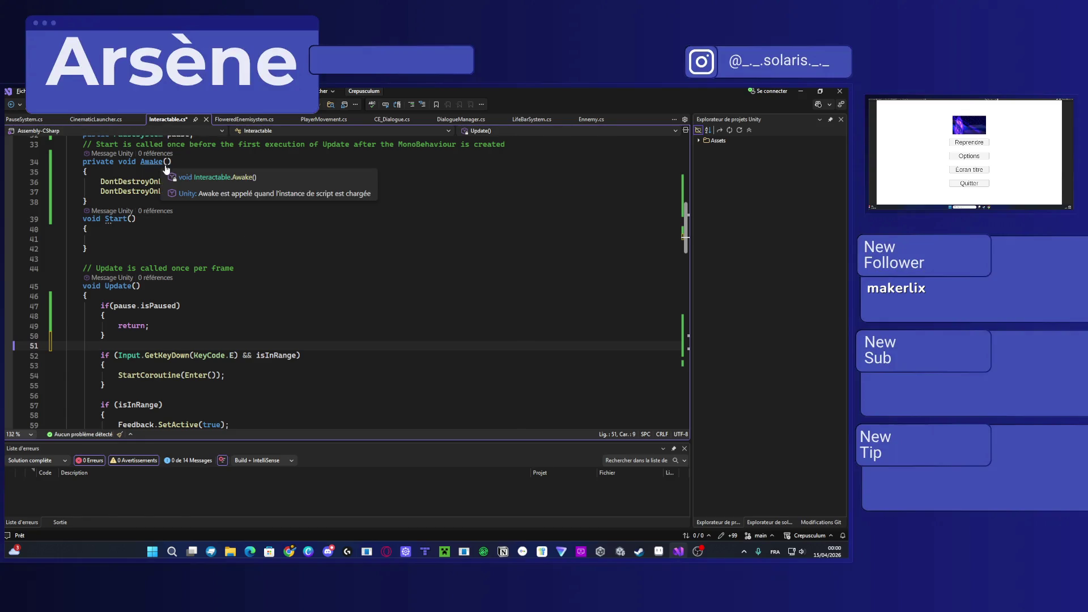
Step: Save Interactable.cs, compare its new Update check with CinematicLauncher.cs, then switch to PauseSystem.cs
key("ctrl+s")
mouse_move(214, 334)
left_mouse_down()
mouse_move(45, 271)
mouse_move(41, 284)
left_mouse_up()
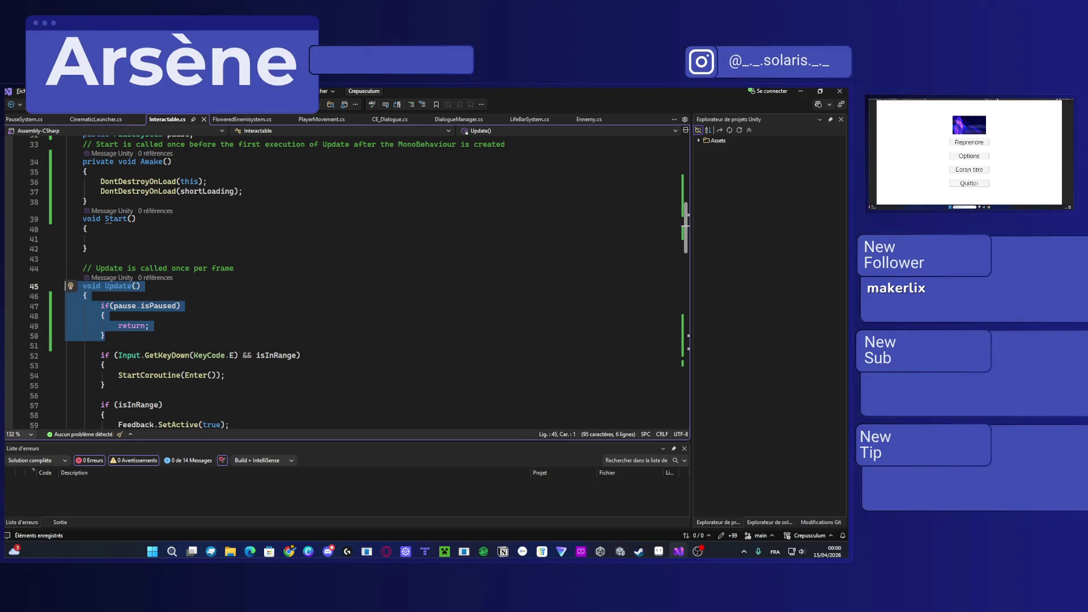
left_click(95, 119)
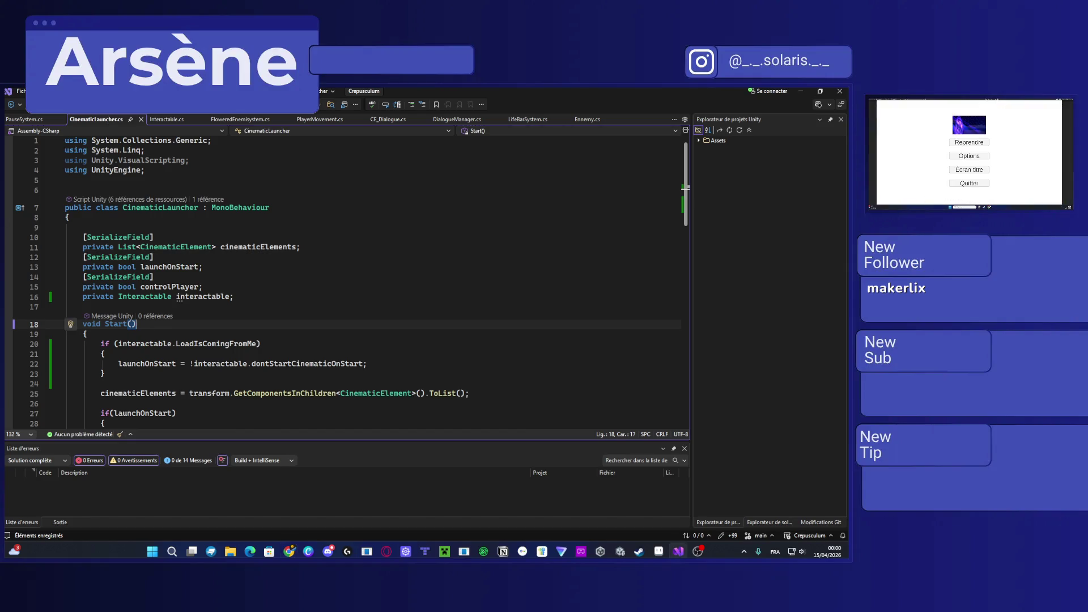
scroll(218, 286, "down", 3)
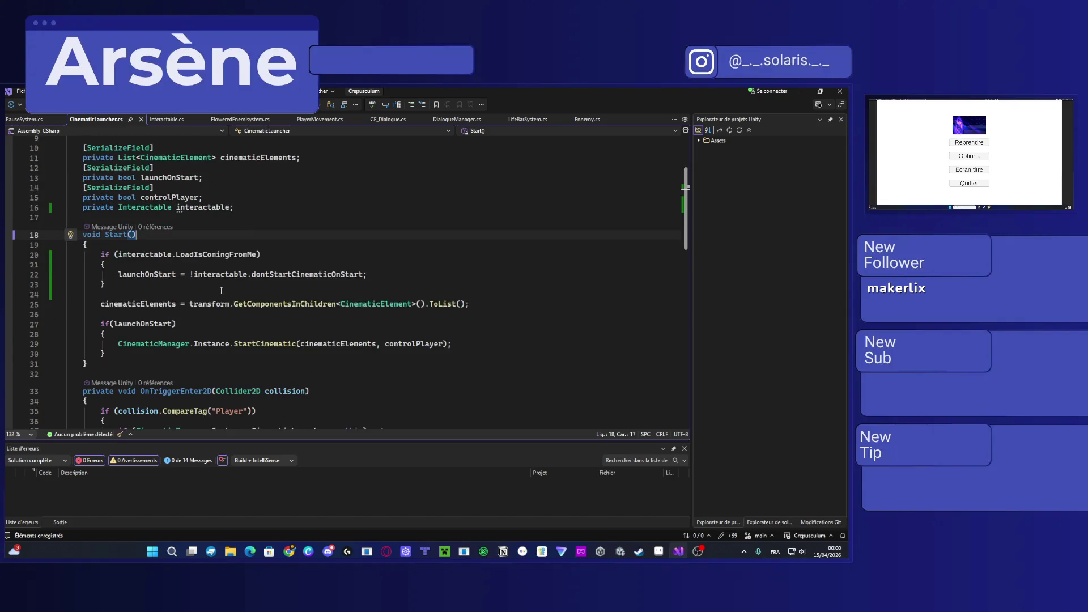
left_click(169, 119)
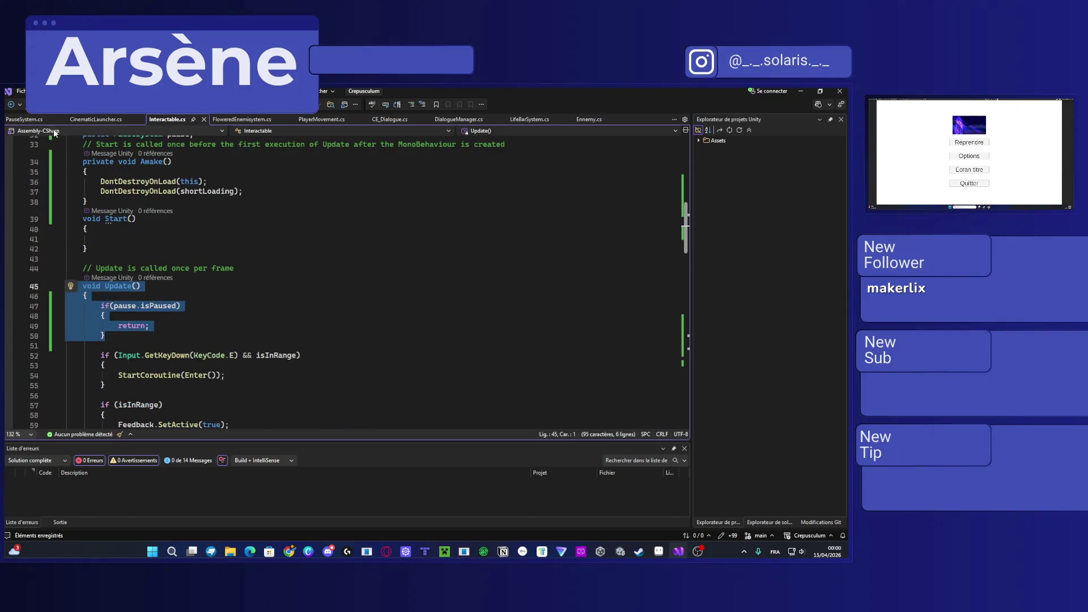
left_click(38, 120)
left_click(246, 340)
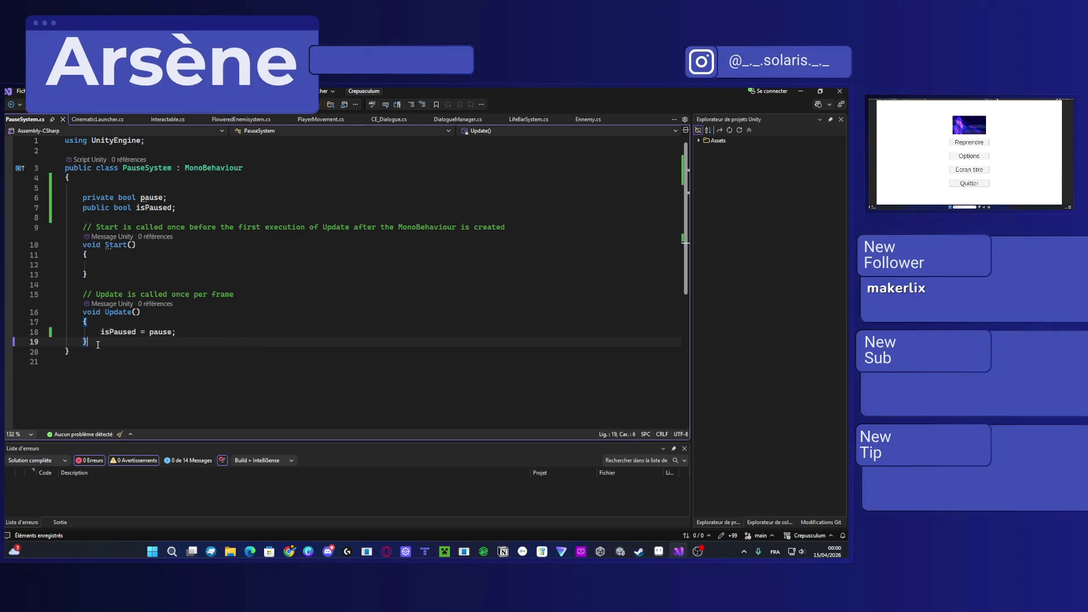
Step: Add a line after the isPaused field and start typing a [Serialized attribute
key("Return")
key("Return")
left_click(223, 206)
key("Return")
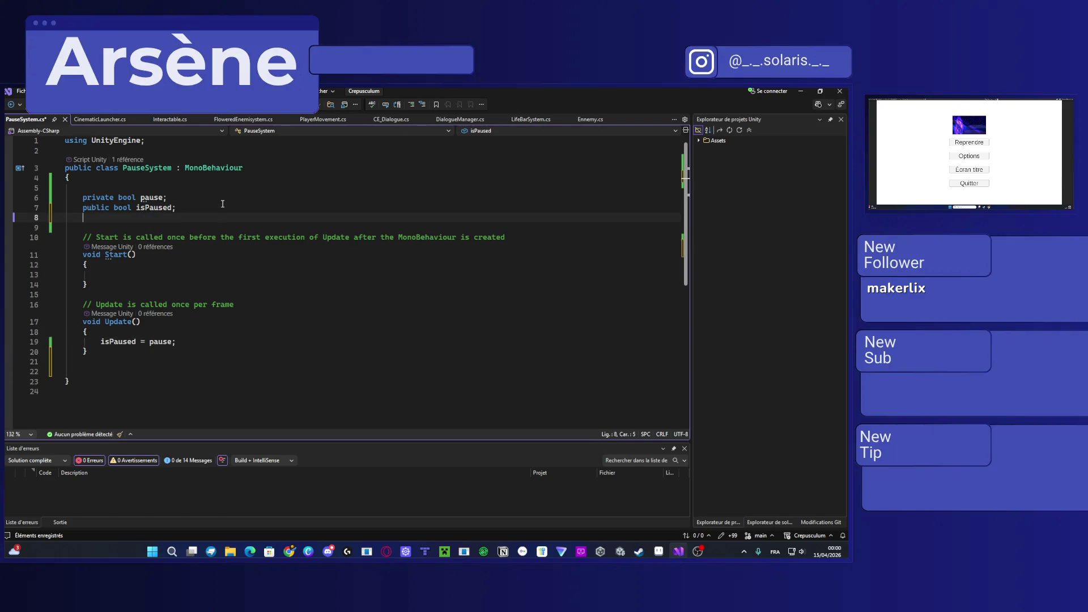
type("[seri")
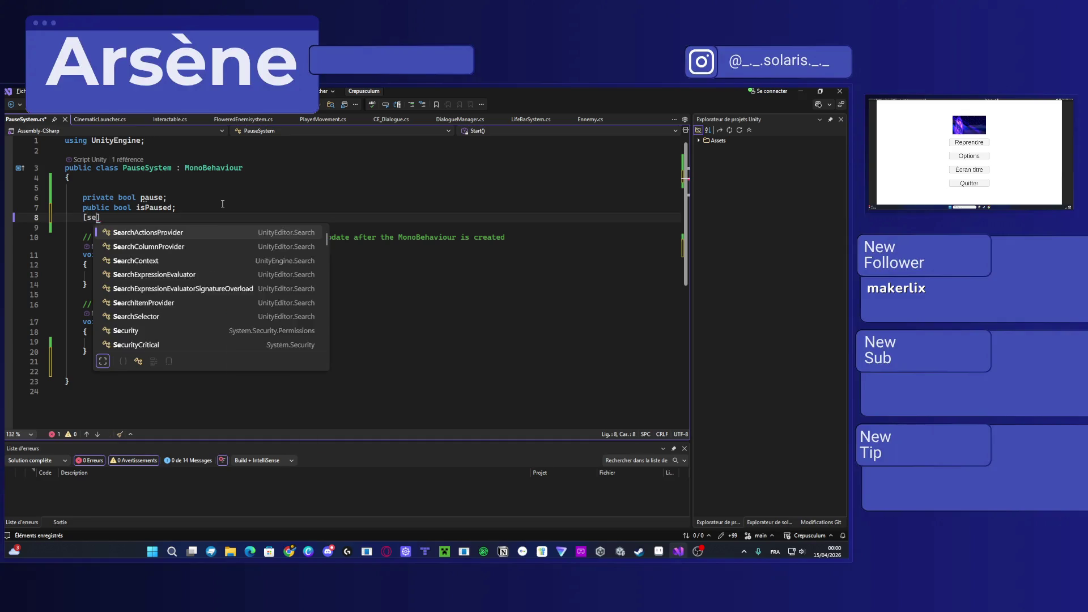
key("Tab")
key("BackSpace")
key("BackSpace")
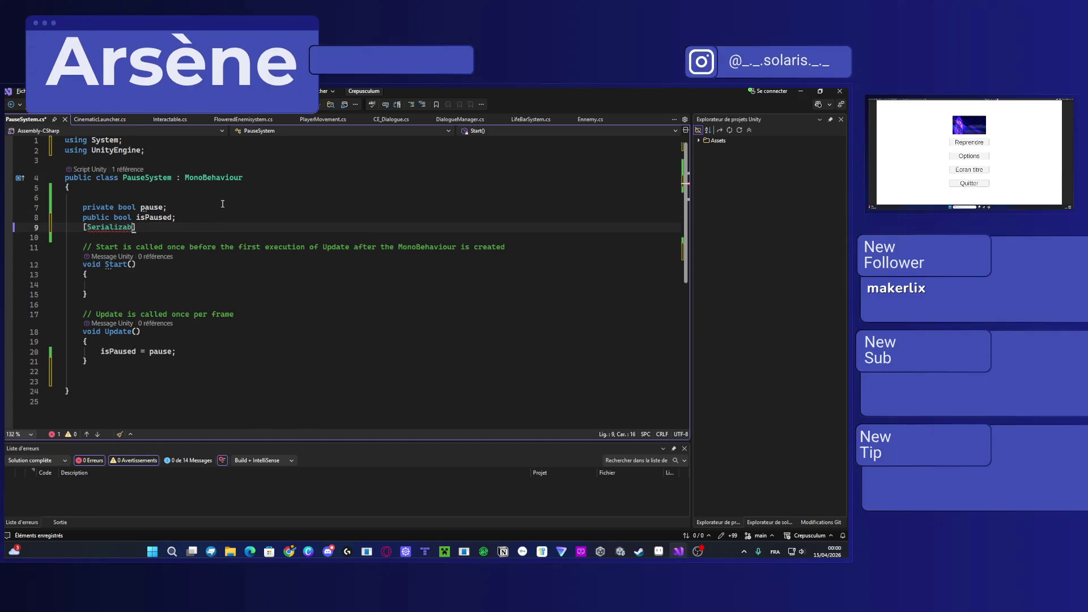
key("BackSpace")
key("BackSpace")
key("BackSpace")
type("eri")
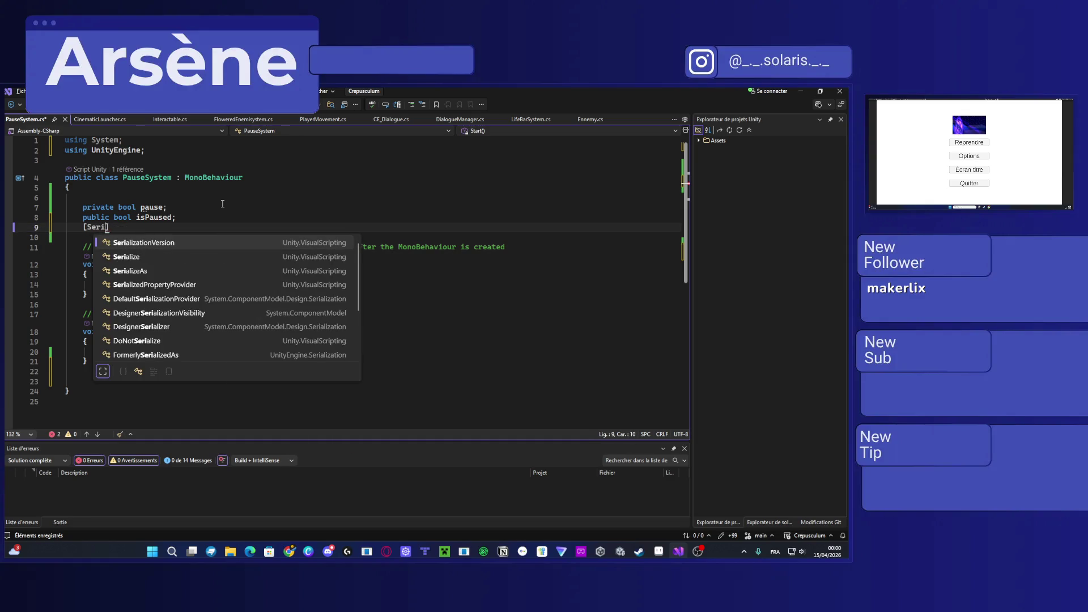
type("alized")
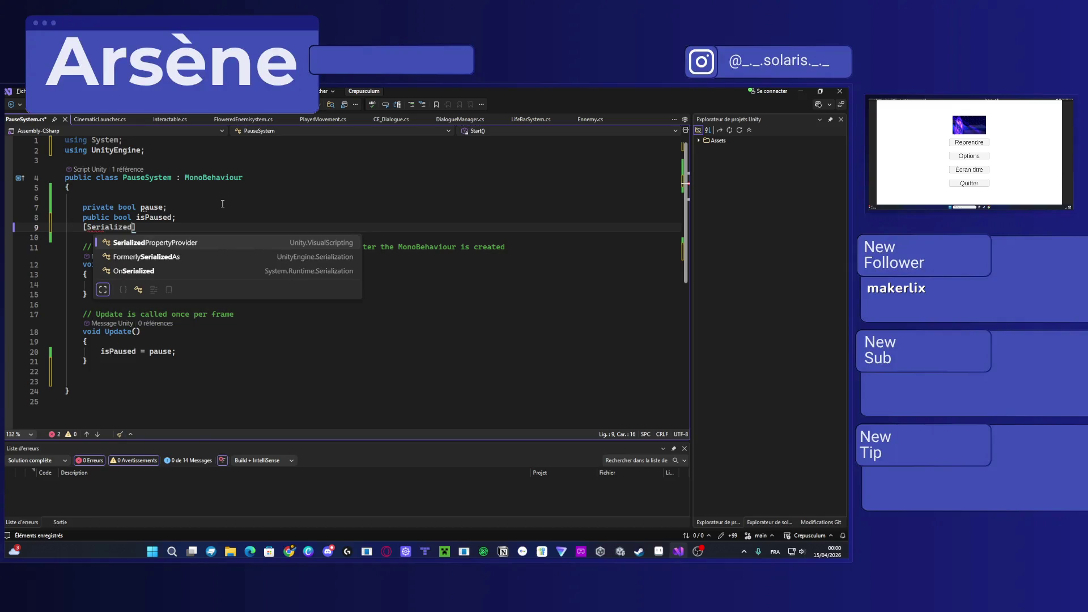
Step: Trim the unfinished attribute name and dismiss the F12 navigation error
key("BackSpace")
key("BackSpace")
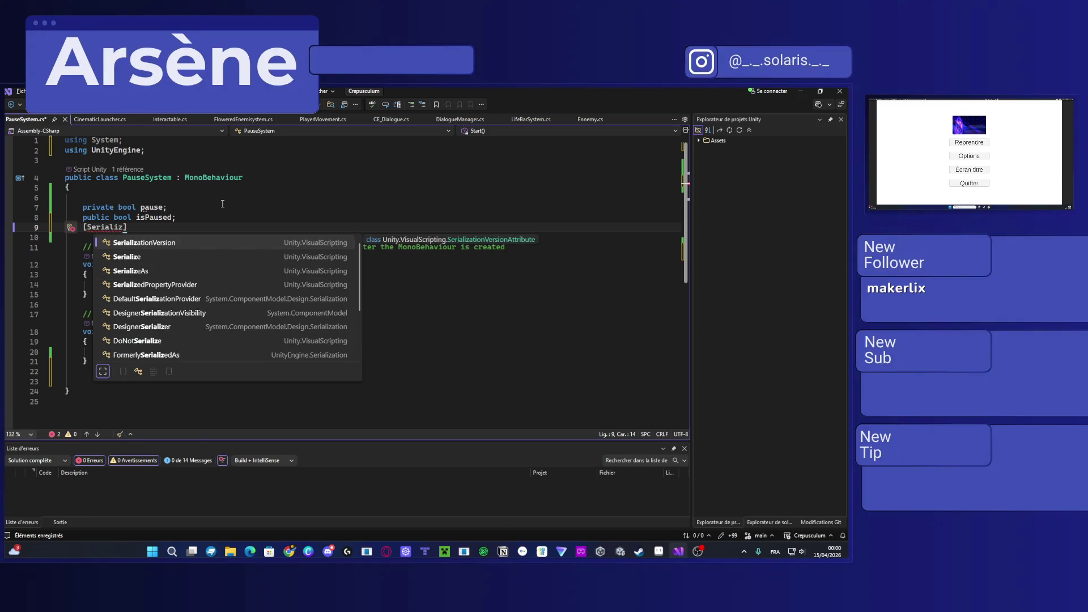
key("BackSpace")
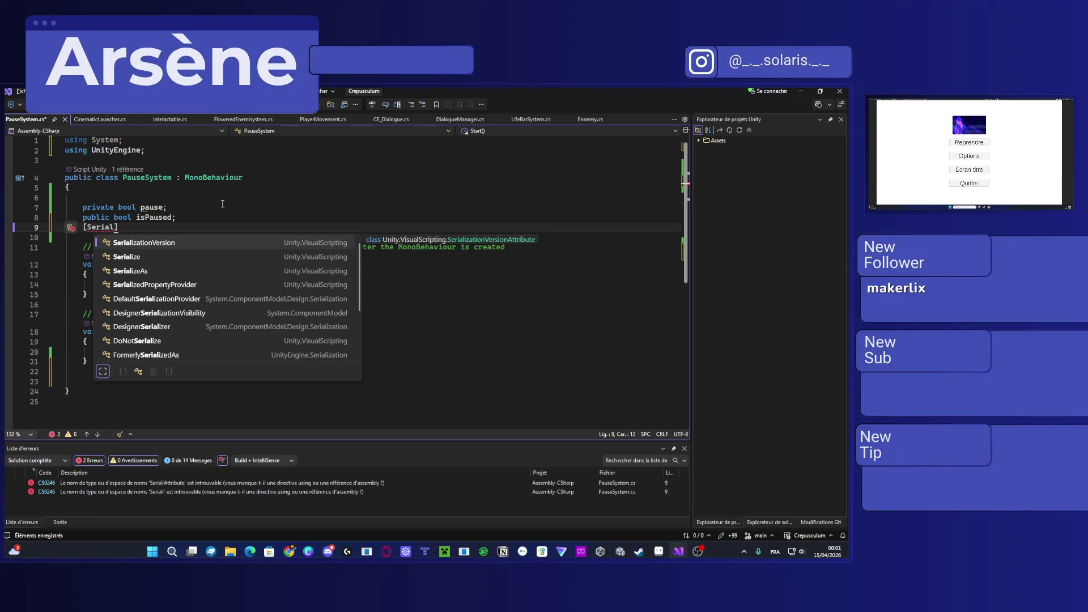
key("BackSpace")
scroll(162, 304, "down", 2)
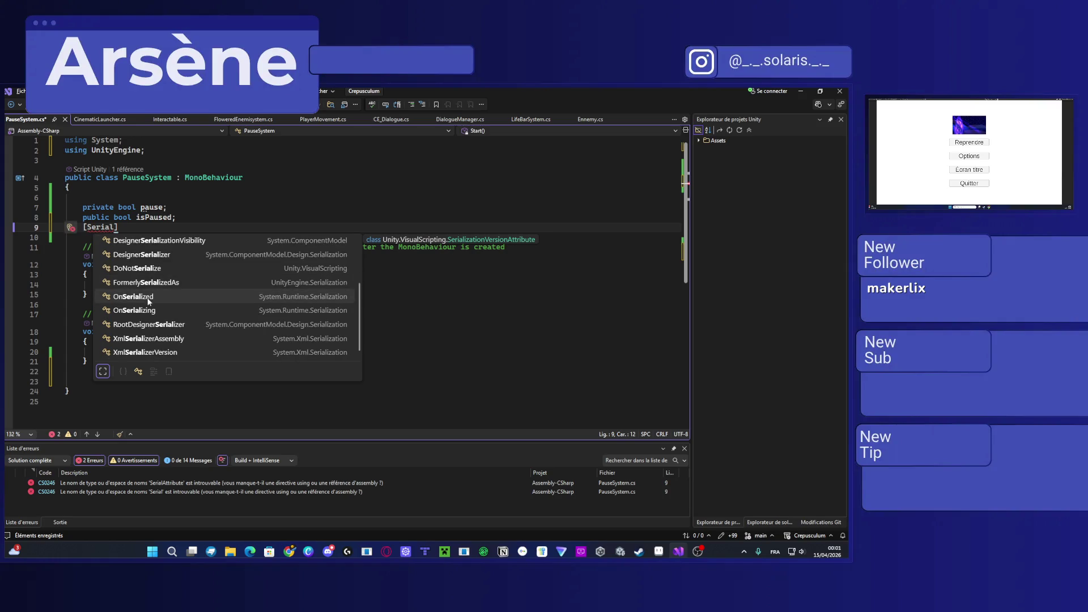
scroll(163, 304, "up", 2)
key("BackSpace")
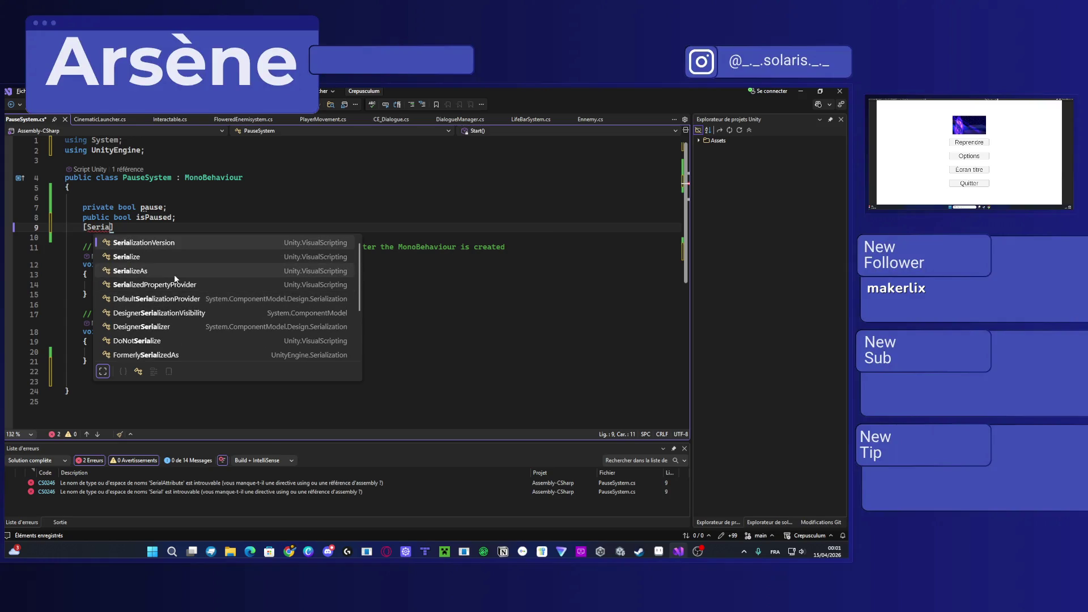
key("F12")
key("Return")
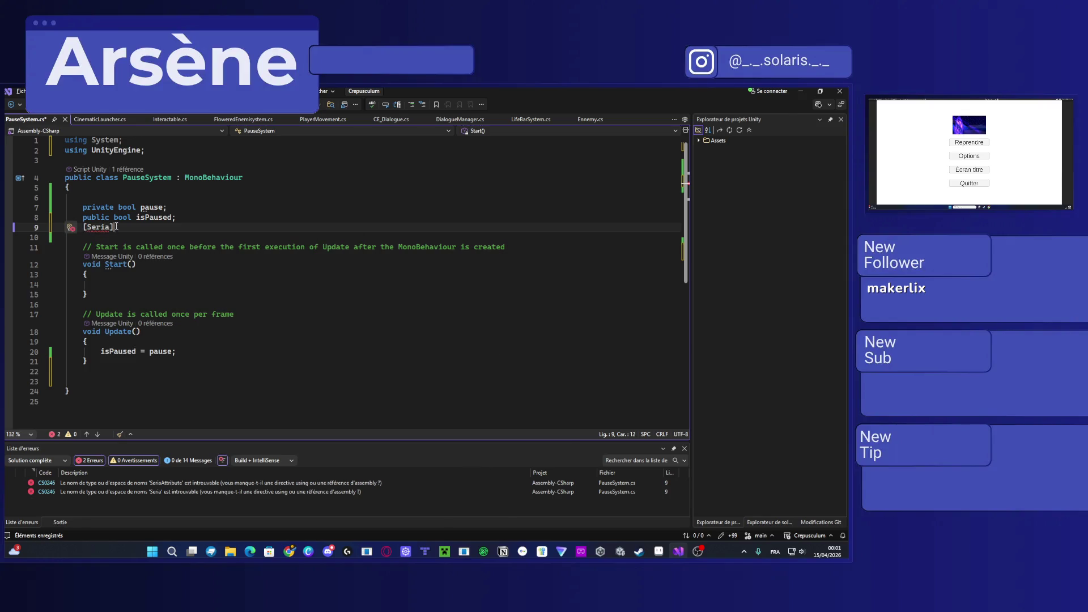
Step: Replace the leftover attribute text with 'private GameObject pauseScreen;'
mouse_move(114, 227)
left_mouse_down()
mouse_move(68, 219)
mouse_move(84, 227)
left_mouse_up()
type("privat")
type("e GameObject")
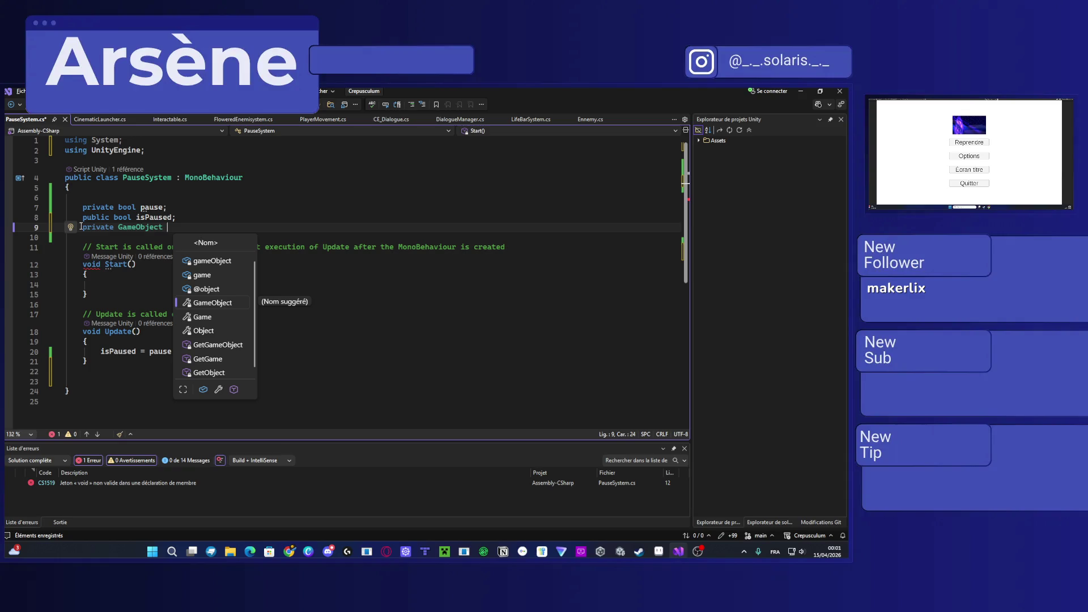
type("pauseScr")
type("en")
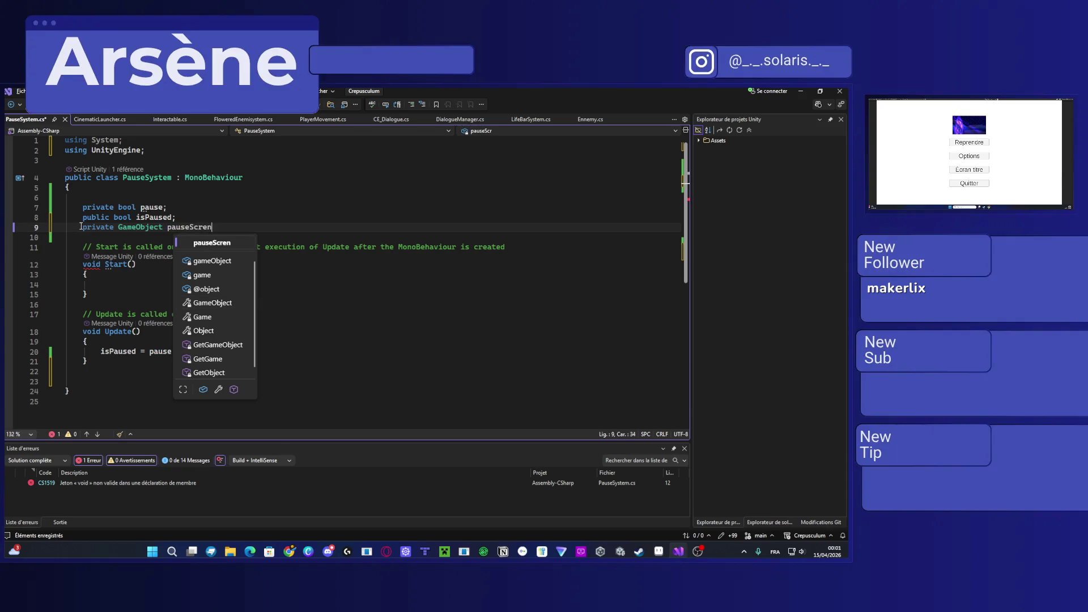
key("BackSpace")
type("en;")
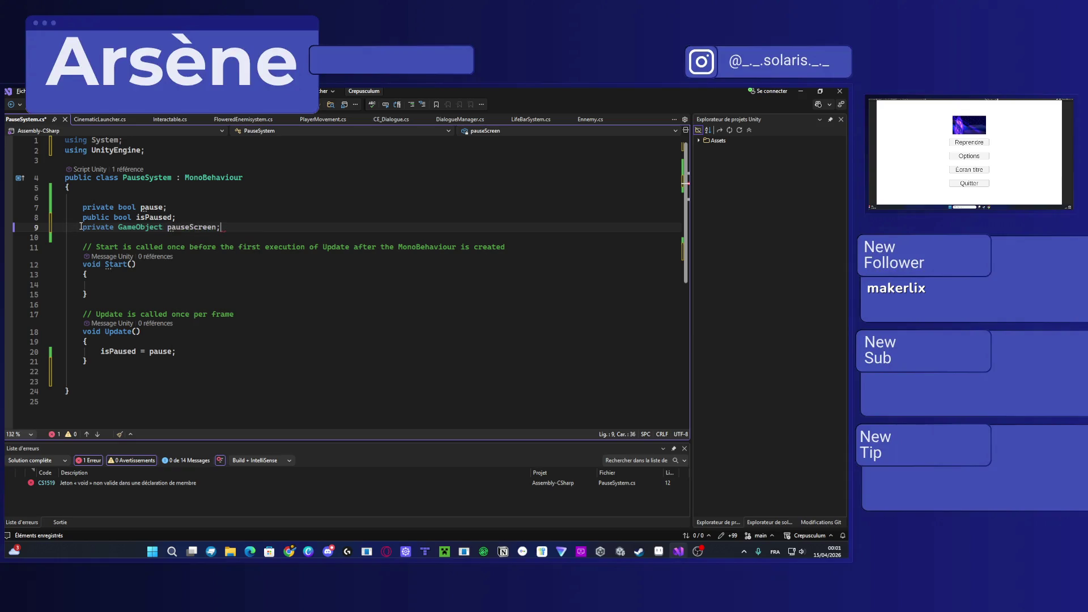
Step: In Start(), write 'if(Input.GetKeyDown(KeyCode.Escape))' with an opening brace below it
left_click(131, 284)
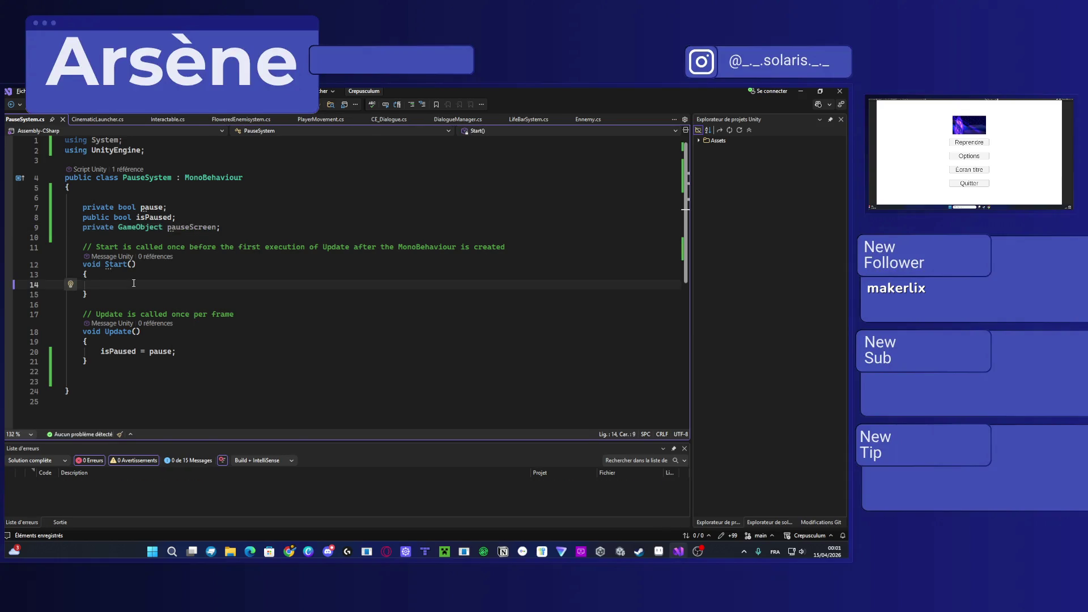
type("if")
type("(input")
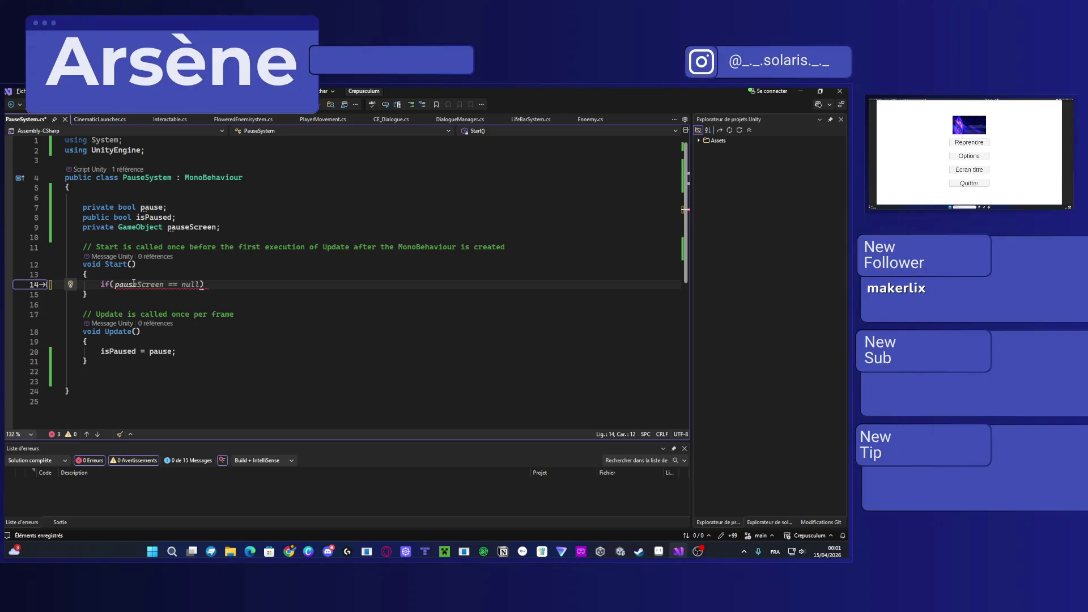
type(".Ge")
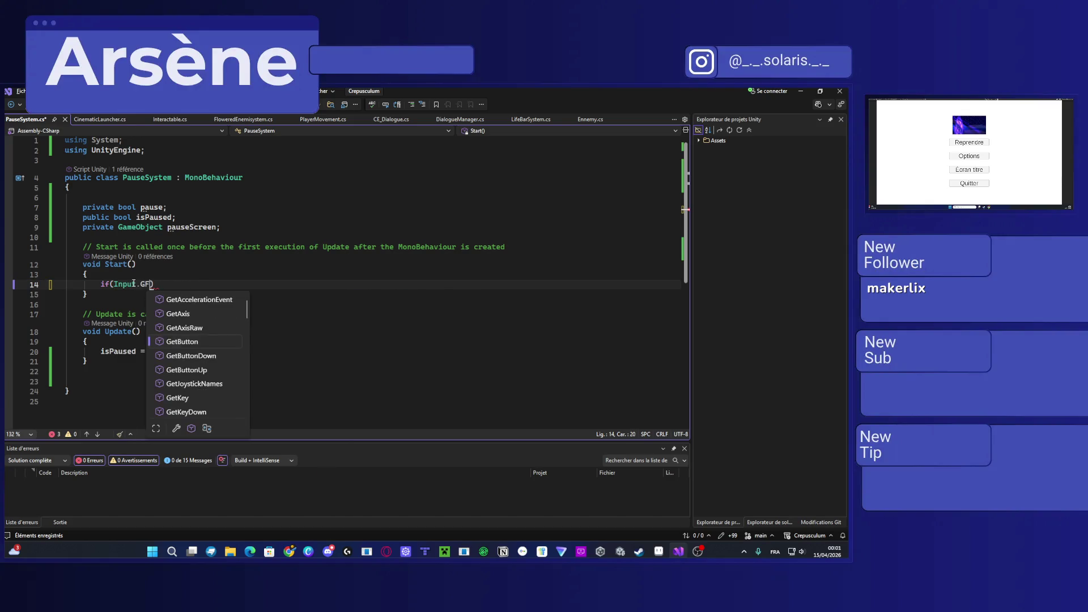
type("tkey")
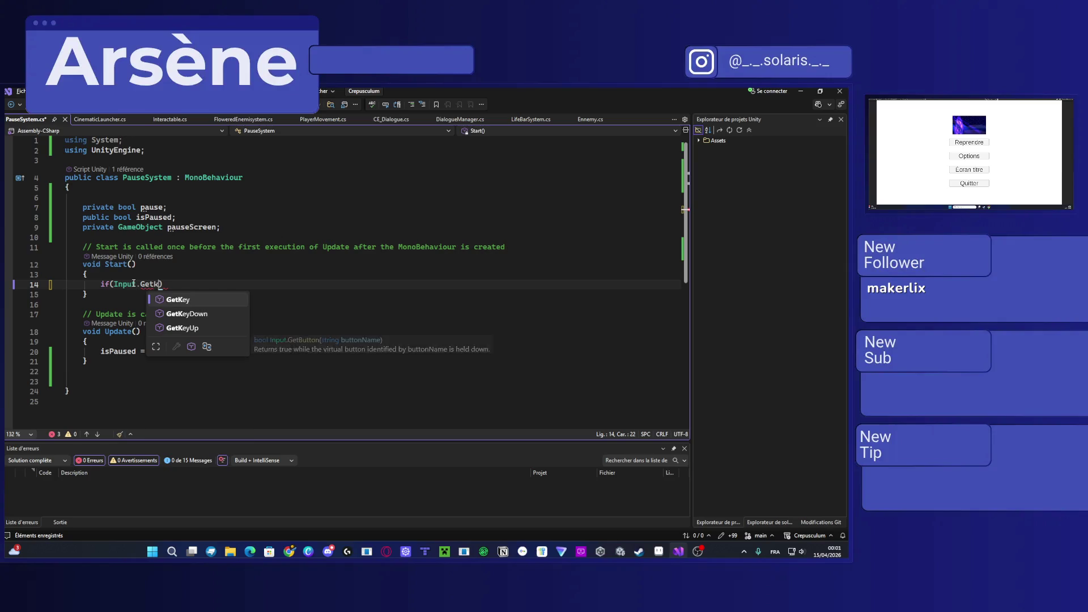
type("down")
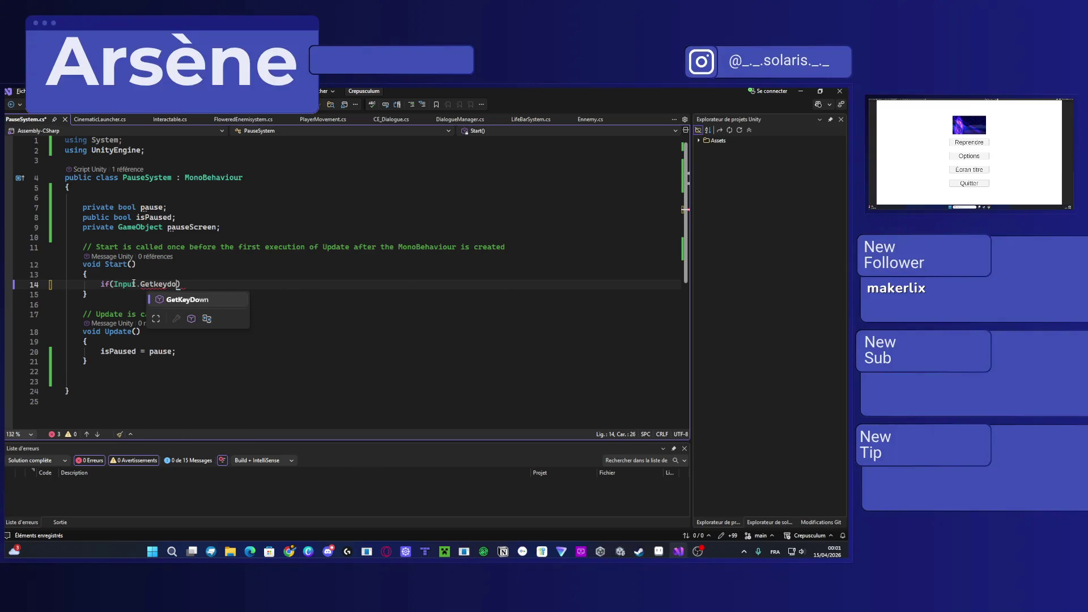
type("(")
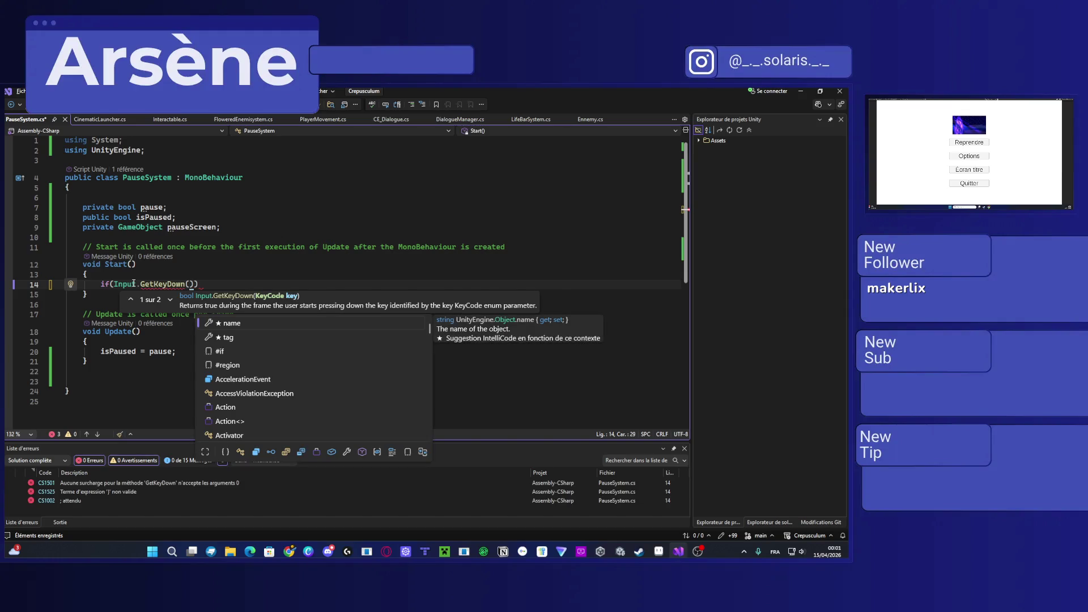
type("KeyCode.e")
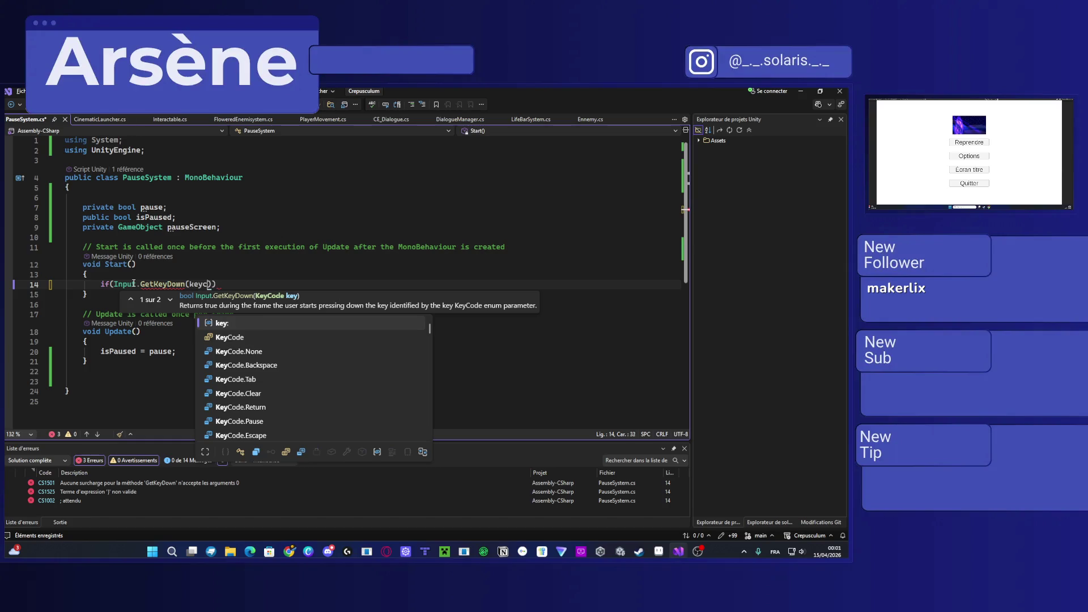
type("sc")
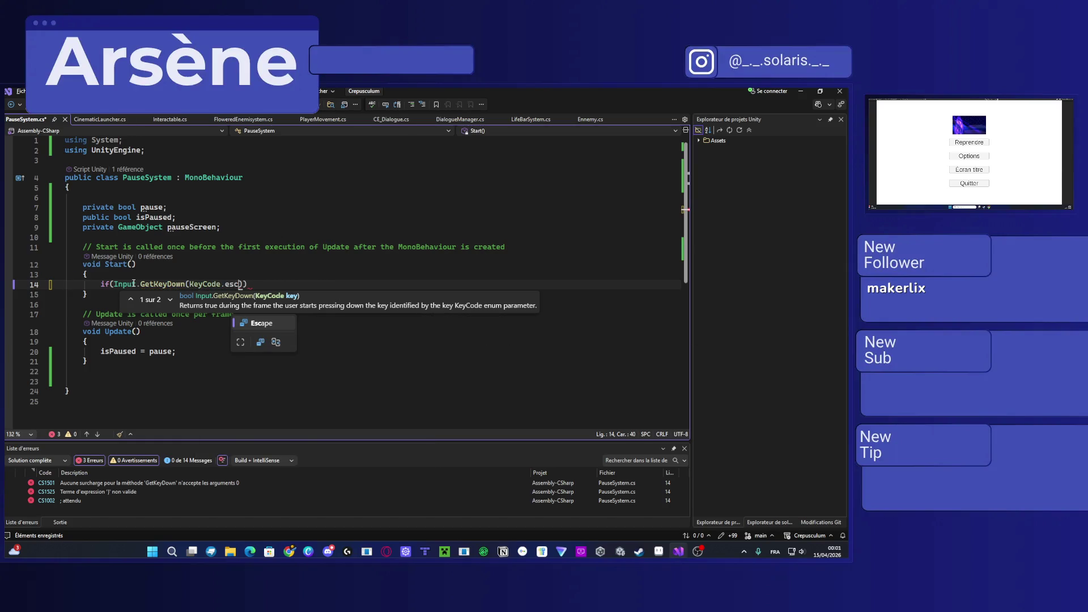
key("Tab")
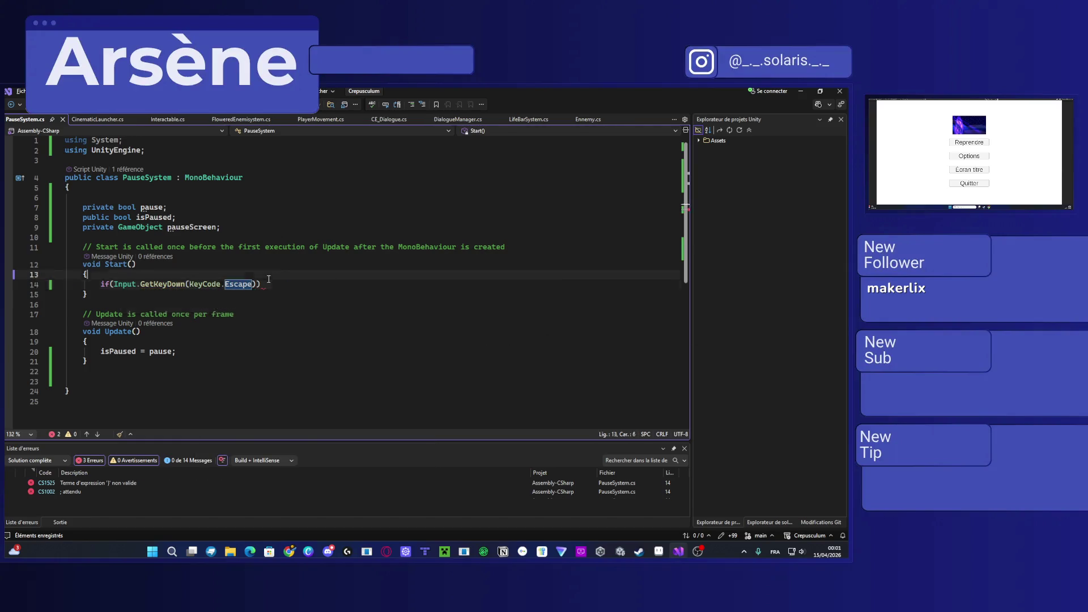
left_click(268, 284)
key("Return")
type("{")
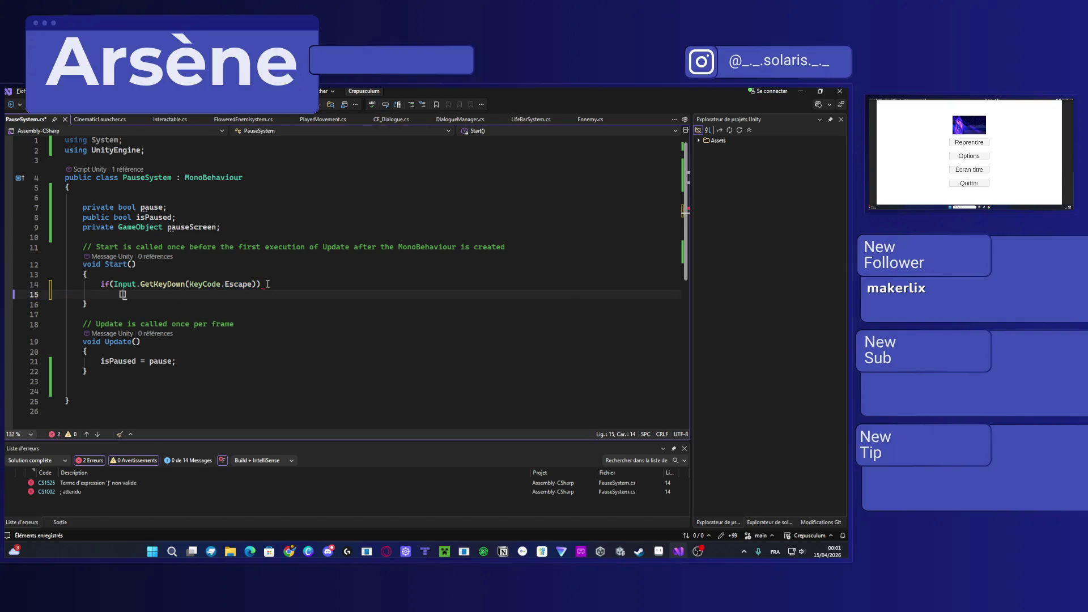
key("Return")
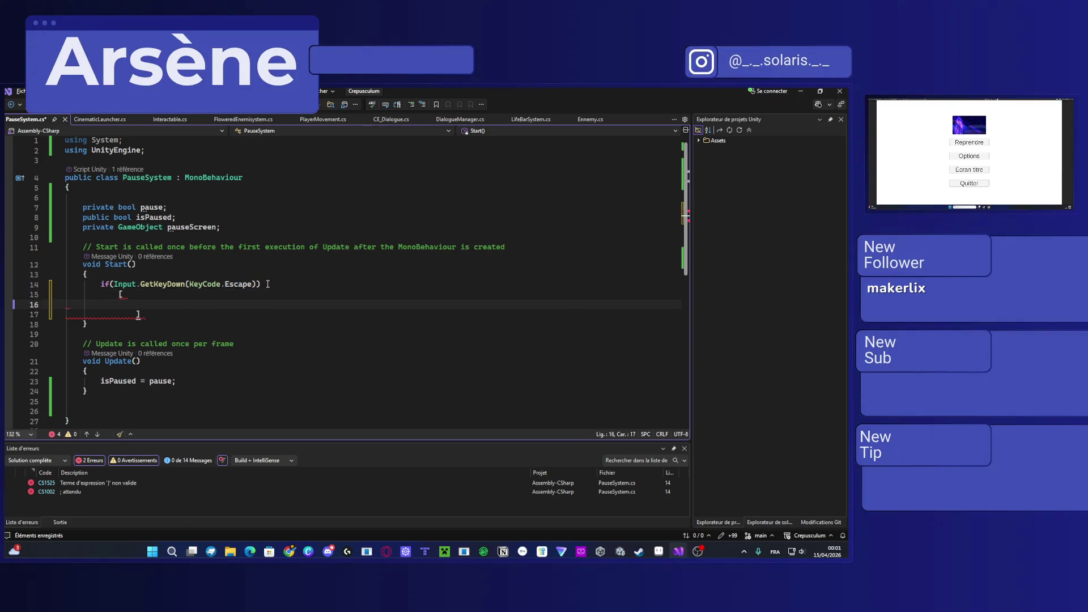
Step: Fill the block with 'pause = true;' and 'pauseScreen.SetActive(false);', then save
key("ctrl+z")
key("ctrl+z")
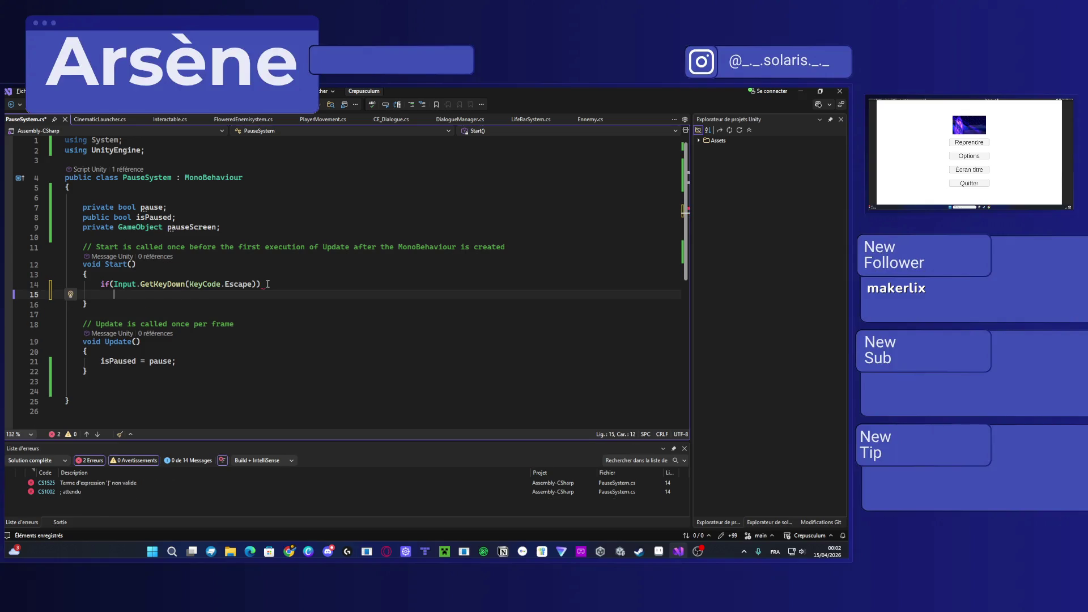
type("{")
key("Return")
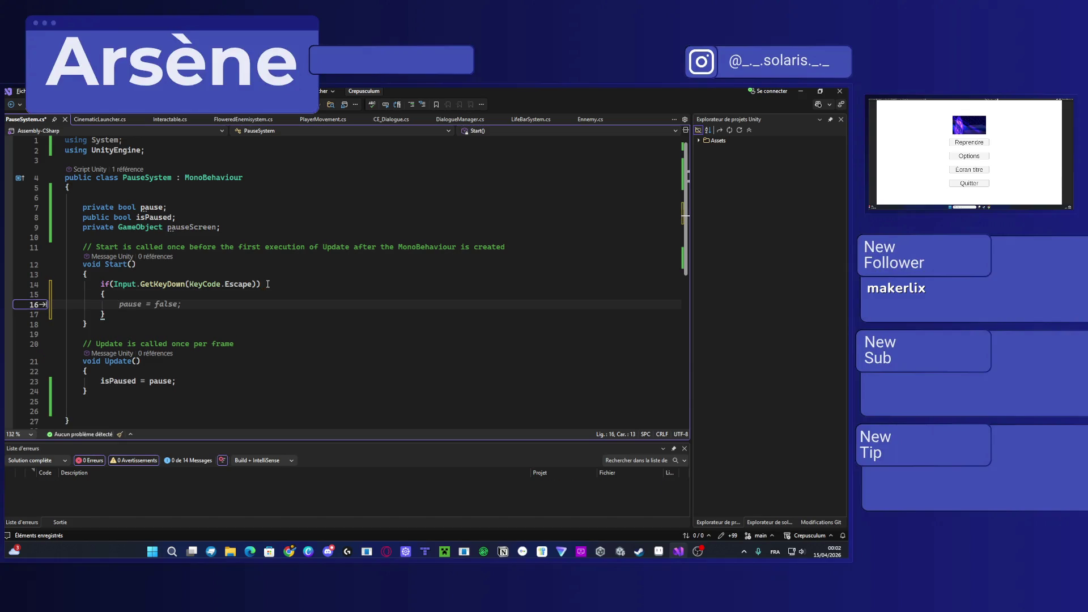
type("pause ")
type("= true;")
key("Return")
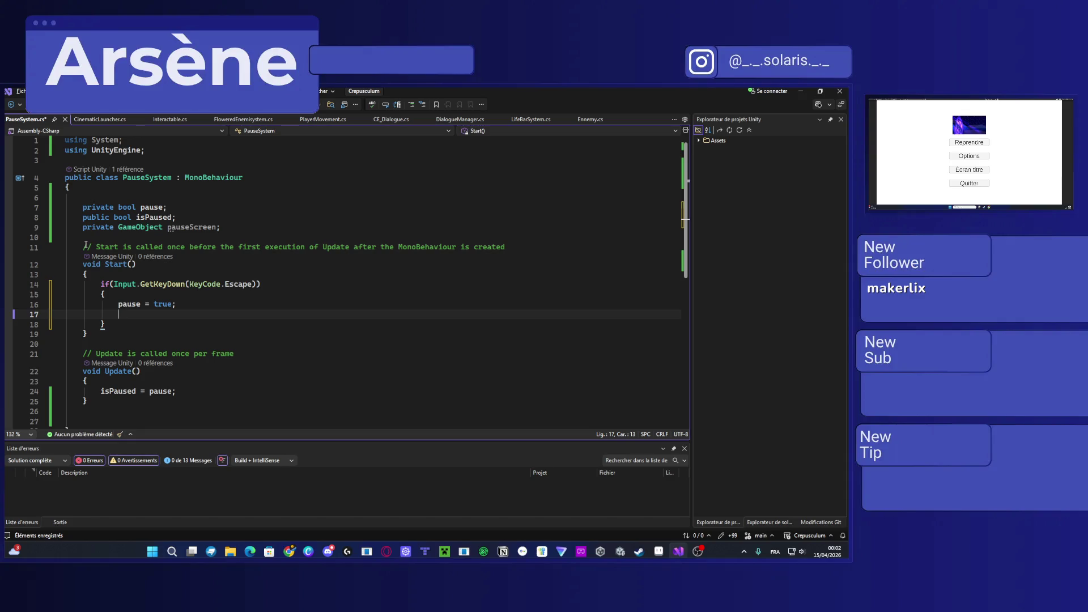
type("pau")
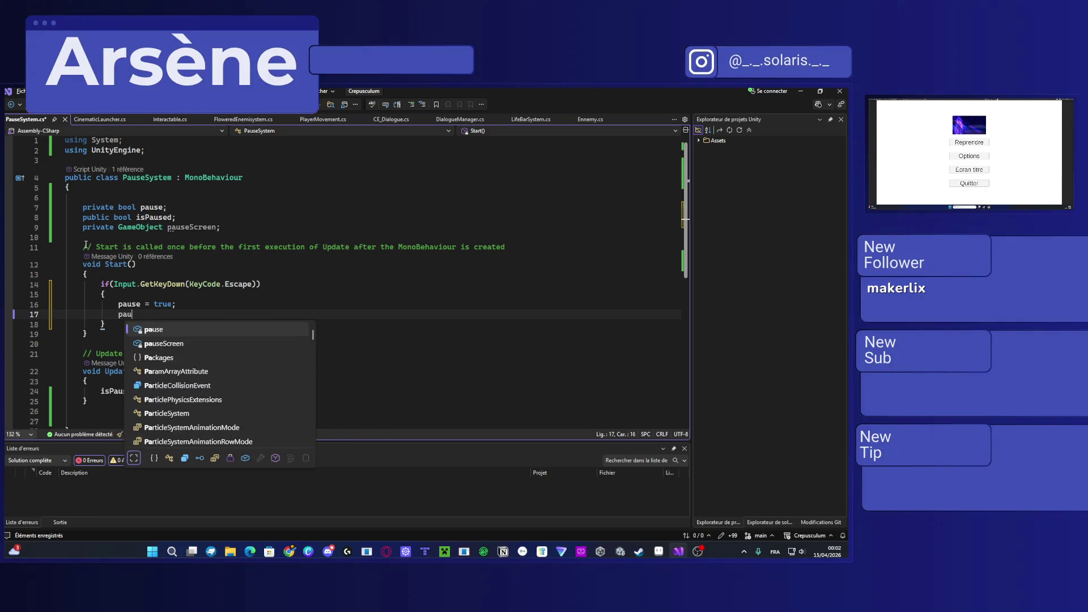
type("seScreen.i")
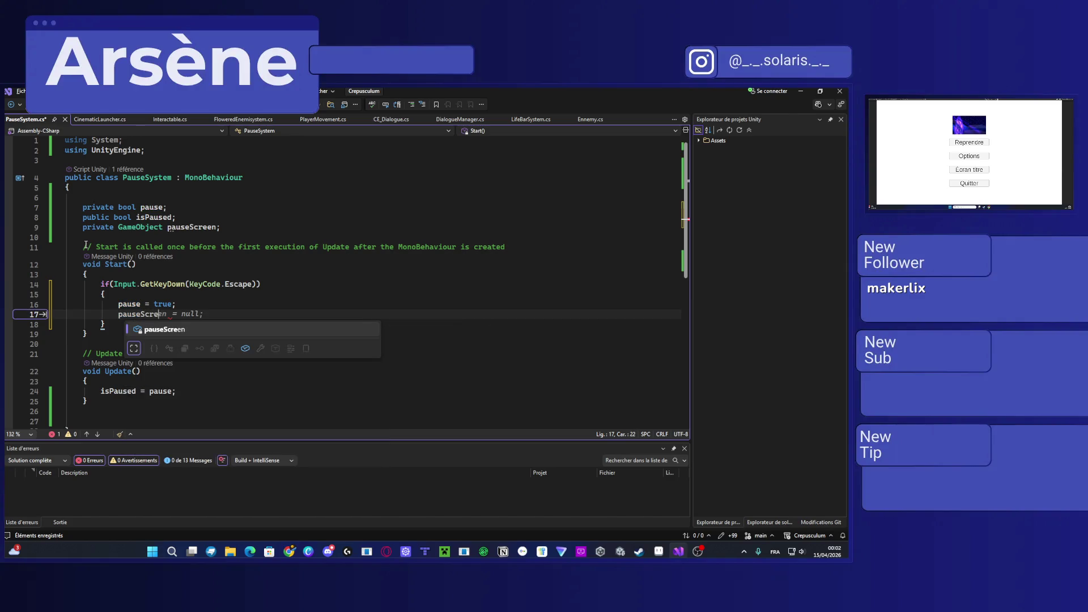
key("BackSpace")
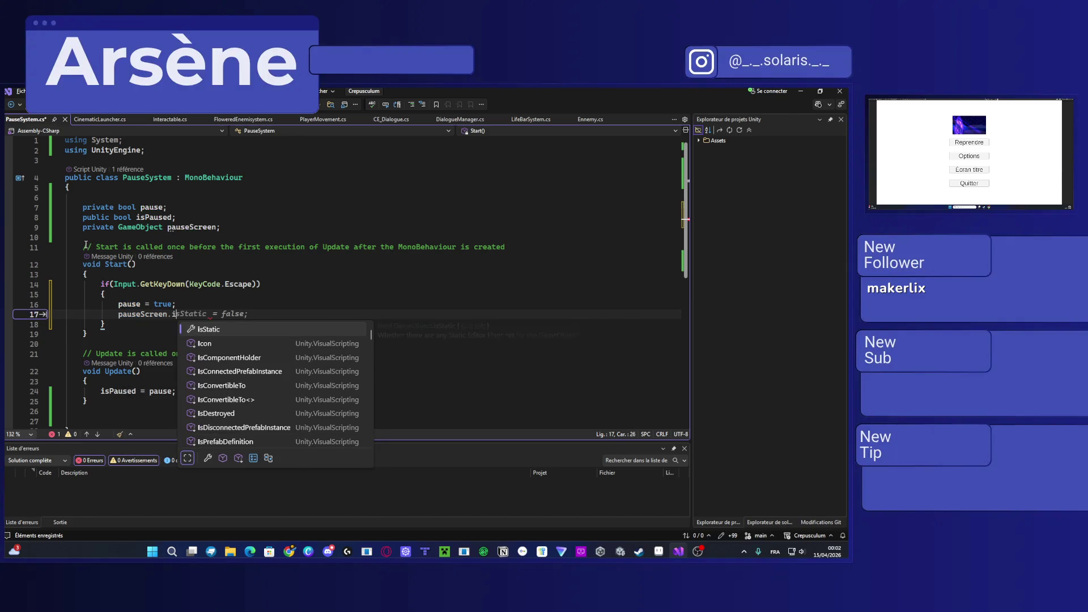
type("setA")
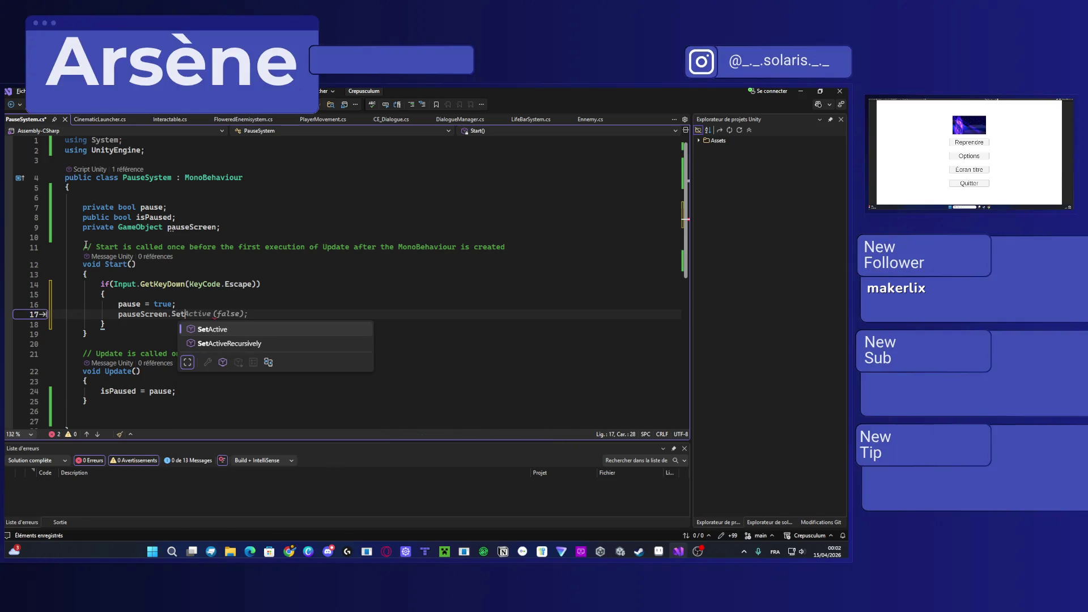
type("ctive(false);")
key("ctrl+s")
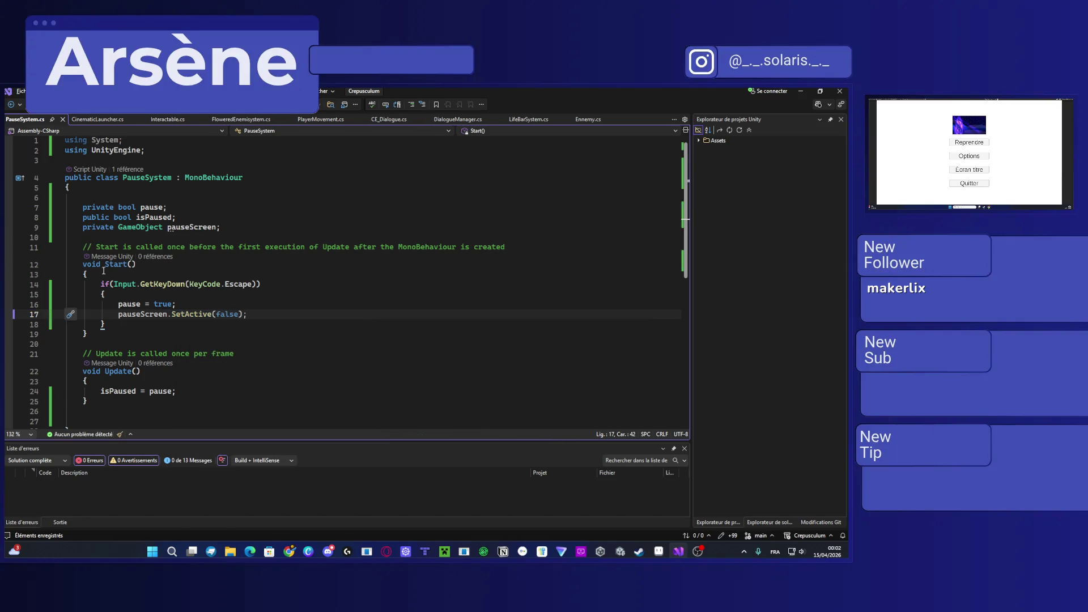
Step: Change the SetActive argument to true, save, and select the whole if block
double_click(227, 315)
type("true")
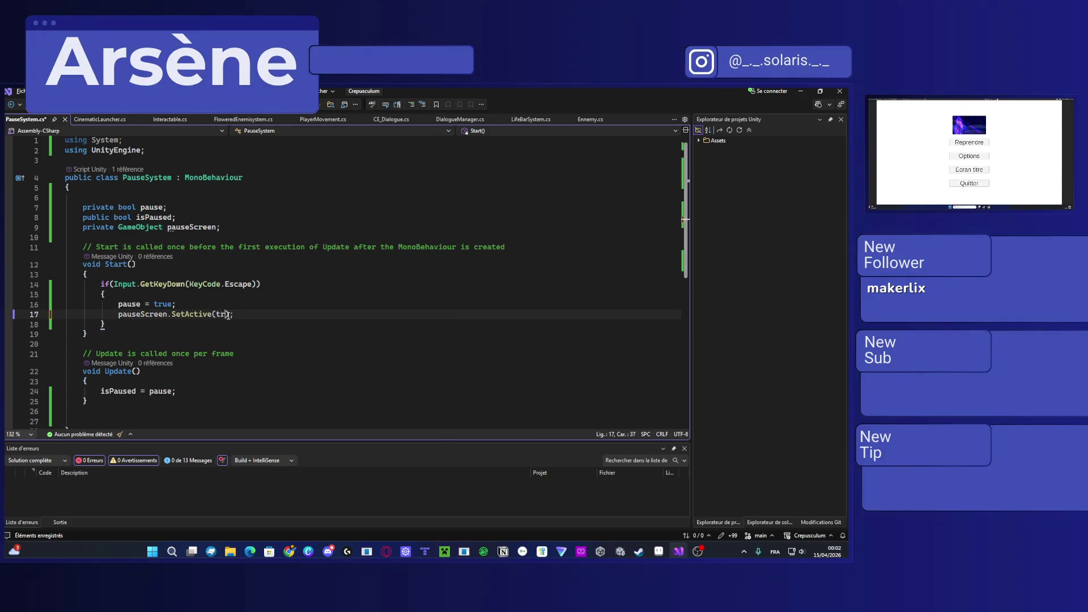
key("ctrl+s")
left_click_drag(106, 324, 101, 283)
Step: Move the Escape if block from Start into Update after 'isPaused = pause', save, and add blank lines
key("Delete")
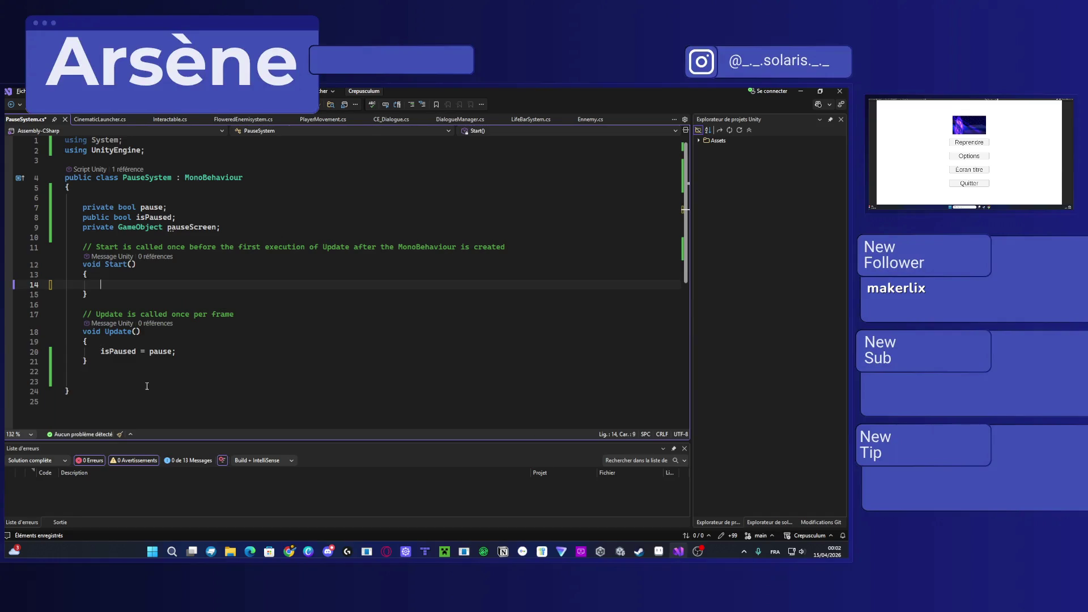
left_click(111, 356)
left_click(221, 348)
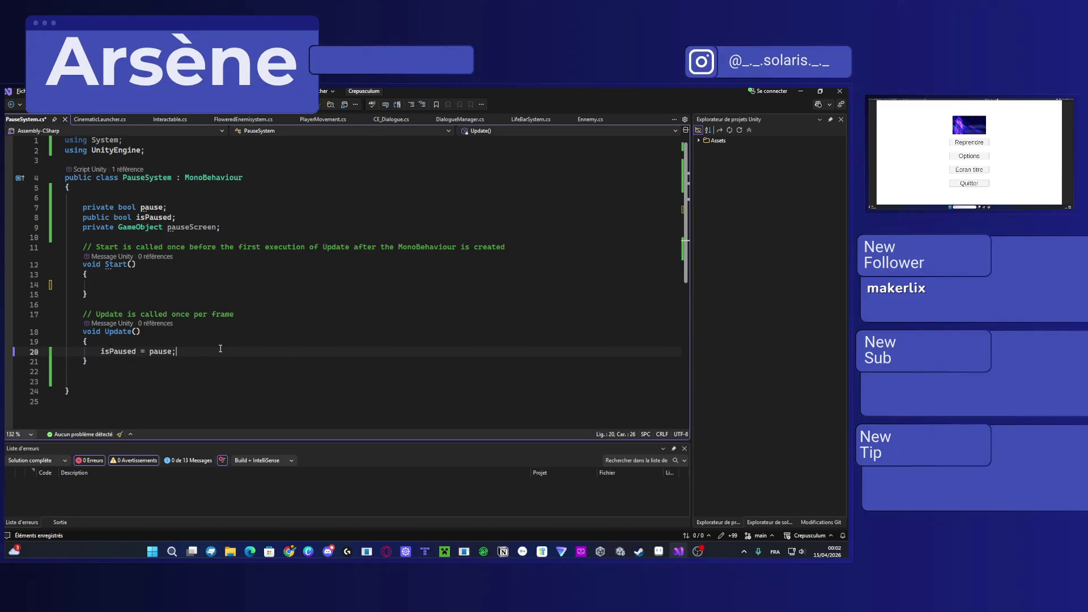
key("Return")
type("if (Input.GetKeyDown(KeyCode.Escape))         {             pause = true;             pauseScreen.SetActive(true);         }")
key("ctrl+s")
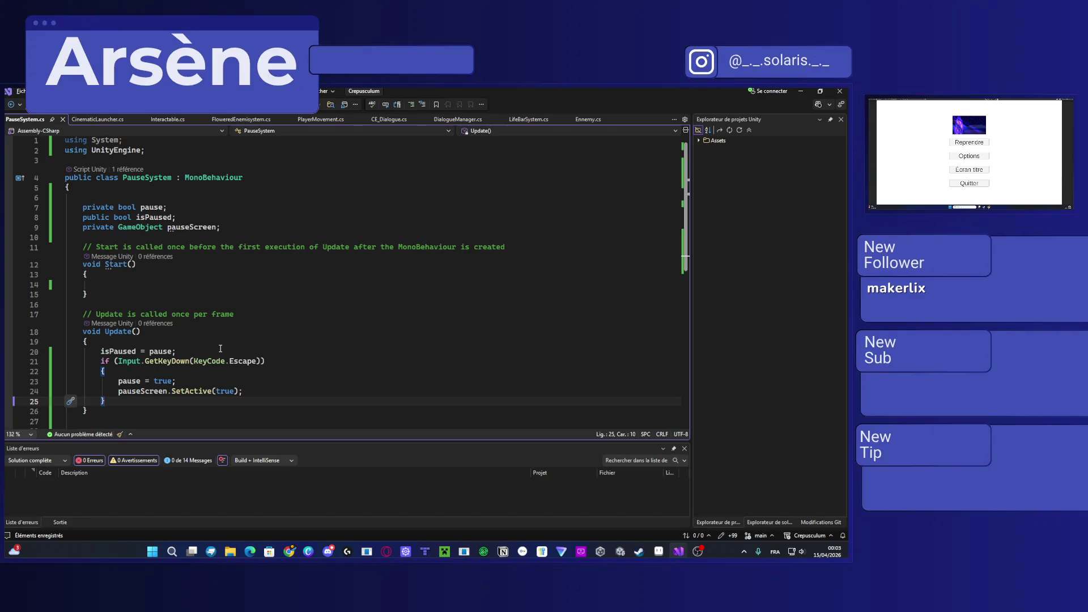
key("Return")
key("Return")
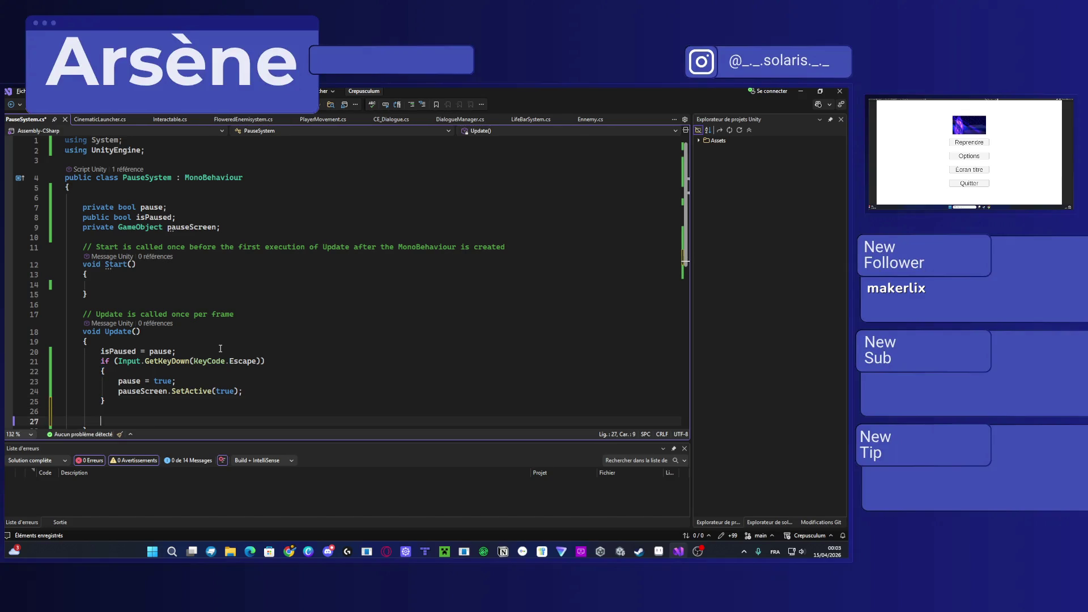
scroll(221, 348, "down", 9)
Step: Write 'void Option()' below the Escape check with its braces on separate lines
scroll(221, 347, "up", 5)
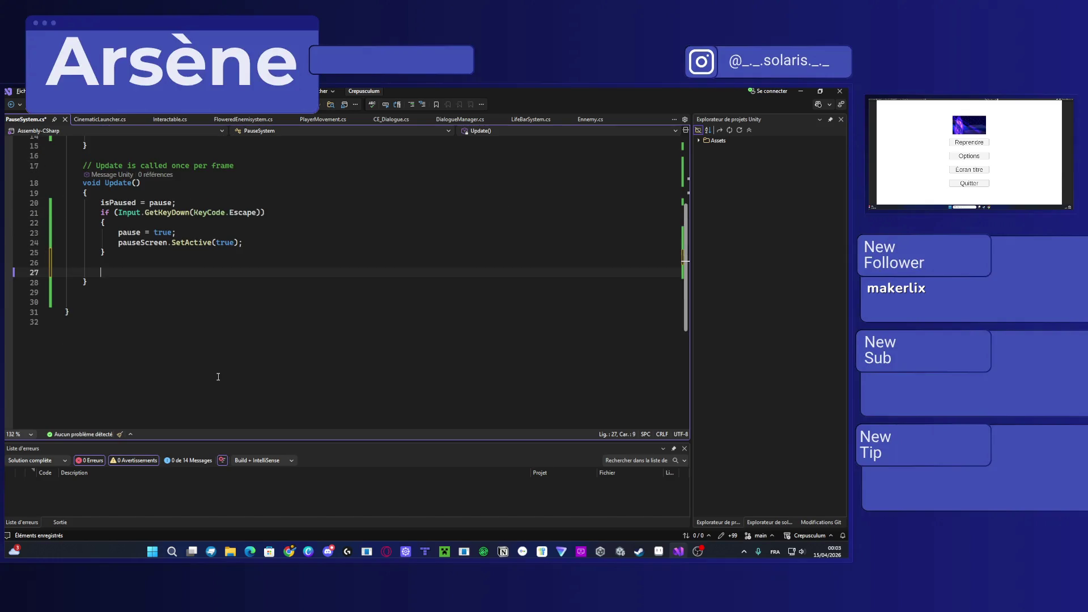
type("void ")
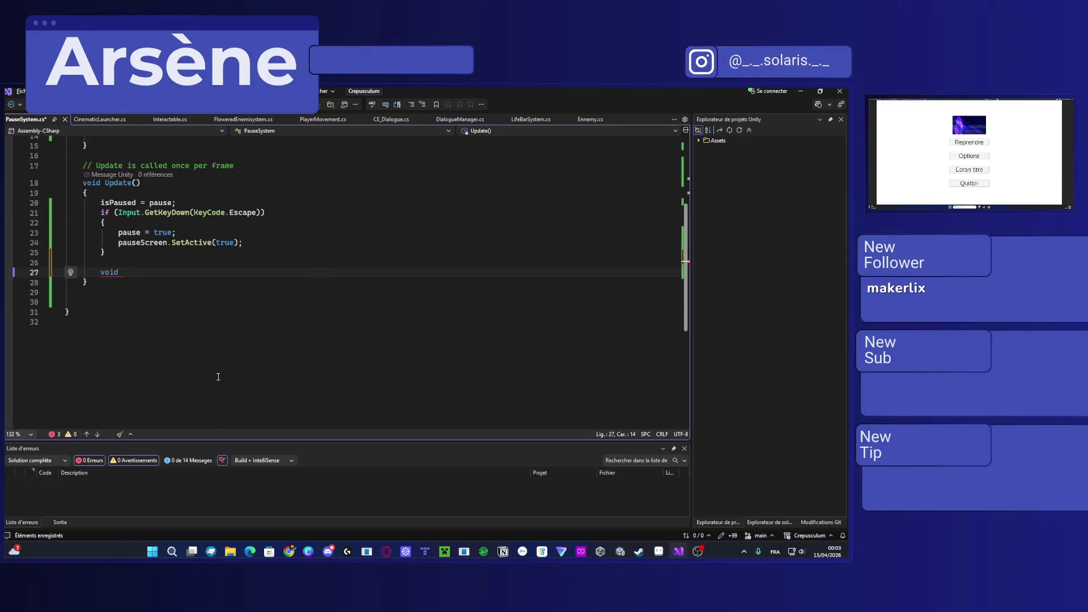
type("Option(")
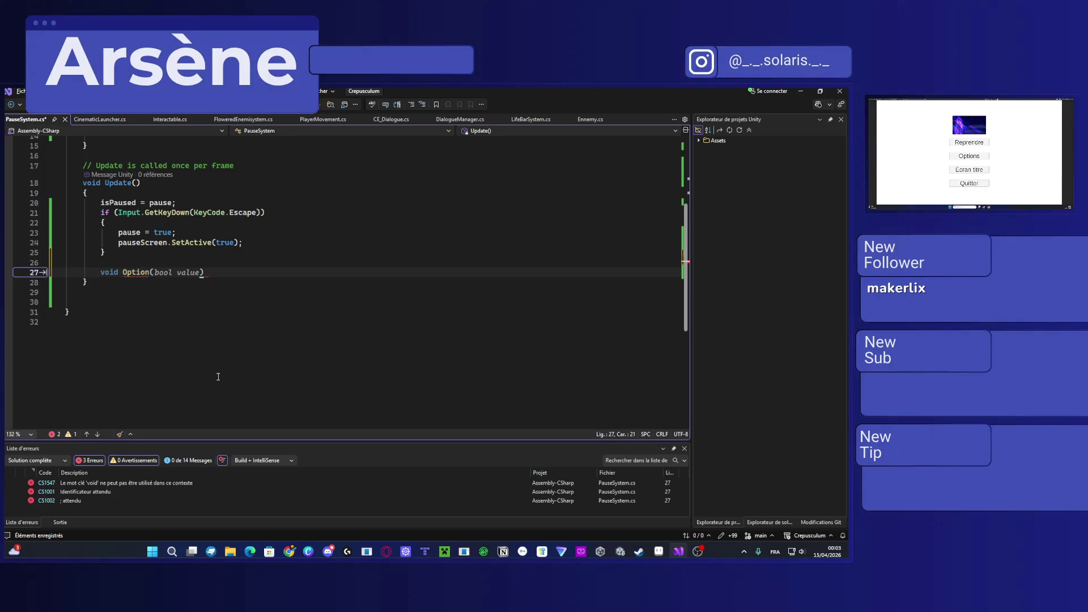
type(")")
key("Return")
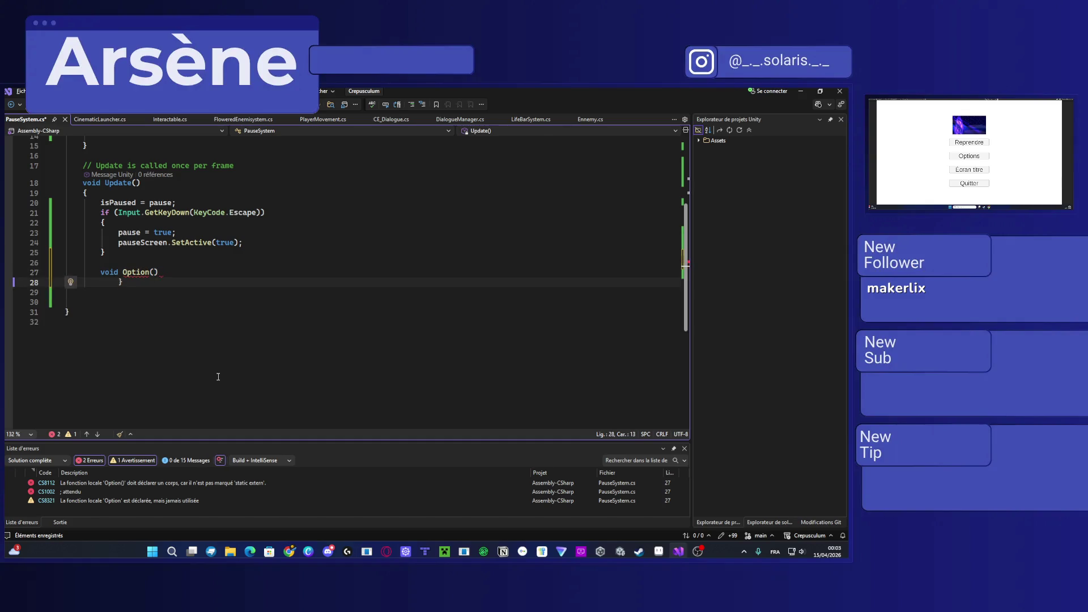
key("BackSpace")
key("BackSpace")
key("BackSpace")
key("BackSpace")
key("BackSpace")
key("BackSpace")
key("ctrl+z")
key("ctrl+z")
key("ctrl+z")
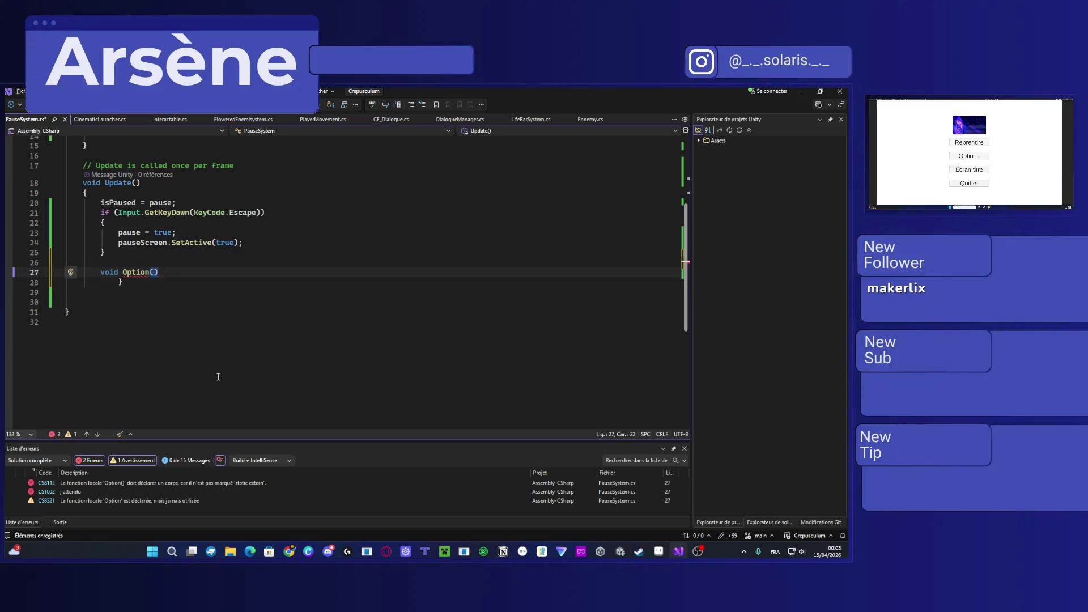
key("ctrl+Return")
type("{ }")
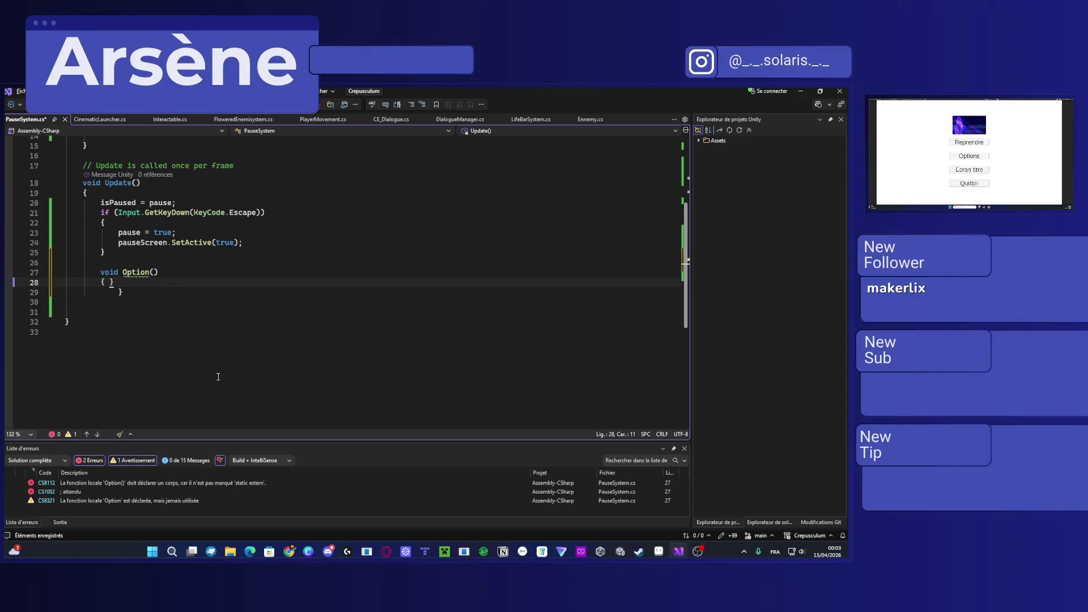
key("Return")
key("Down")
key("Down")
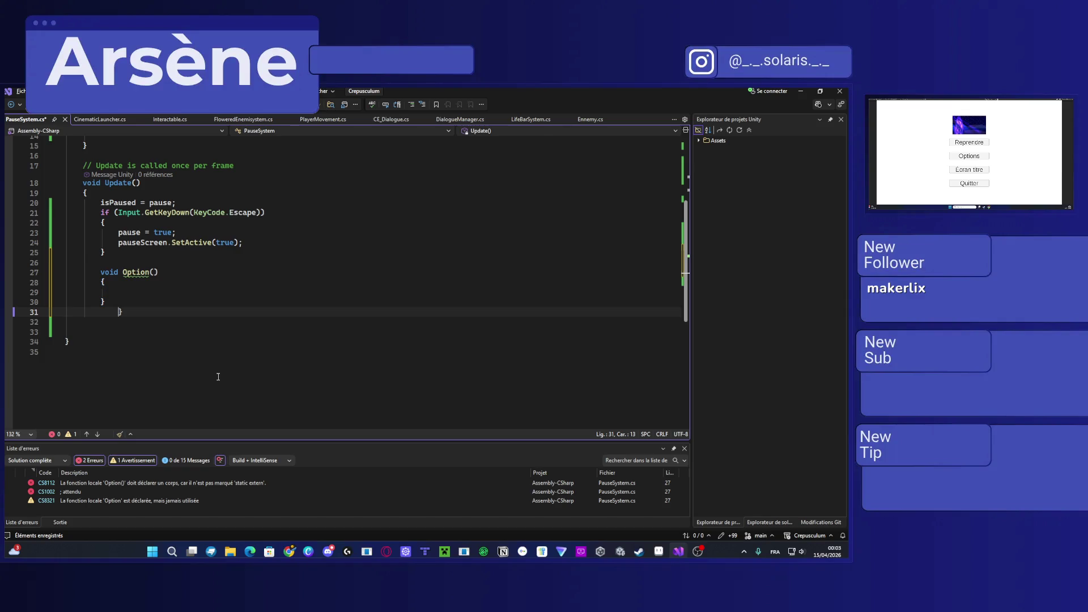
key("Delete")
key("Up")
key("Up")
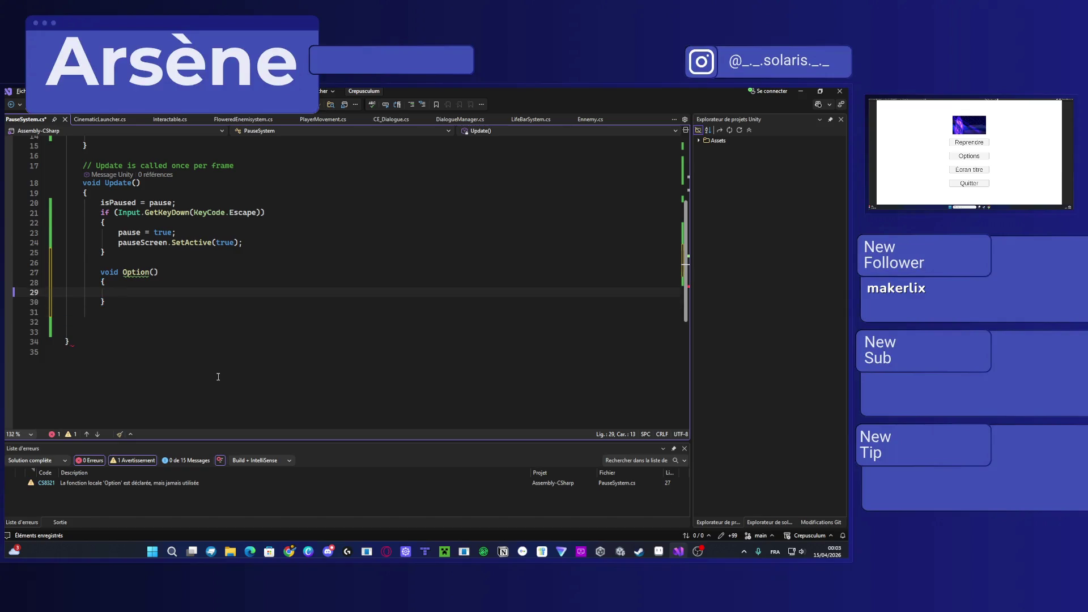
Step: Select the whole pauseScreen field declaration line
scroll(217, 371, "up", 4)
left_click(233, 199)
key("shift+Home")
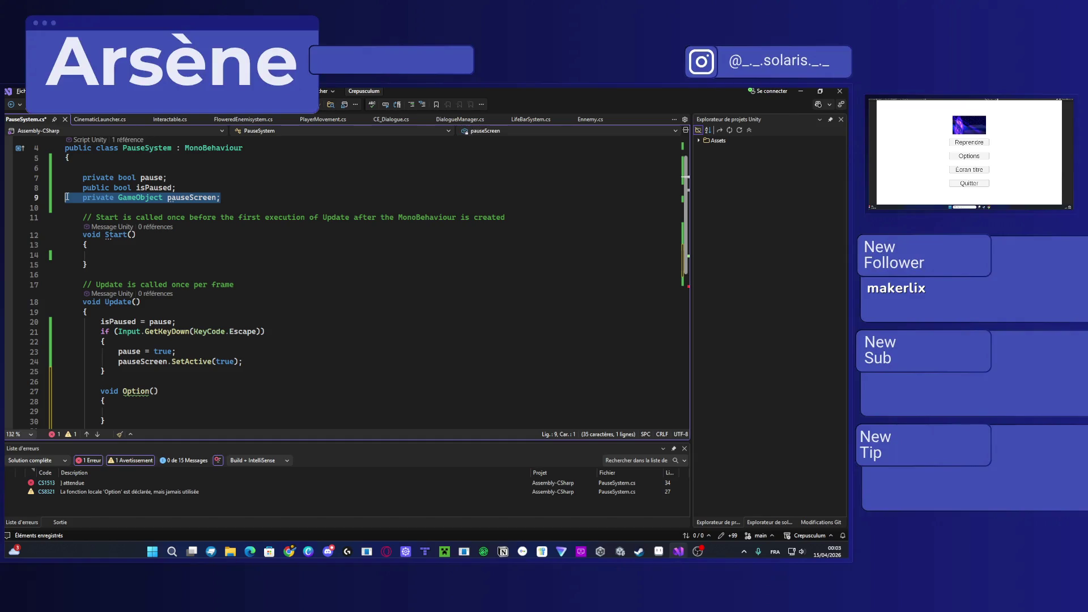
Step: Duplicate the pauseScreen field and put [SerializeField] above both declarations
key("ctrl+d")
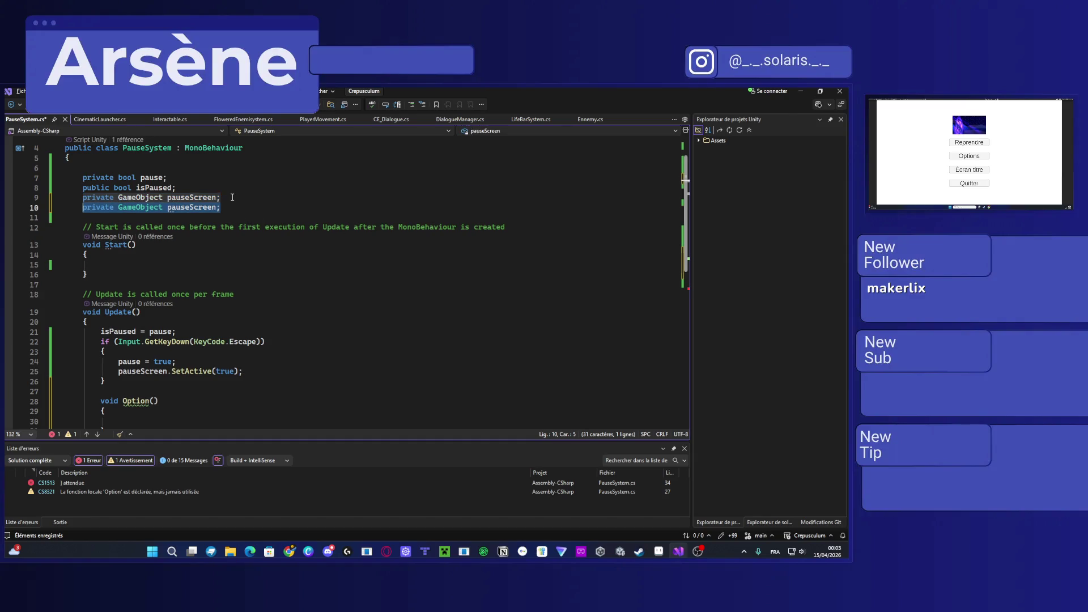
left_click(216, 189)
key("Return")
type("[Ser")
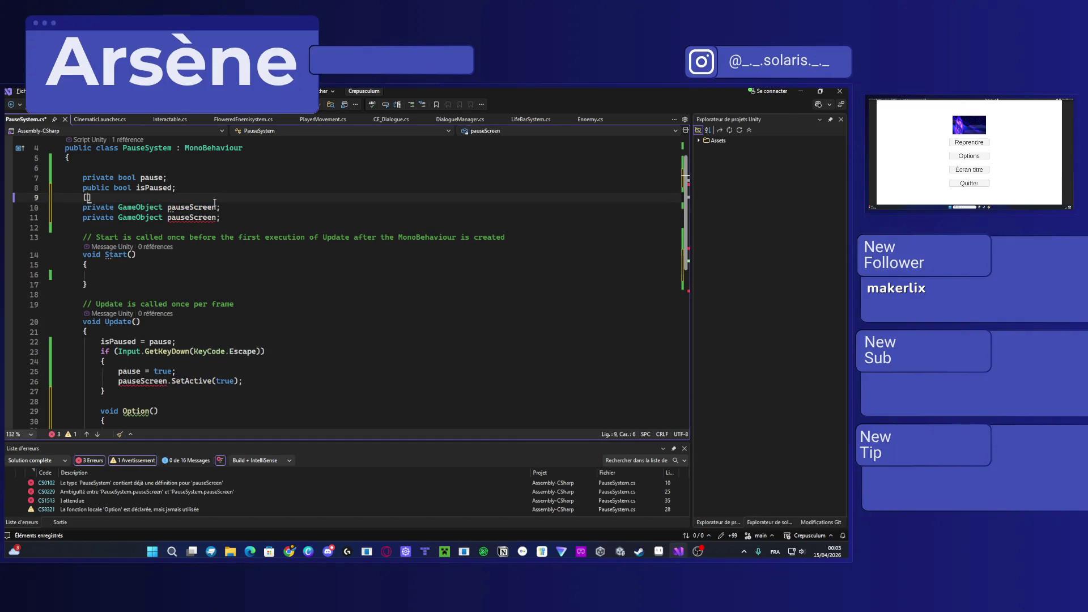
key("Tab")
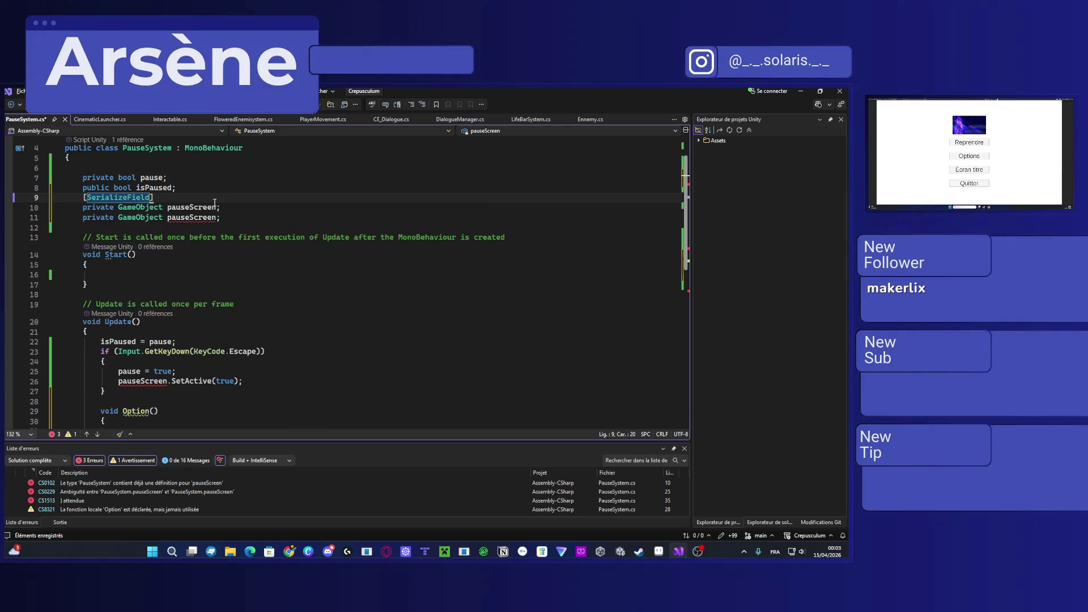
left_click(227, 208)
key("Return")
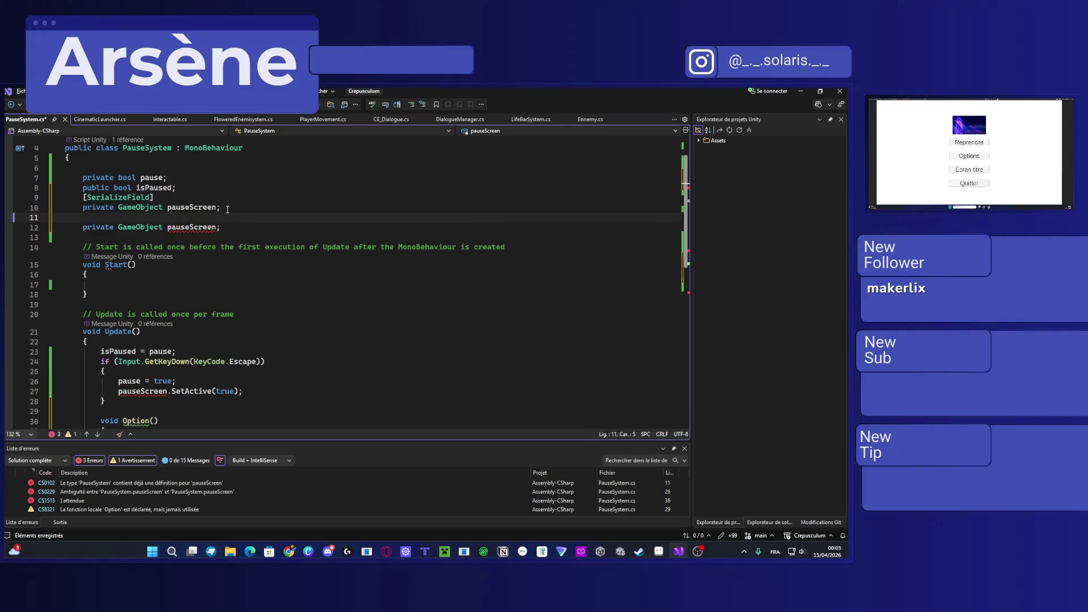
type("[Ser")
key("Tab")
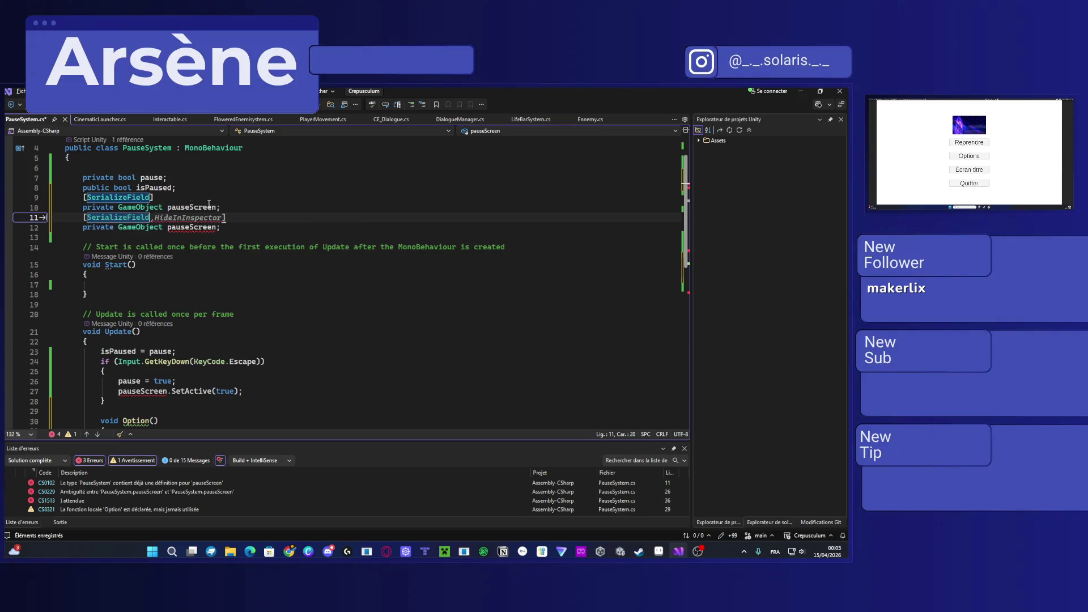
Step: Rename the duplicated field to OptionsScreen
double_click(188, 227)
key("BackSpace")
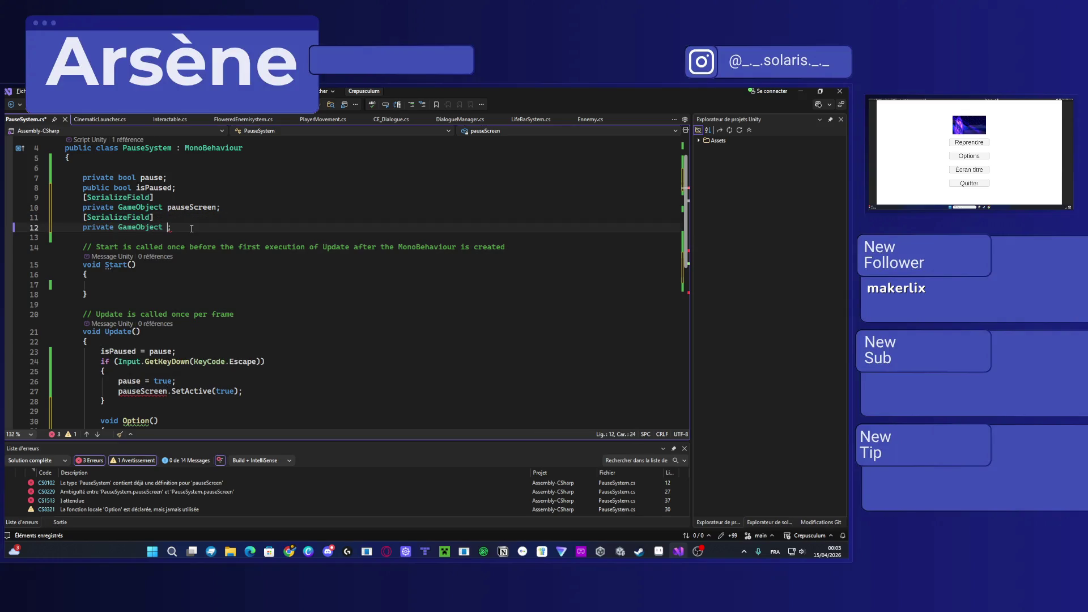
type("Option")
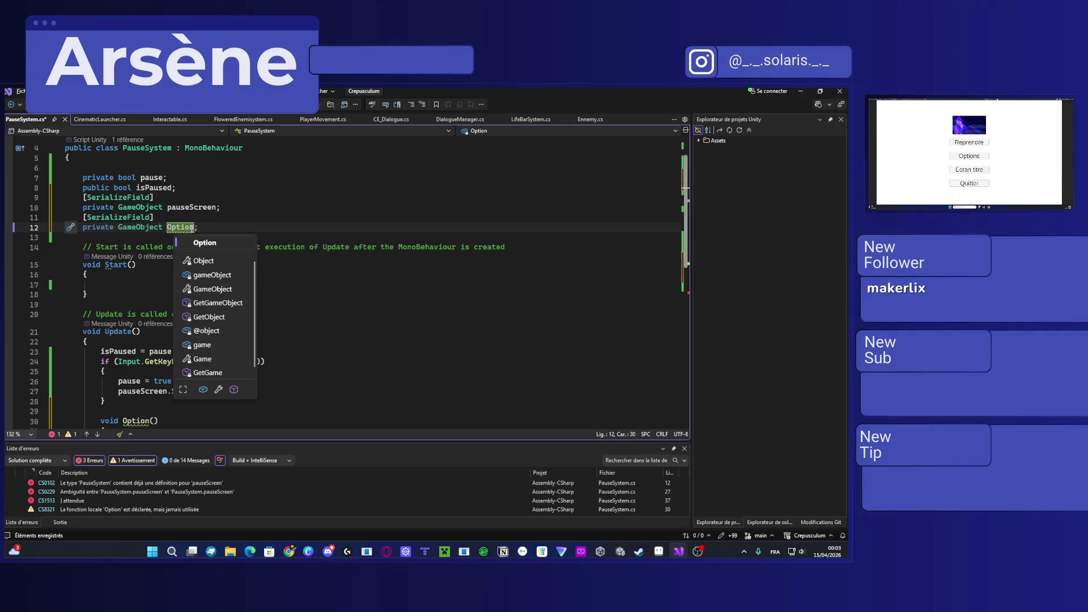
type("sScreen")
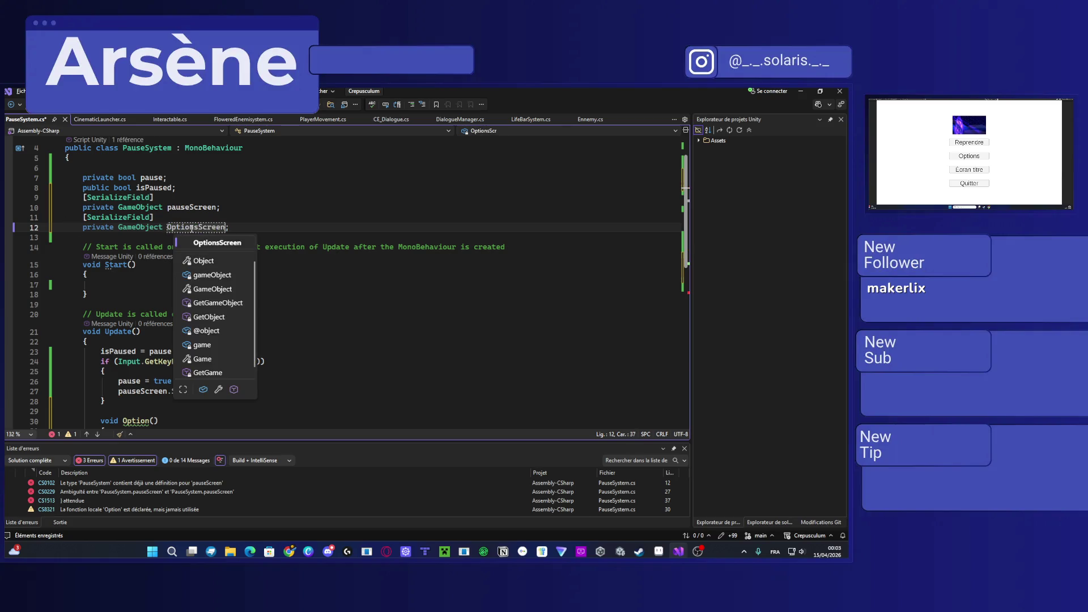
key("Escape")
Step: Start referencing OptionsScreen inside the Option() body
scroll(239, 341, "down", 2)
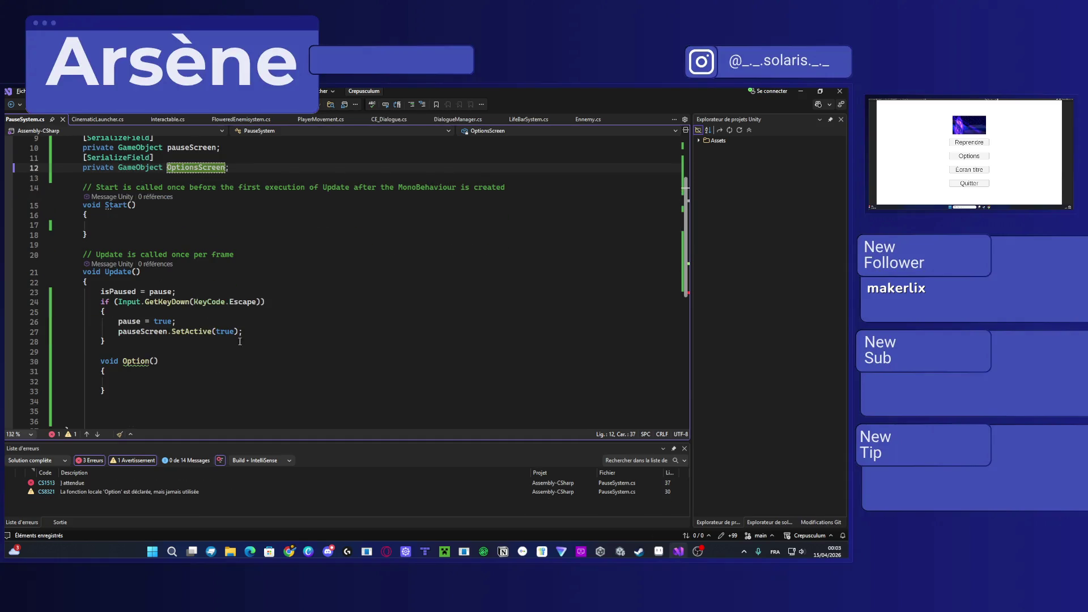
left_click(108, 382)
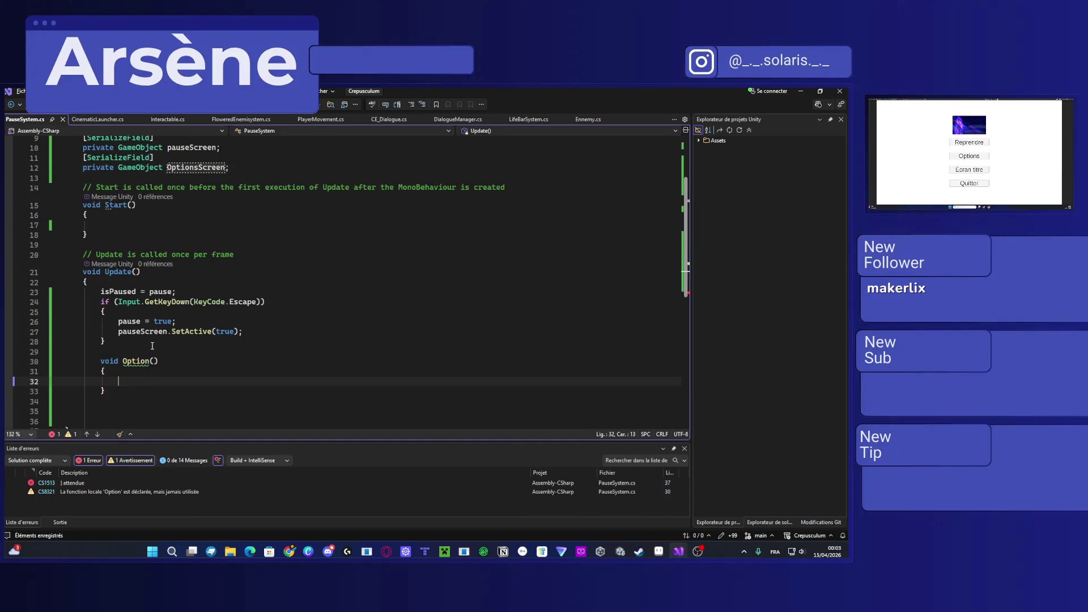
mouse_move(129, 364)
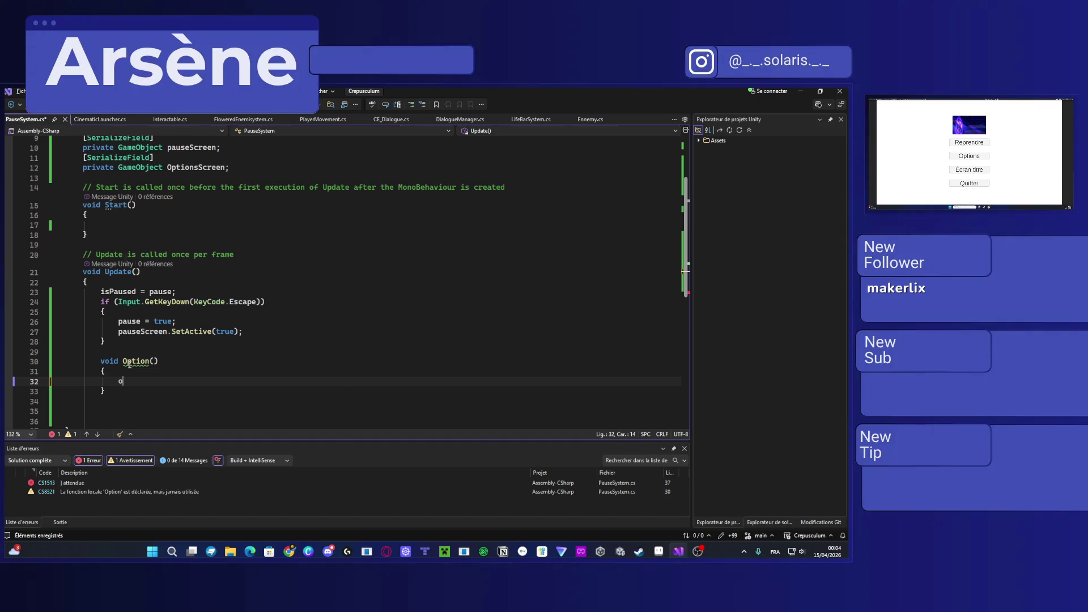
type("optionsScree")
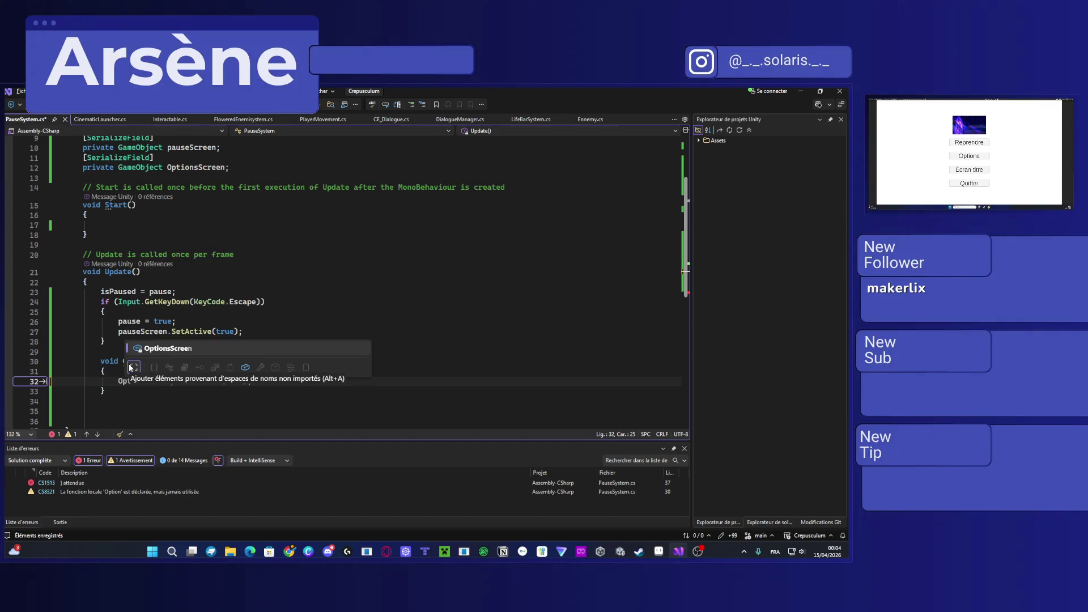
Step: Make Option() call OptionsScreen.SetActive(true) and rename it OptionEnter
key("Tab")
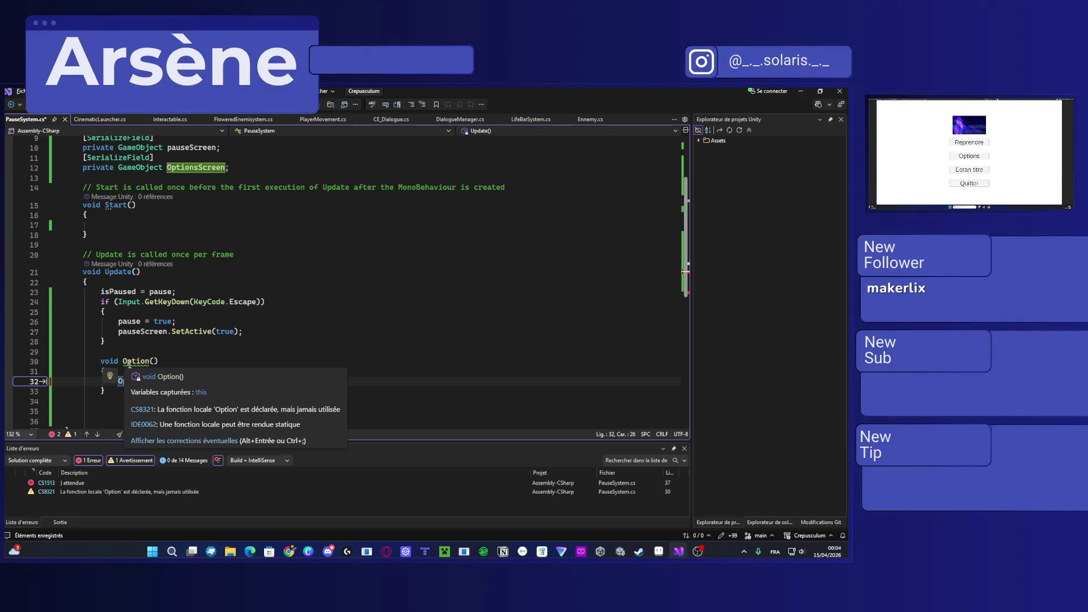
type(".Set")
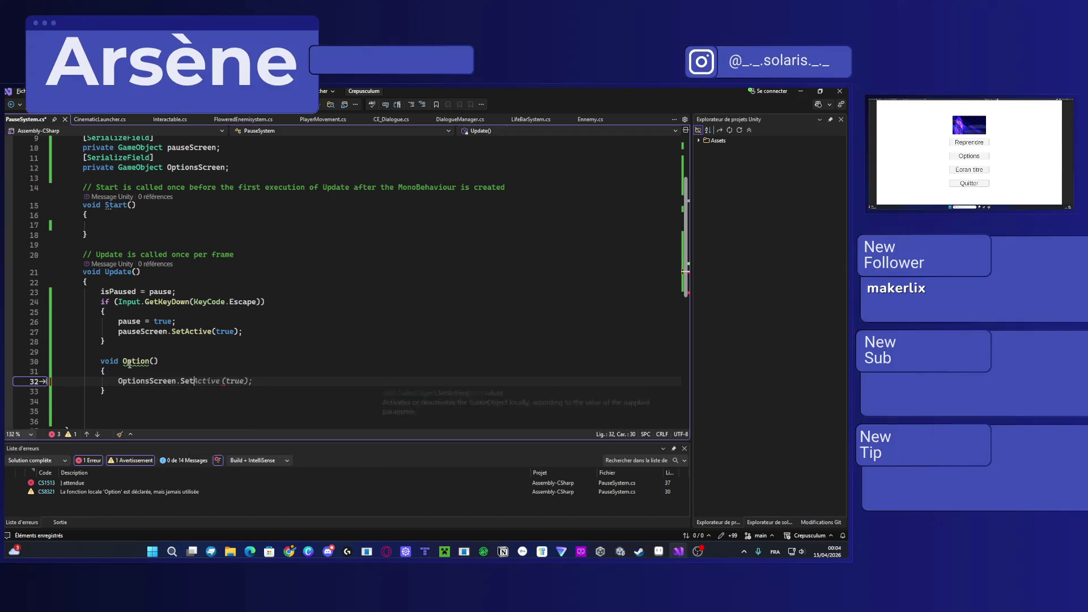
key("Tab")
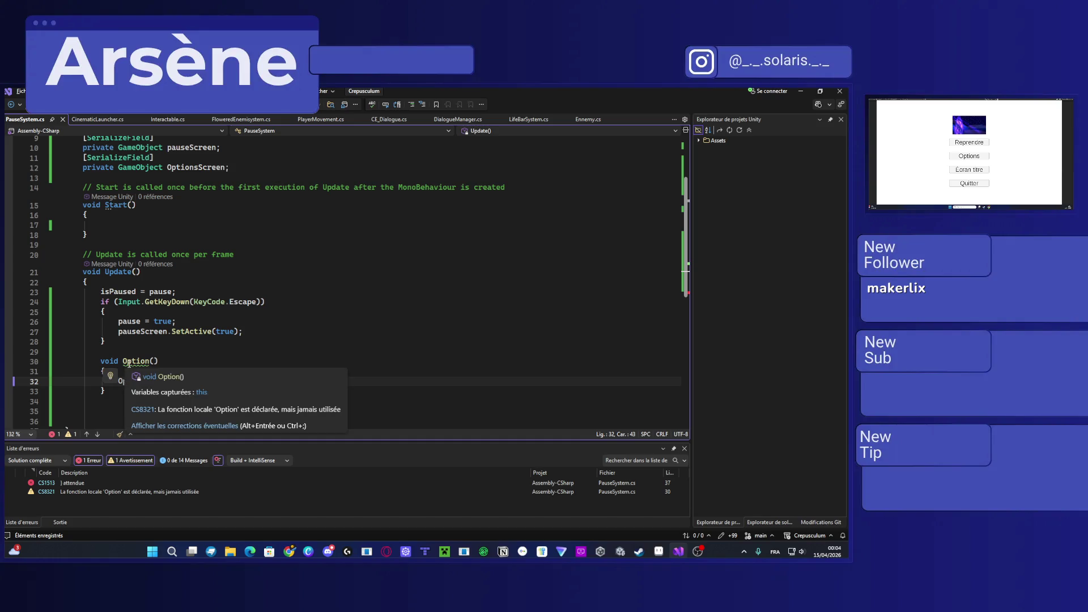
double_click(128, 364)
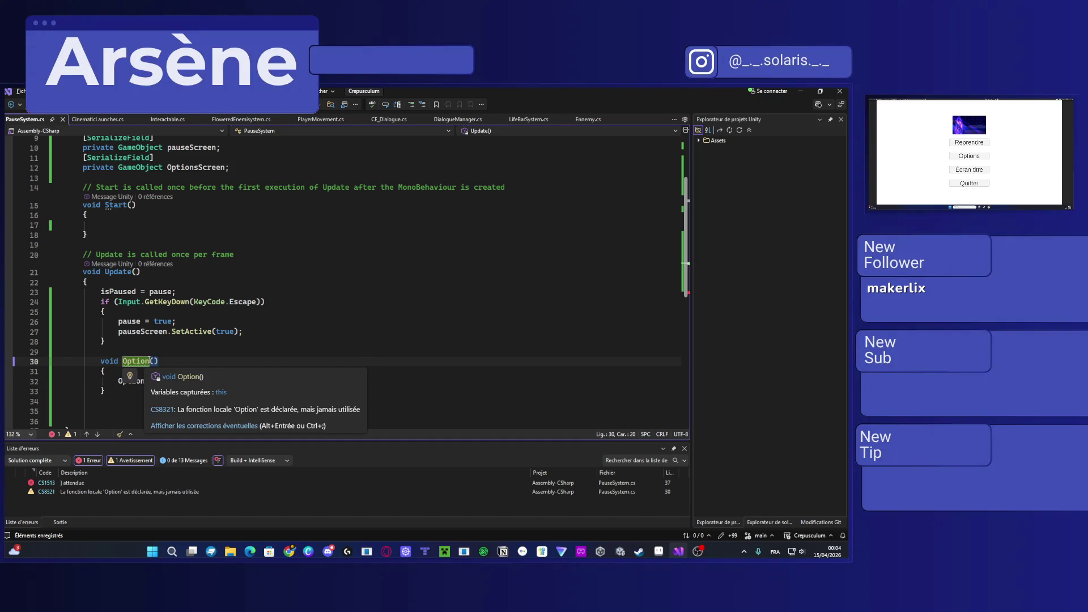
type("E")
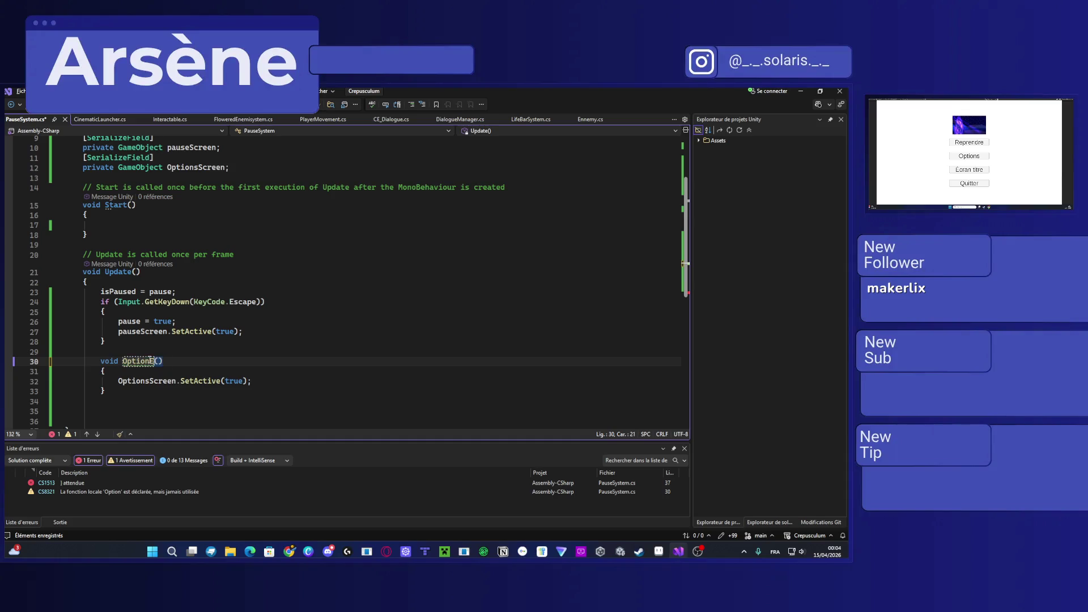
type("nter")
Step: Duplicate OptionEnter and change the copy's SetActive argument to false
left_click_drag(136, 391, 100, 361)
key("ctrl+d")
double_click(235, 421)
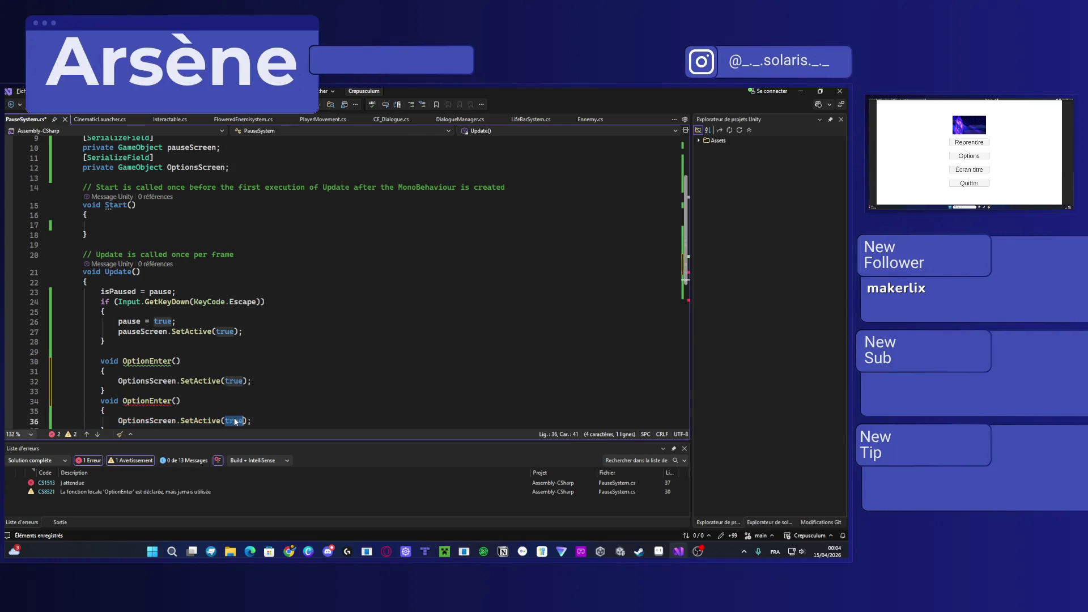
type("false")
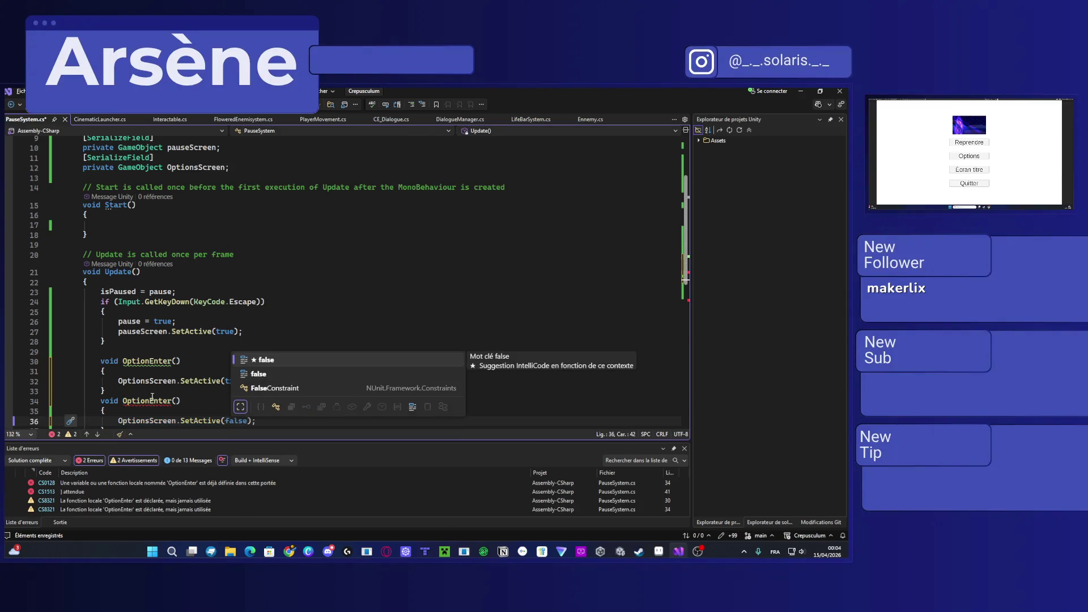
Step: Rename the copied method to OptionExit and select its whole body
left_click(153, 401)
left_click_drag(154, 401, 171, 406)
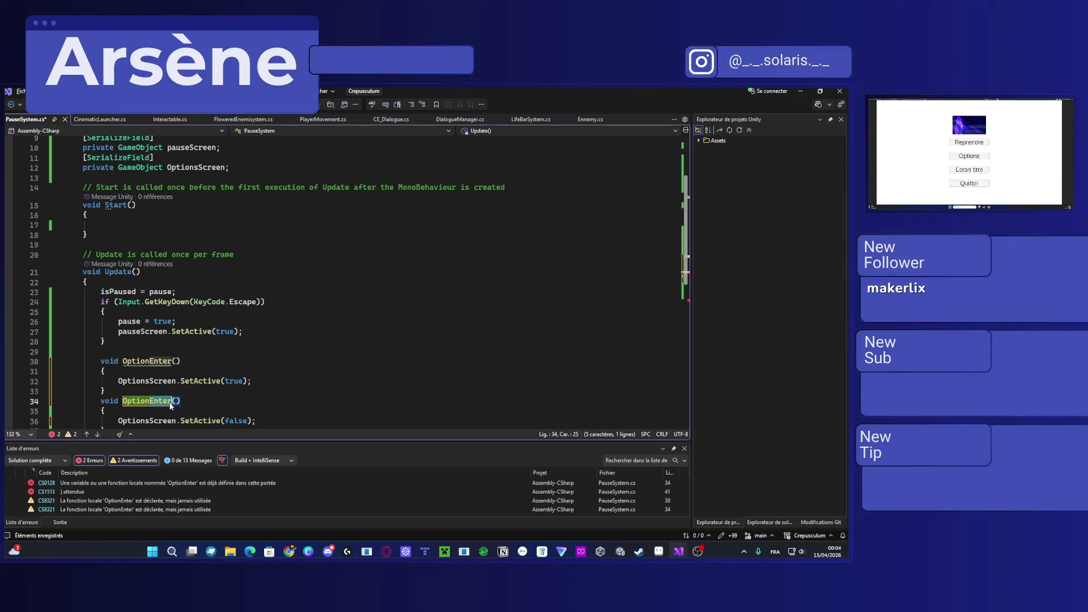
type("Exit")
scroll(167, 379, "down", 1)
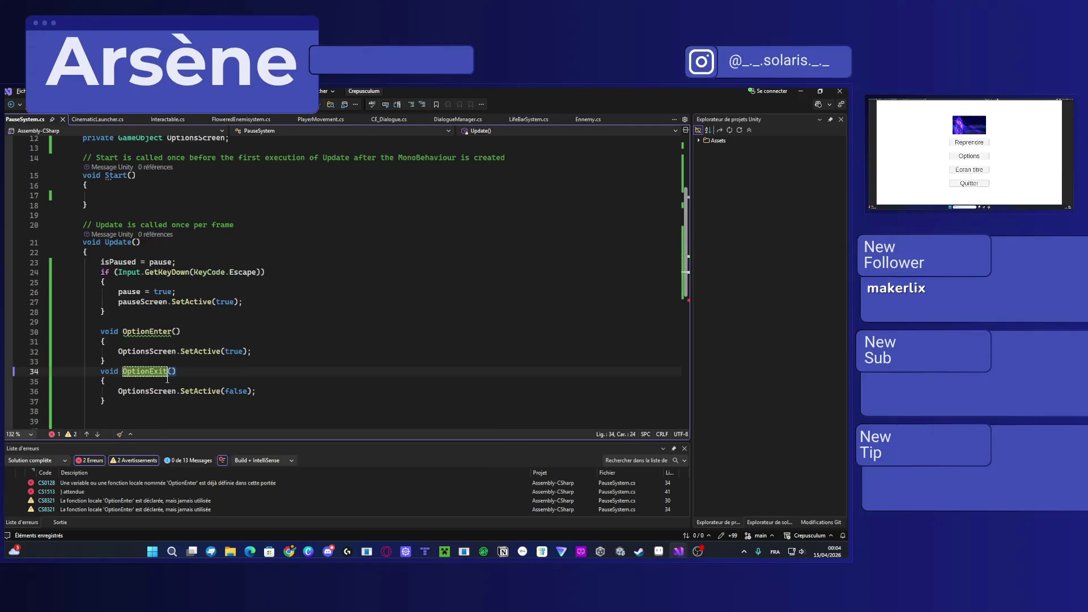
left_click_drag(121, 403, 102, 371)
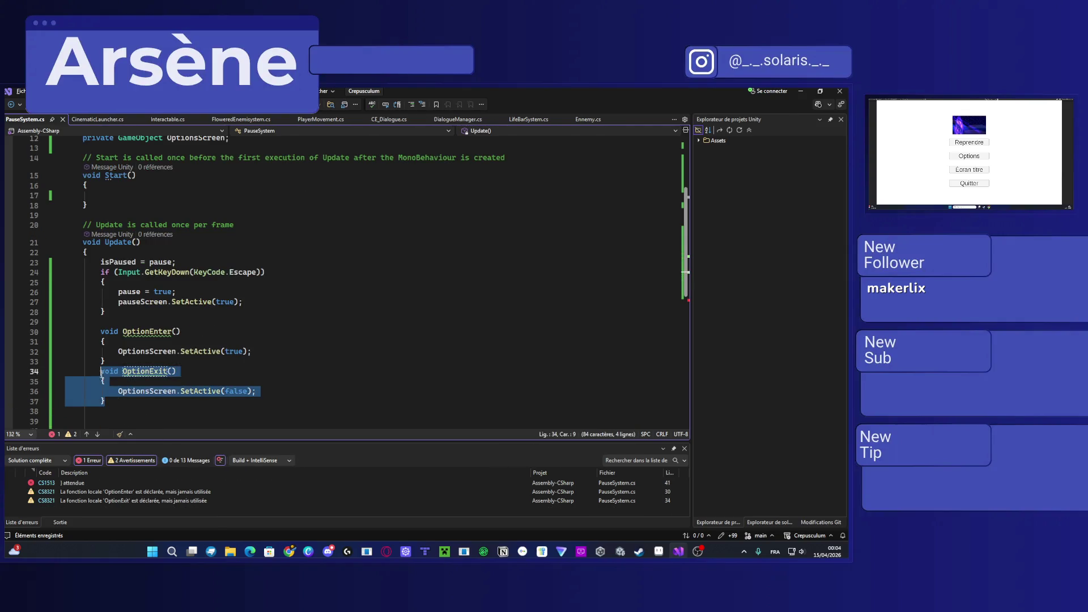
Step: Duplicate the OptionExit method, rename the first copy pauseScreen, and save
key("ctrl+d")
key("ctrl+d")
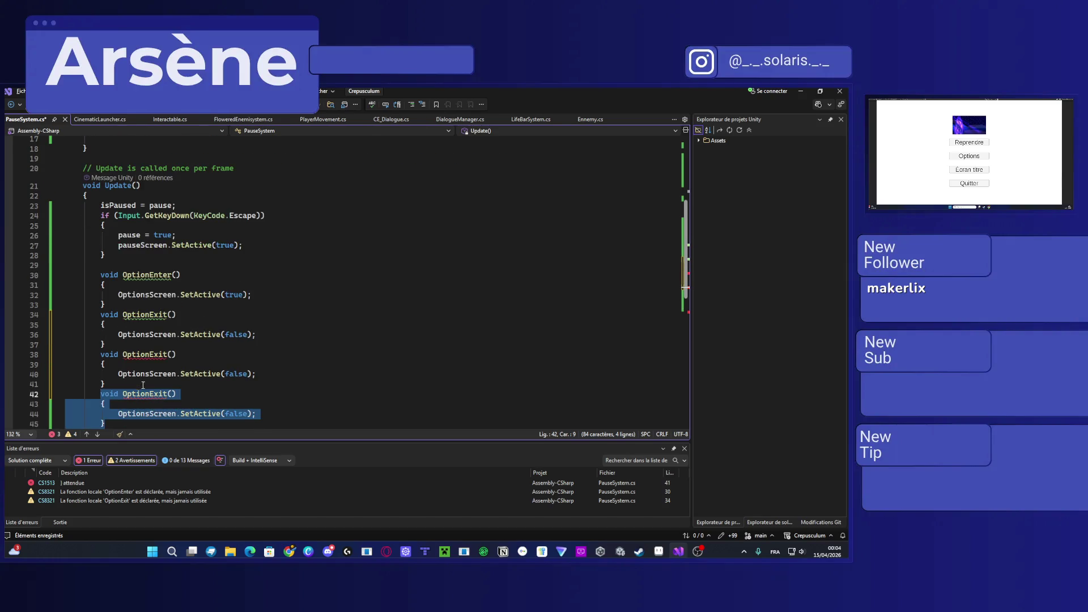
left_click_drag(170, 357, 118, 356)
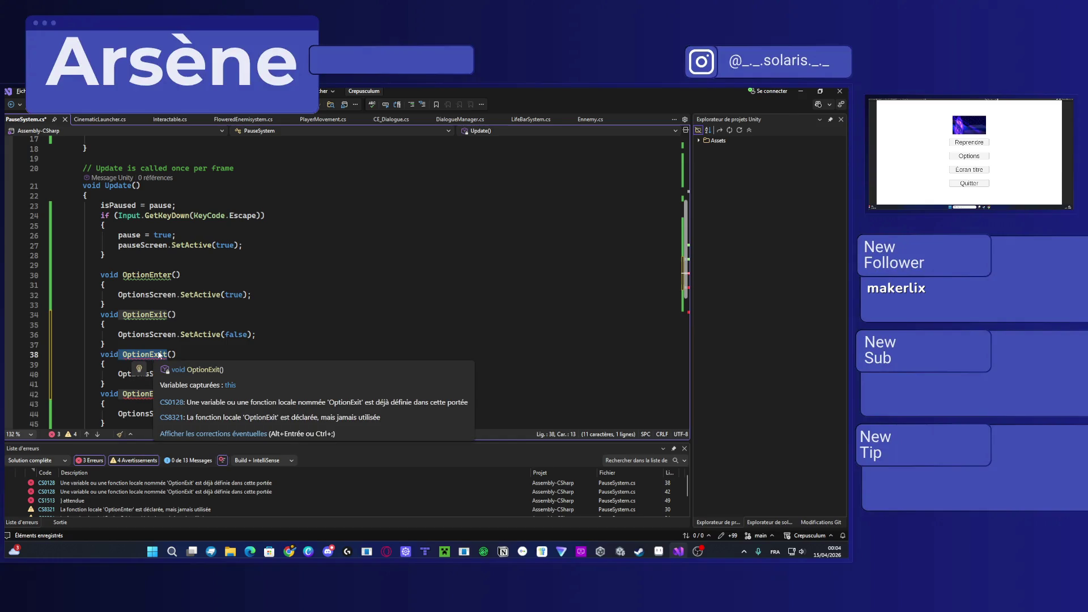
key("BackSpace")
type("Option")
key("BackSpace")
key("BackSpace")
key("BackSpace")
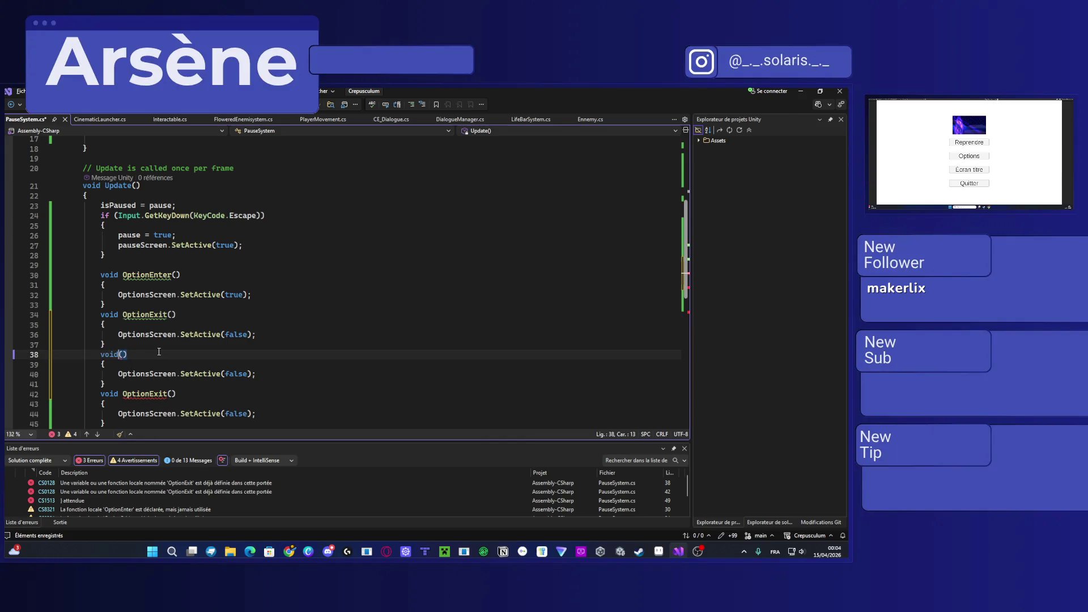
type("pau")
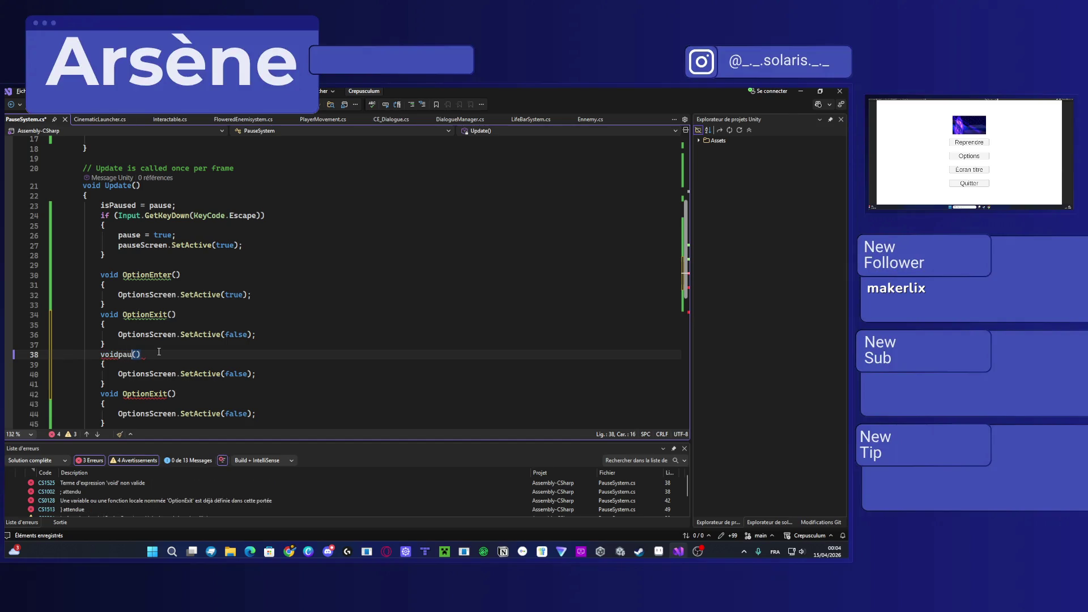
key("BackSpace")
key("BackSpace")
key("BackSpace")
type("pauseS")
type("creen")
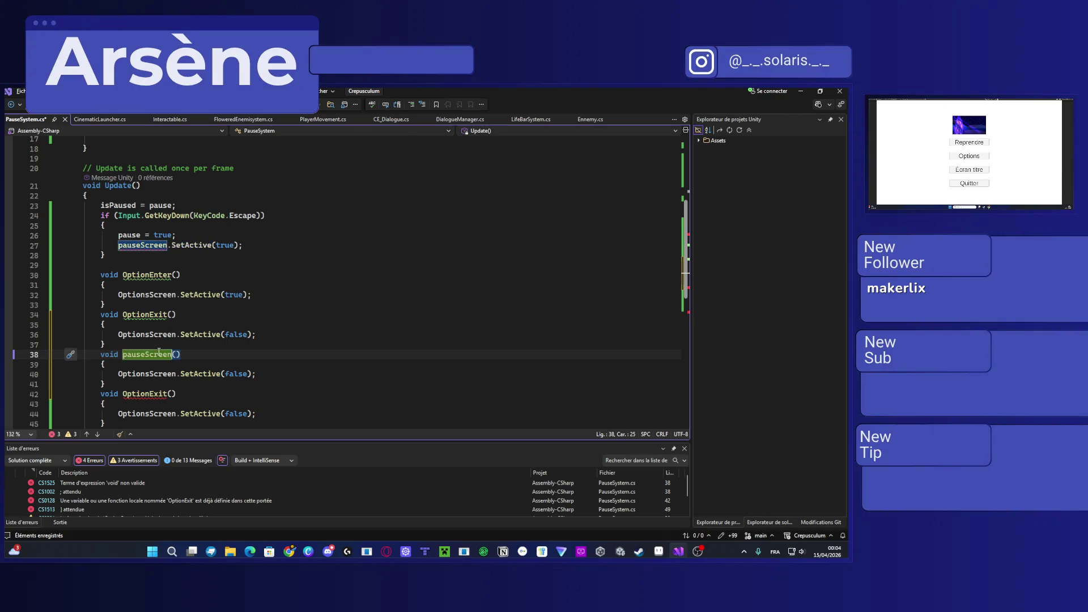
key("ctrl+s")
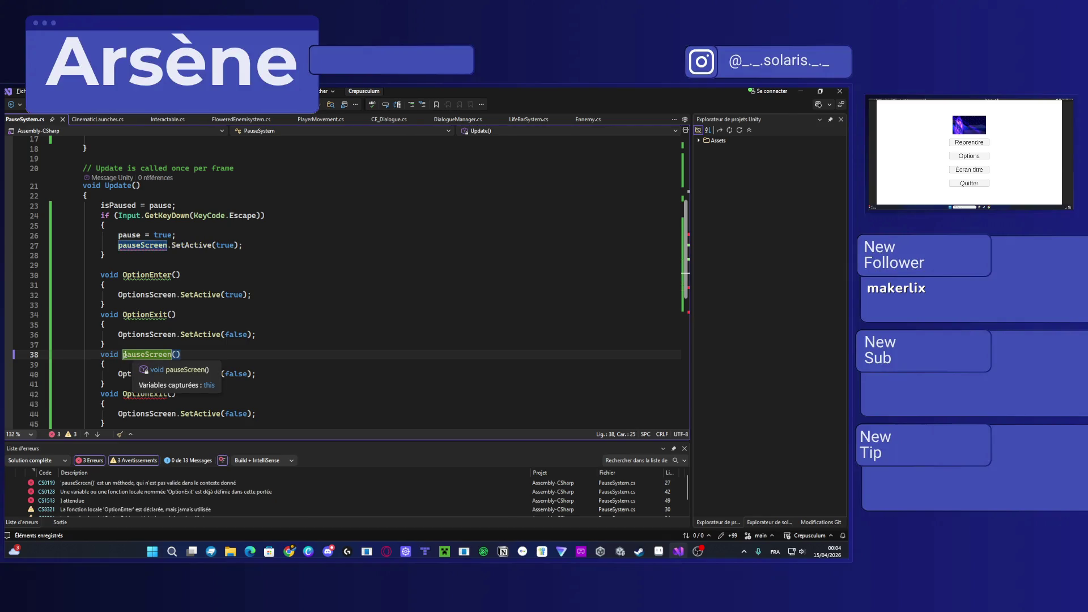
Step: Rename the new method ExitPause and delete the leftover duplicate OptionExit method
left_click(124, 355)
scroll(174, 360, "down", 2)
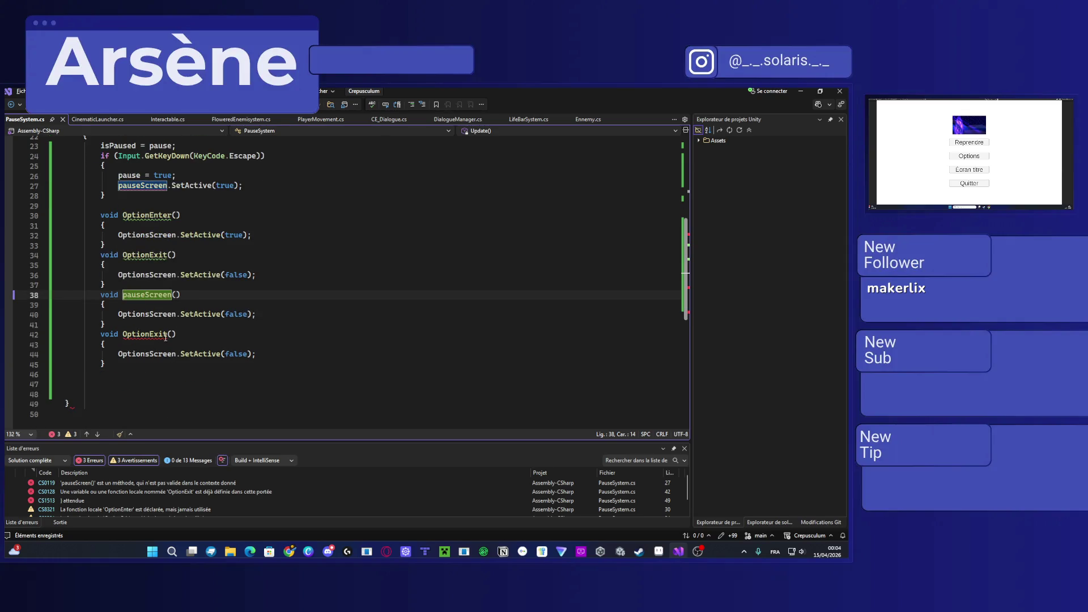
left_click_drag(170, 295, 122, 294)
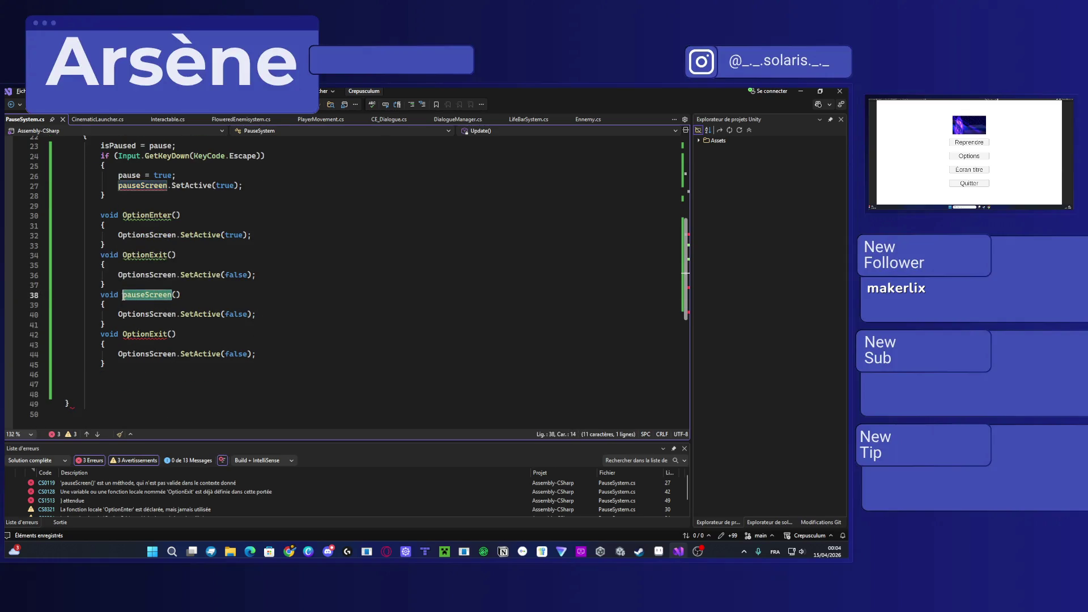
type("Exit")
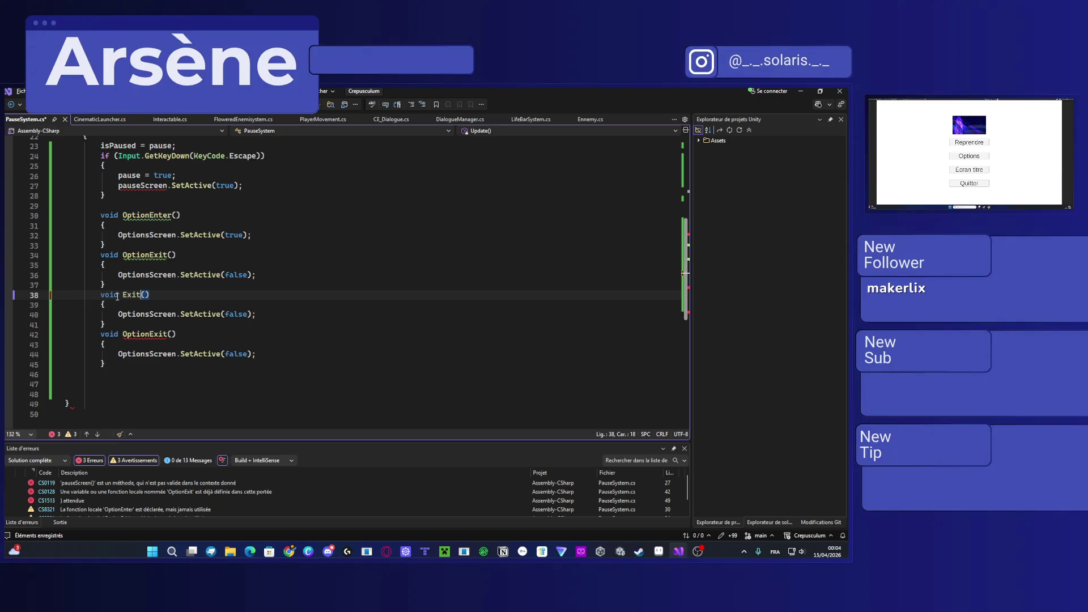
type("Pause")
left_click_drag(115, 361, 53, 336)
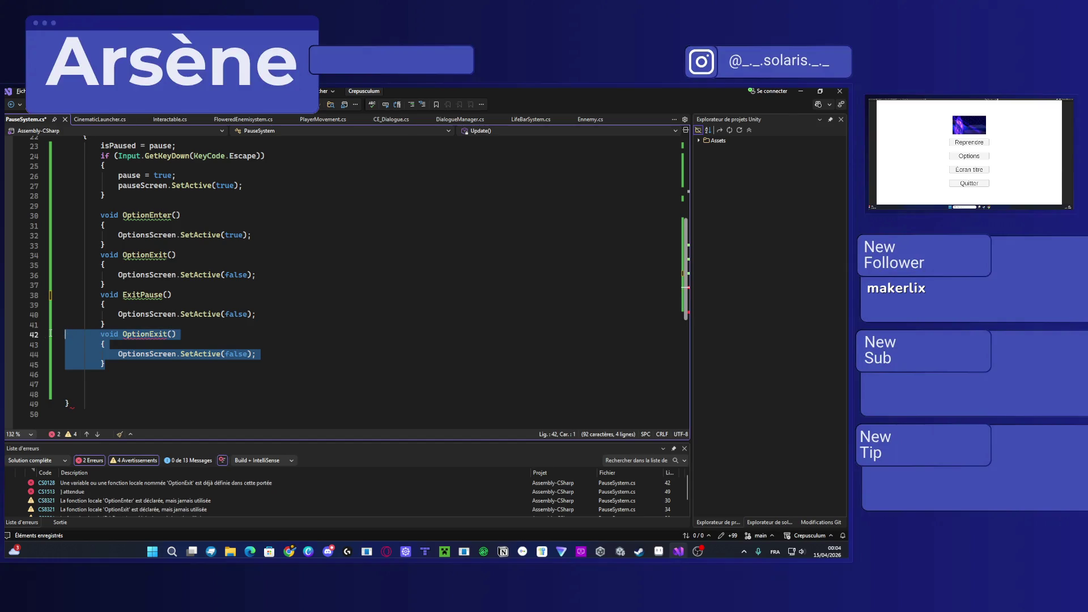
key("Delete")
scroll(51, 335, "up", 2)
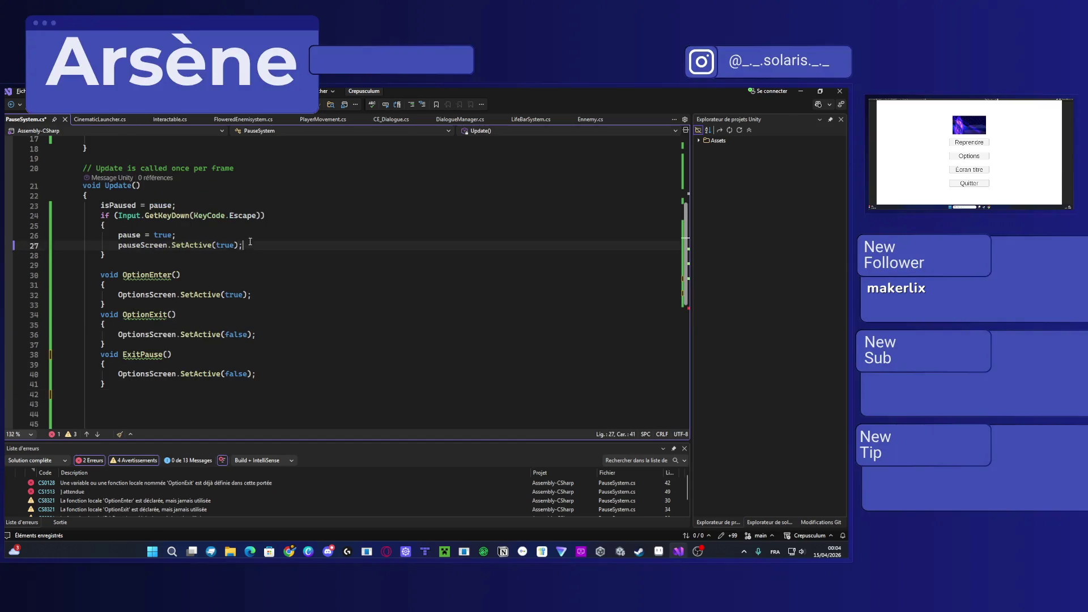
Step: Replace ExitPause's body with the Update pause lines, setting pause = false and pauseScreen.SetActive(false)
left_click_drag(244, 244, 118, 235)
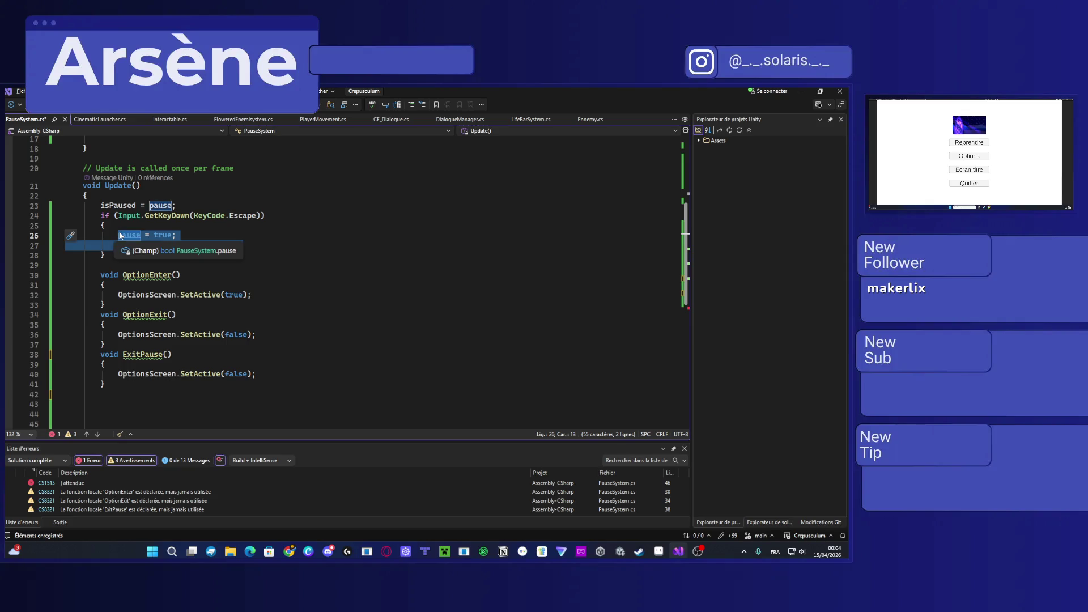
key("ctrl+c")
left_click_drag(256, 374, 118, 374)
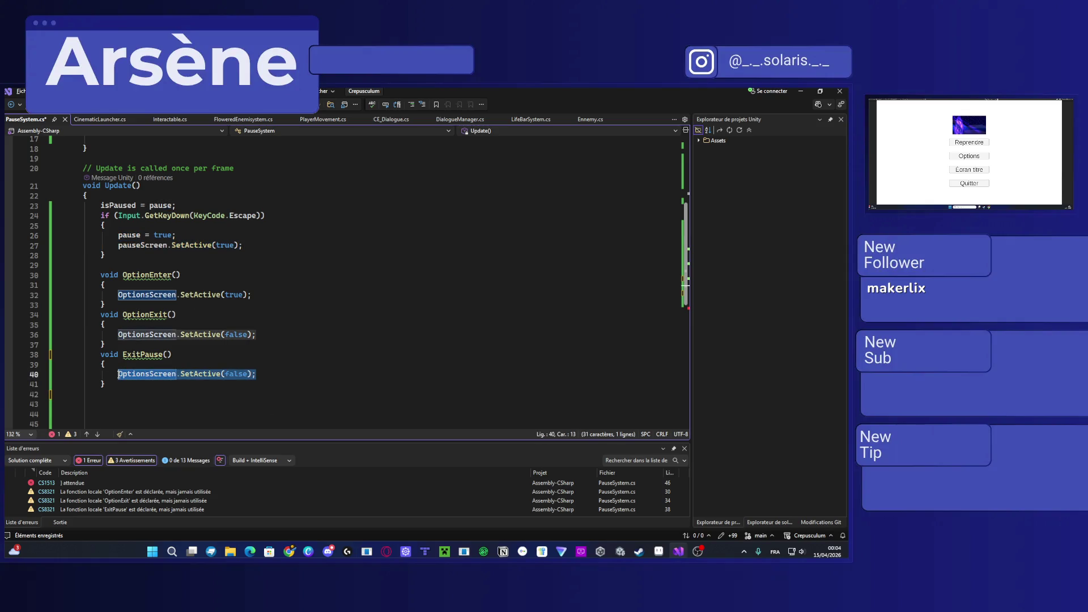
key("ctrl+v")
double_click(162, 374)
type("f")
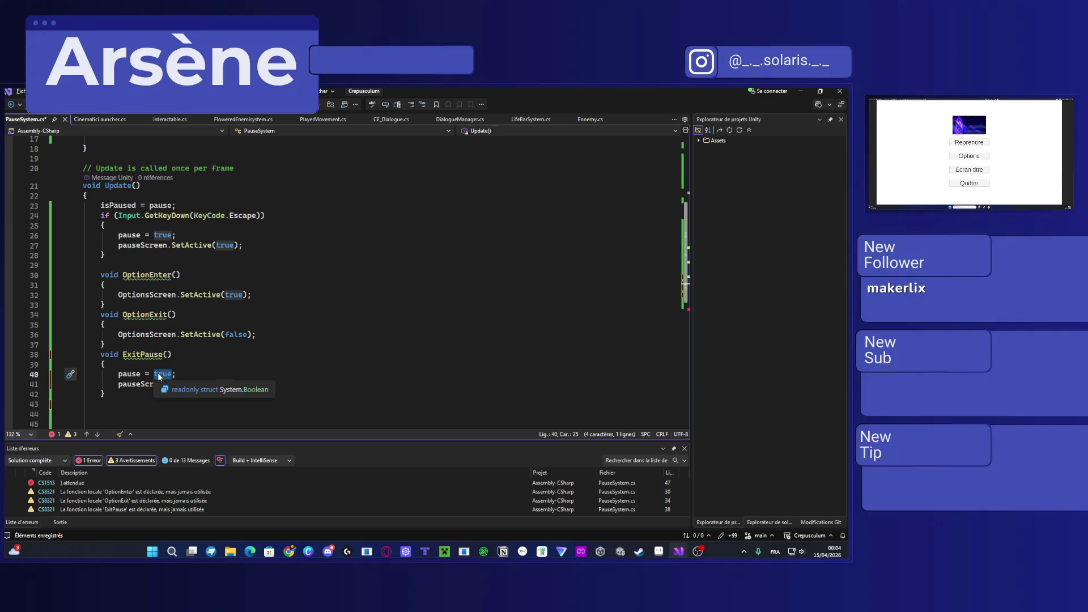
type("alse")
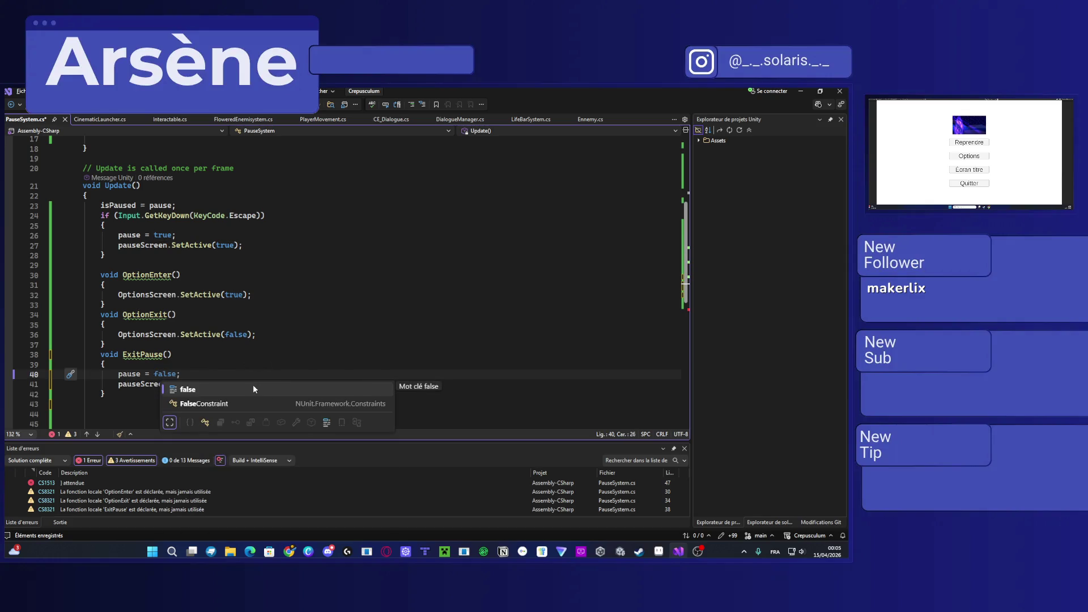
key("Escape")
double_click(230, 385)
type("fals")
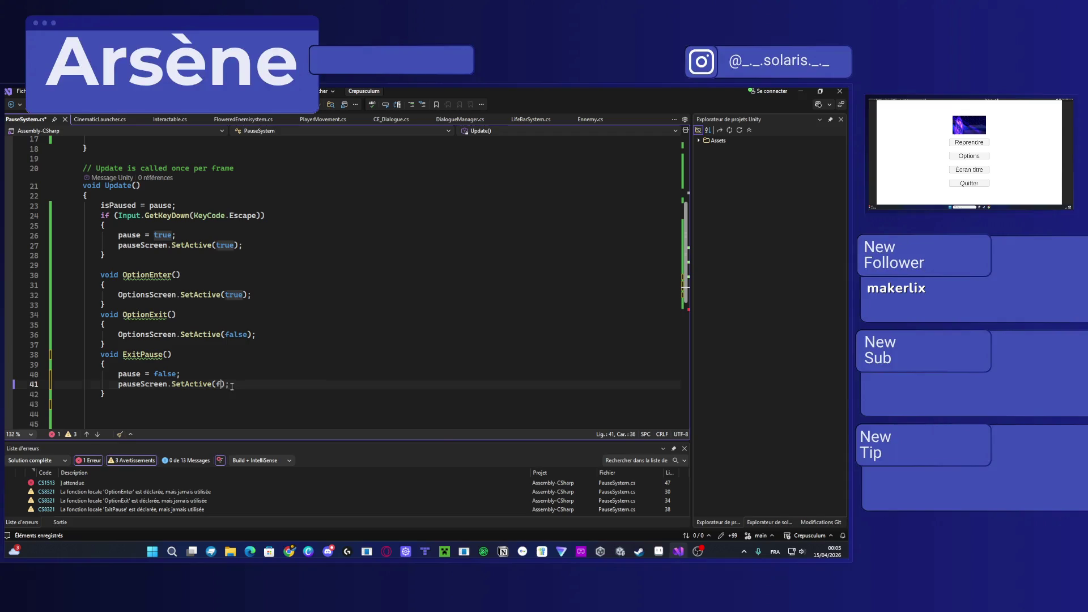
type("e")
key("Escape")
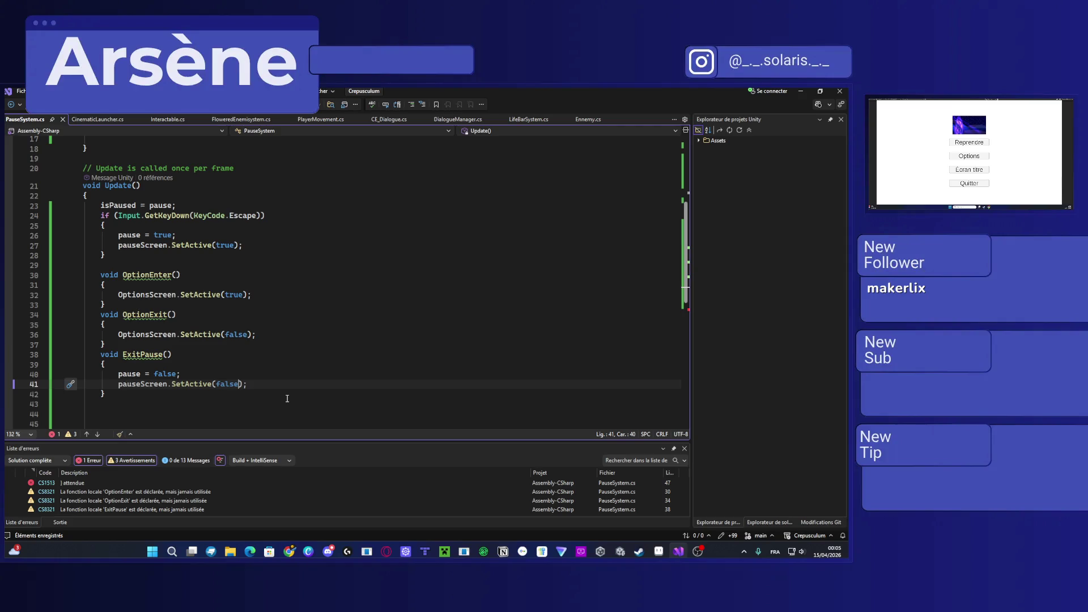
Step: Duplicate the whole ExitPause method below itself
left_click_drag(108, 392, 65, 354)
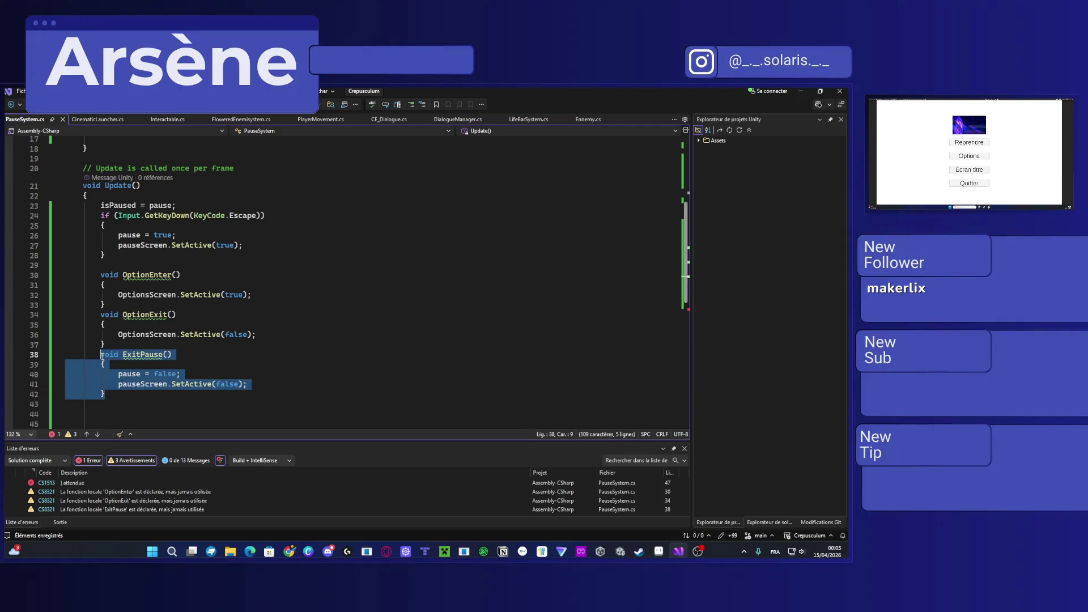
key("ctrl+d")
key("ctrl+d")
scroll(145, 390, "down", 2)
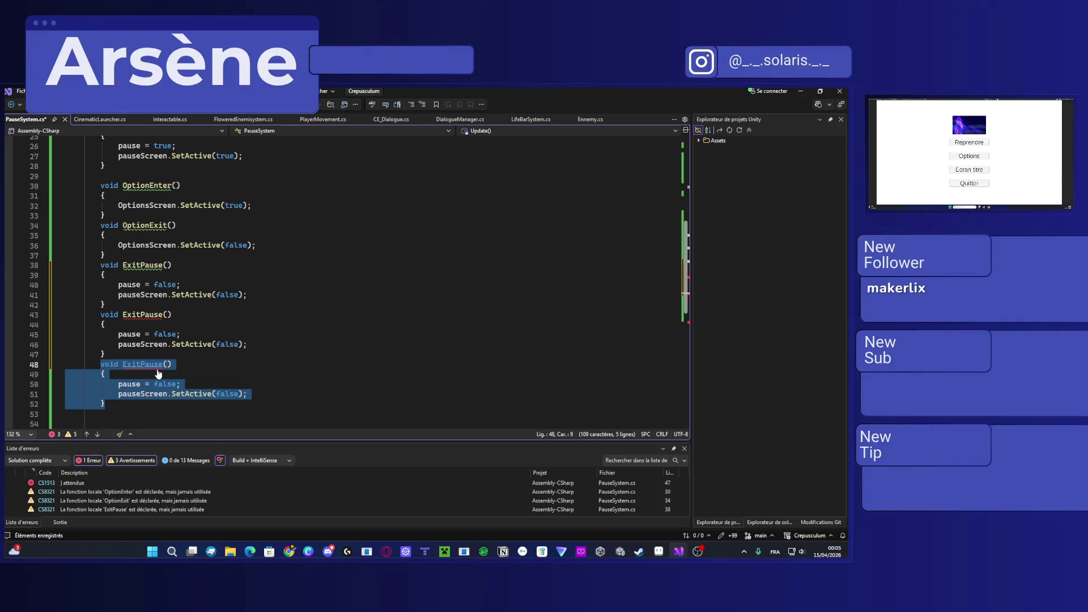
Step: Remove the extra ExitPause copy, rename the remaining copy GoToTitleScreen, and save
key("ctrl+z")
left_click(153, 344)
double_click(147, 315)
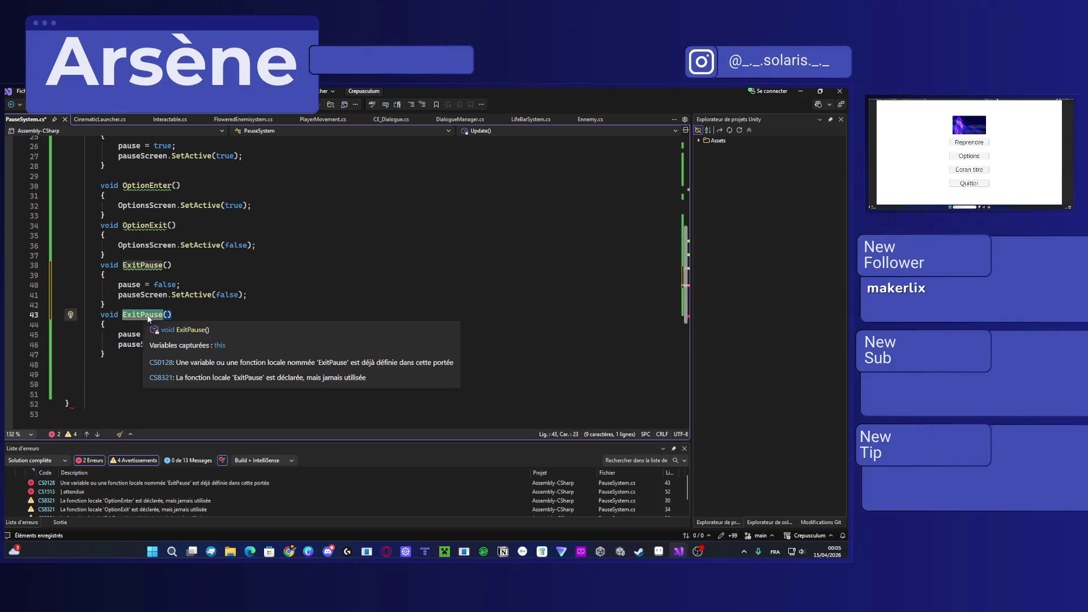
type("Go")
type("ToTitle")
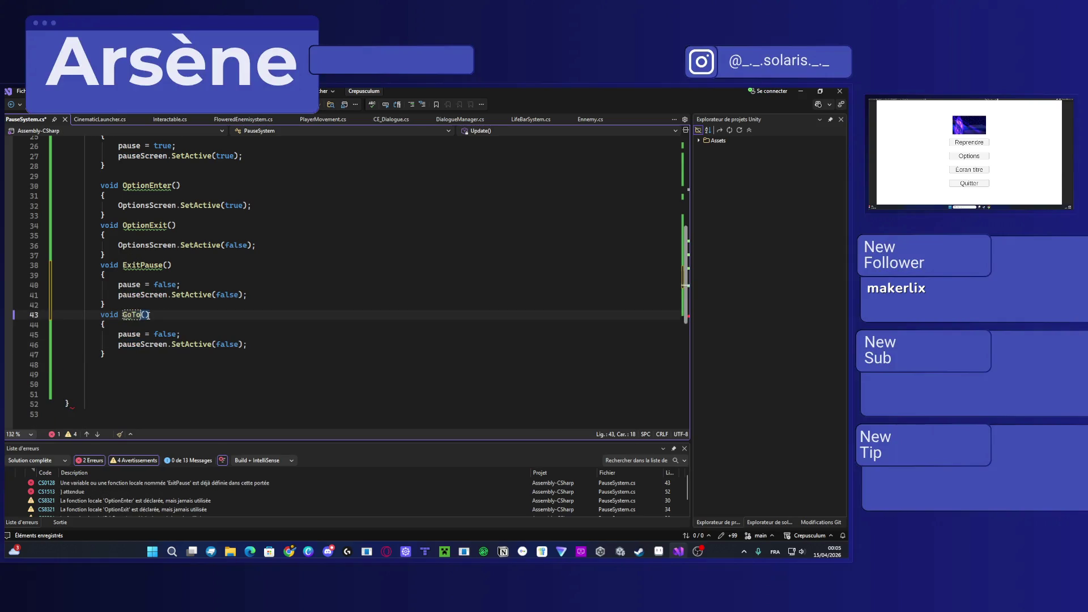
type("Screen")
key("ctrl+s")
Step: Open a new line after pauseScreen.SetActive(false) inside GoToTitleScreen
left_click(246, 344)
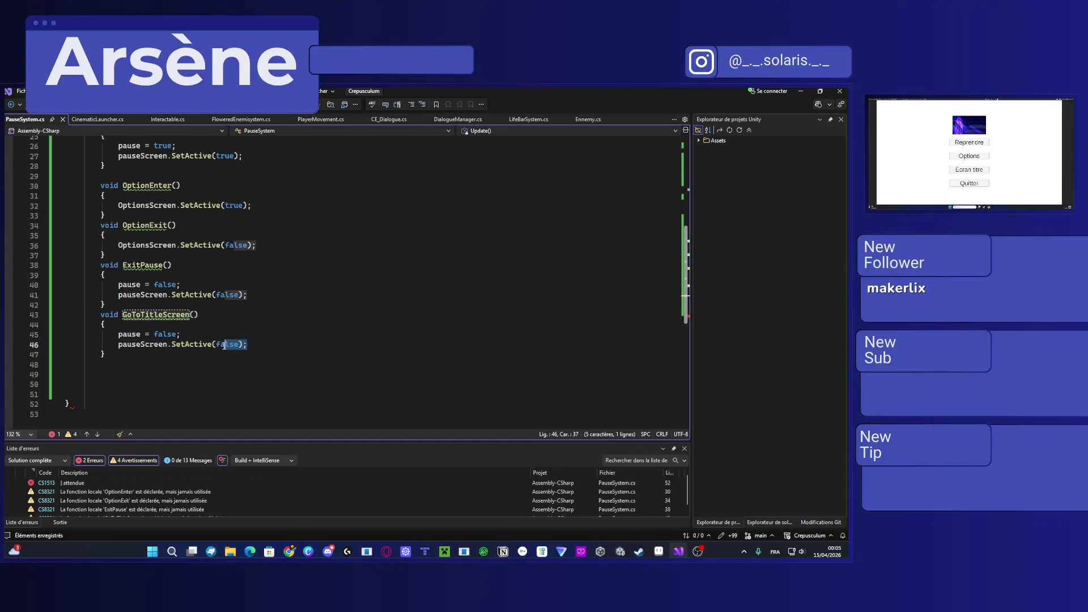
double_click(165, 334)
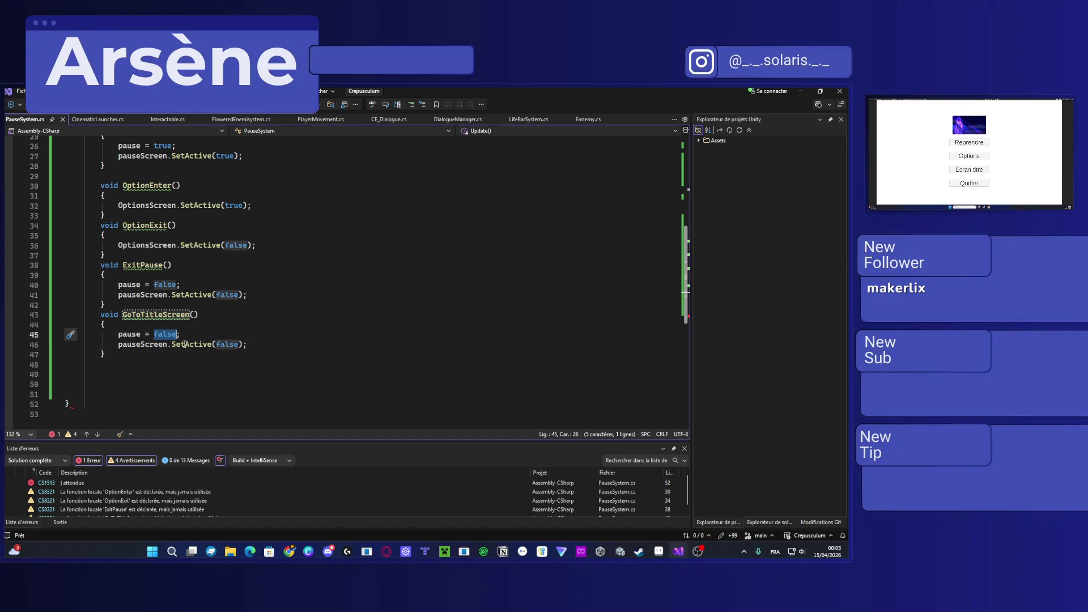
left_click(257, 344)
key("Return")
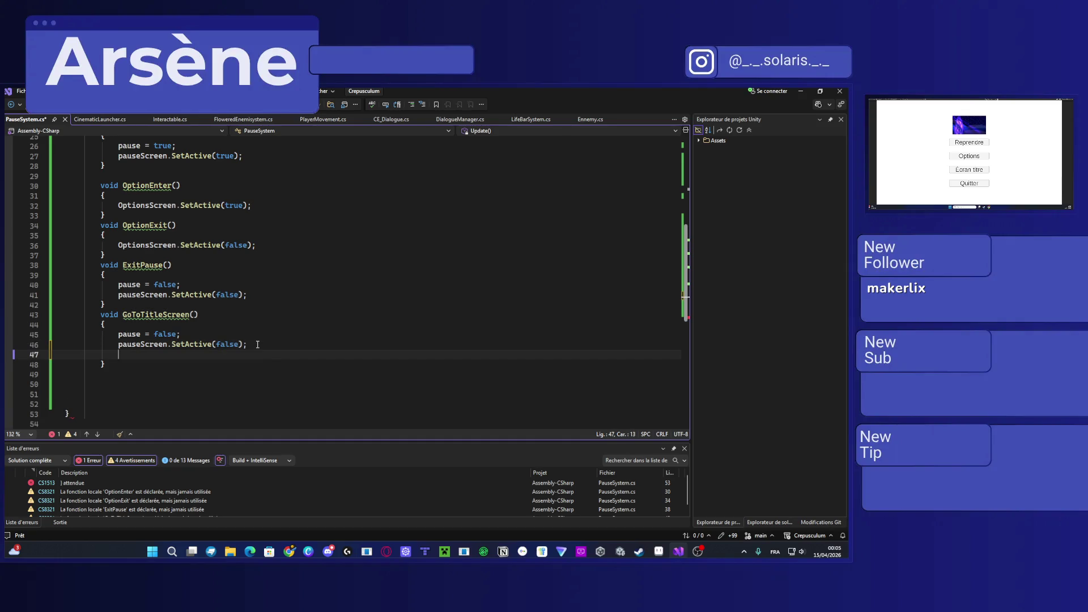
Step: Write SceneManager.LoadScene(TitleScreen); in GoToTitleScreen using IntelliSense, saving the script
type("sce")
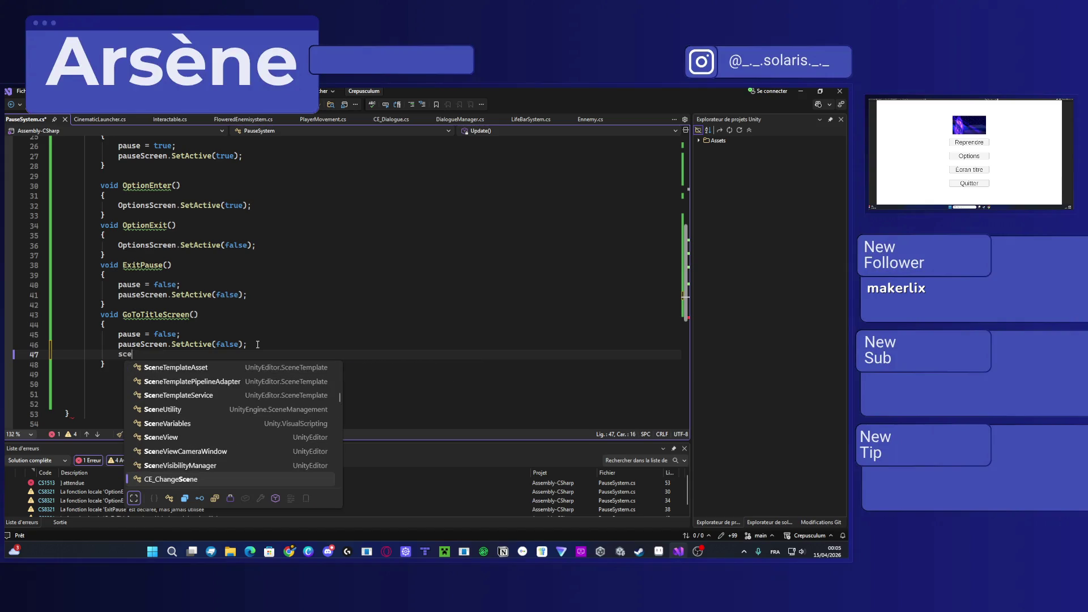
type("neMa")
key("Tab")
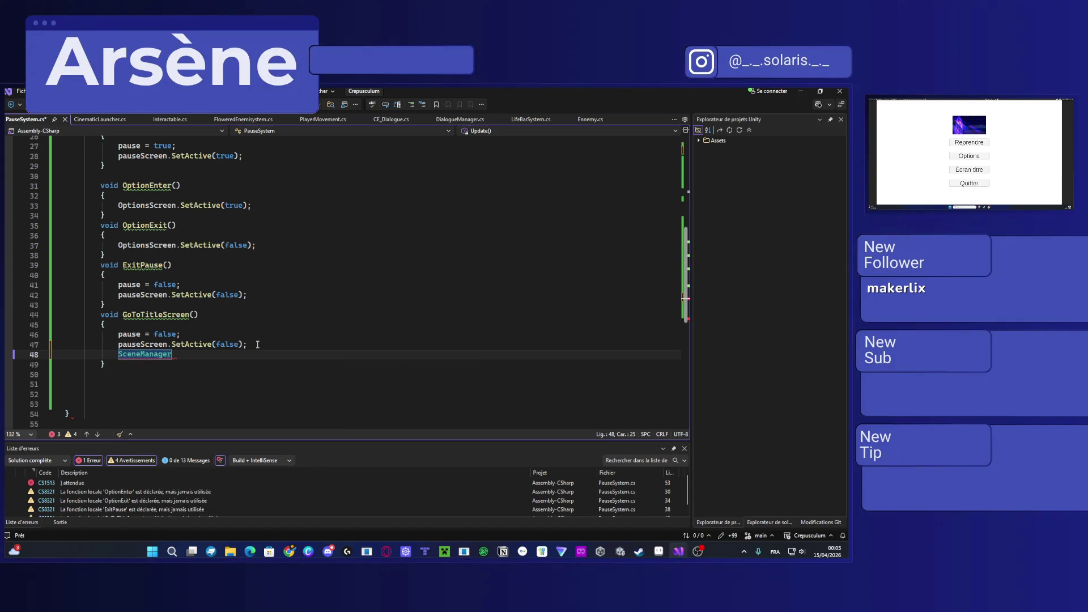
type(".")
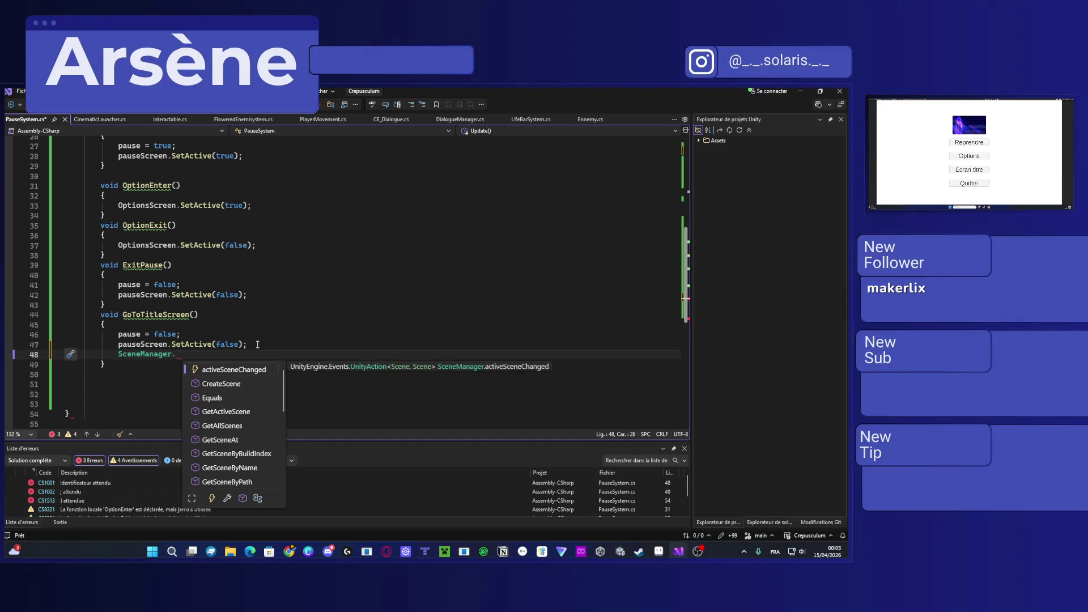
type("load")
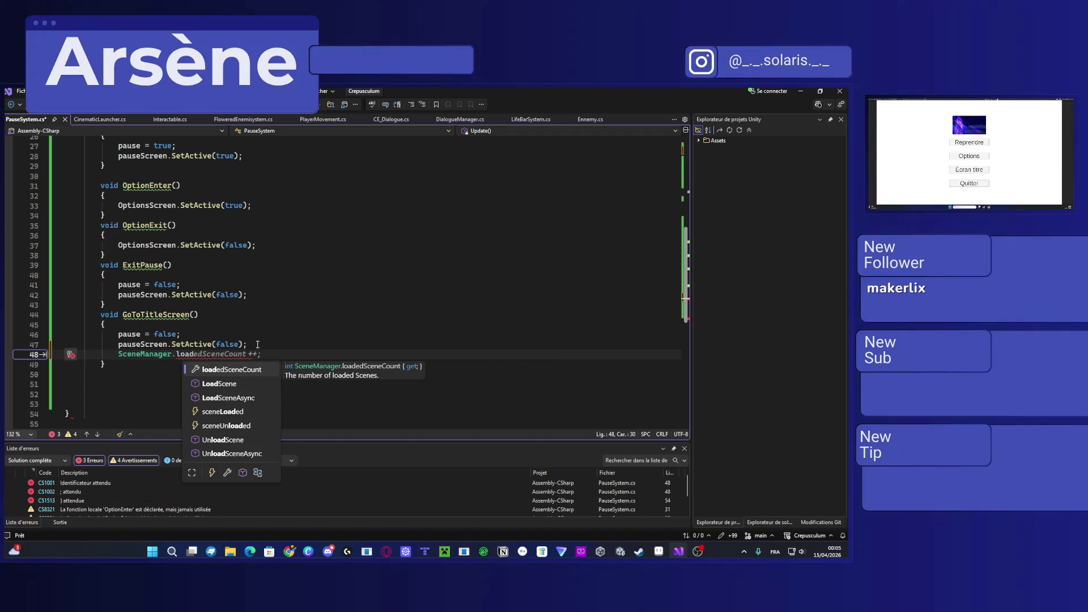
type("Scene")
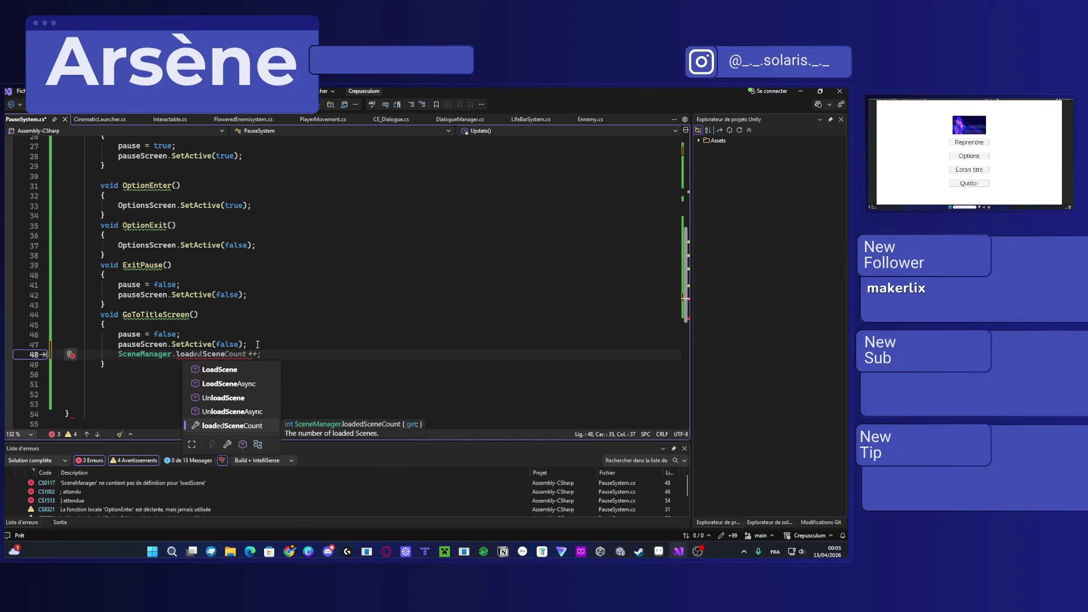
key("Tab")
key("BackSpace")
key("BackSpace")
key("BackSpace")
key("BackSpace")
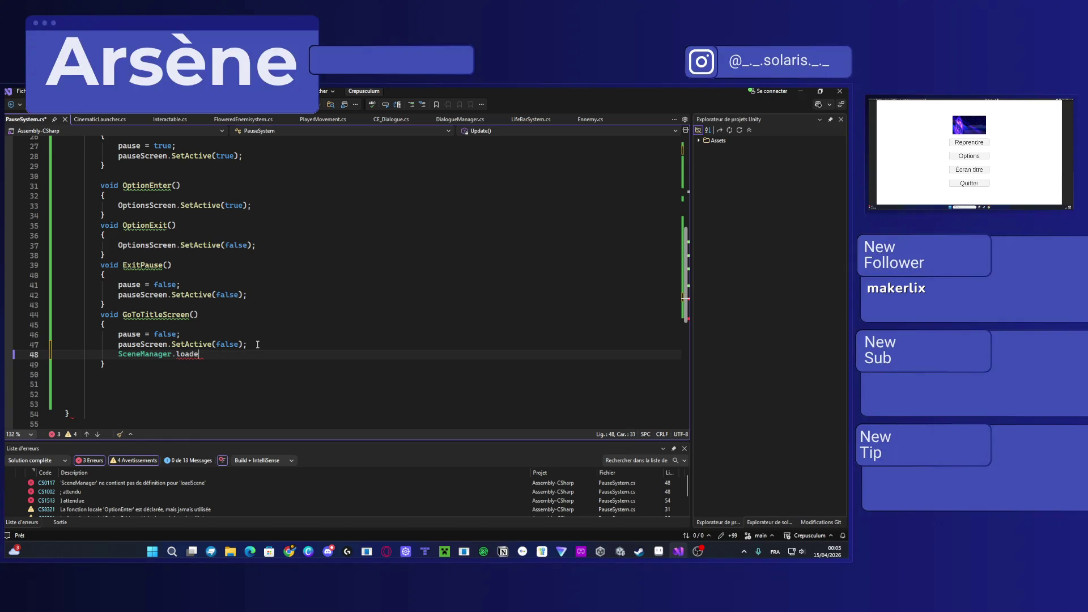
type("Lo")
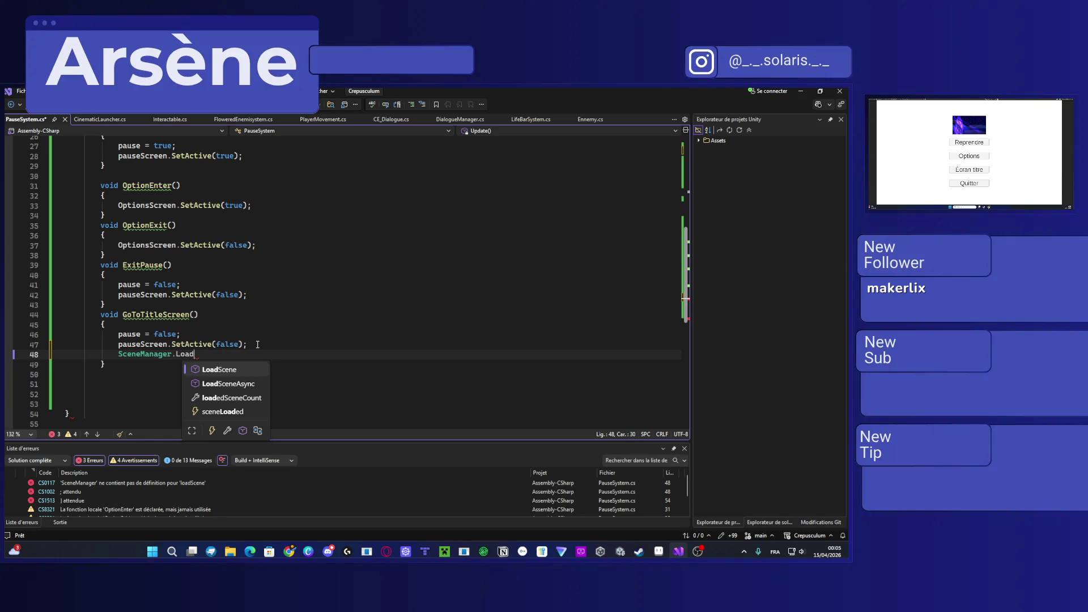
key("Tab")
type("(TitleScreen")
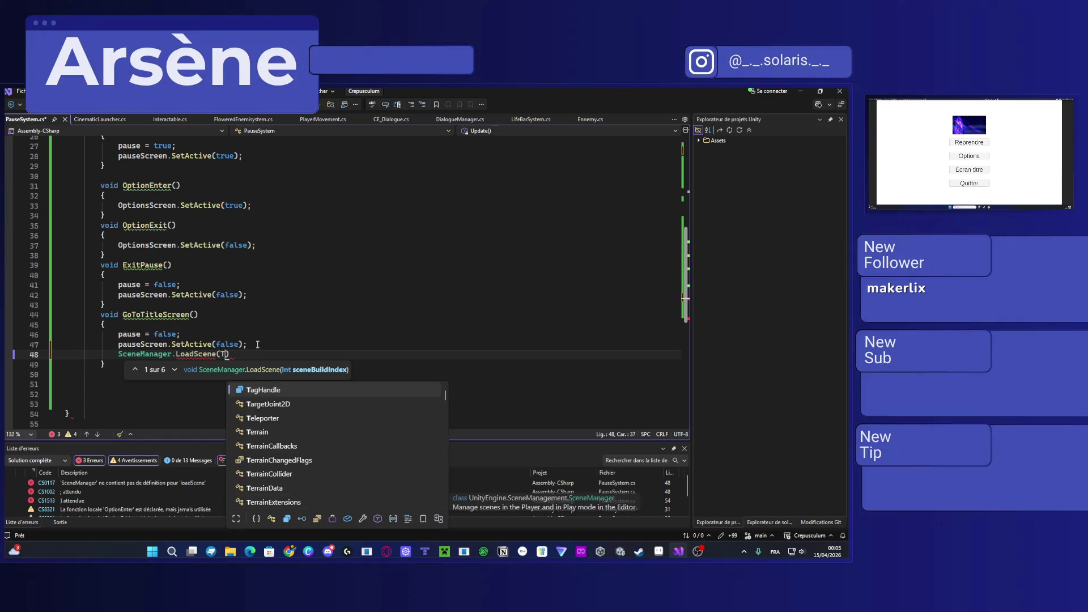
key("ctrl+s")
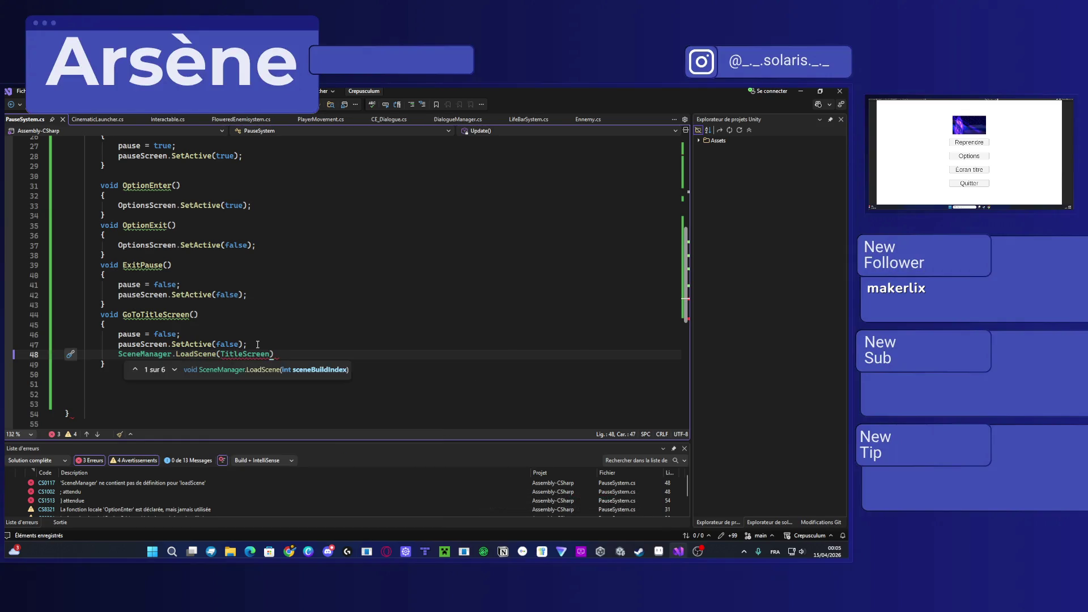
left_click(281, 353)
type(";")
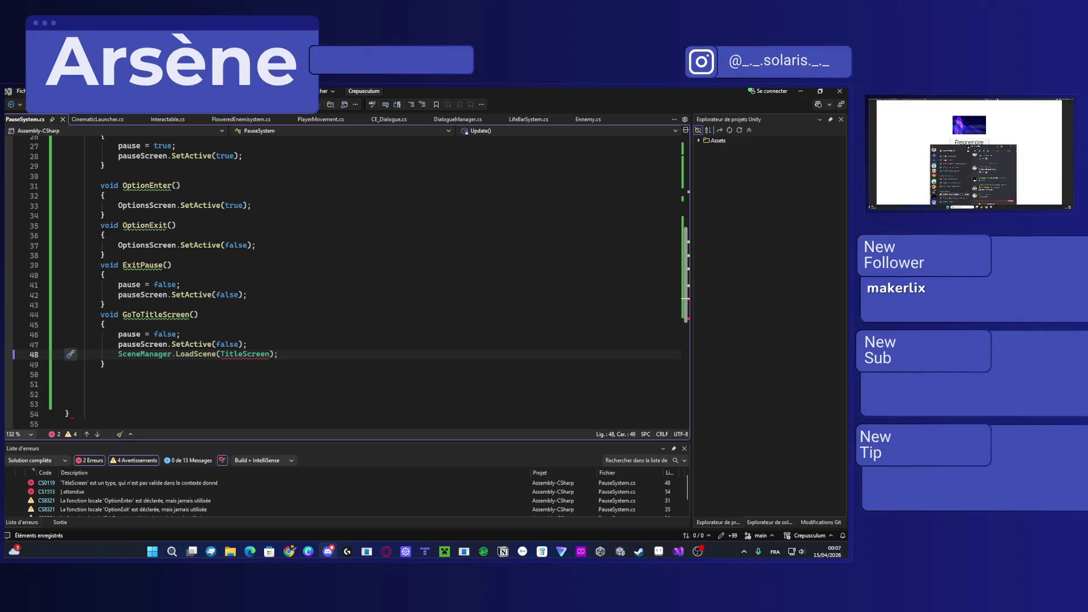
Step: Bring Discord up full screen on the place-centrale channel
double_click(376, 178)
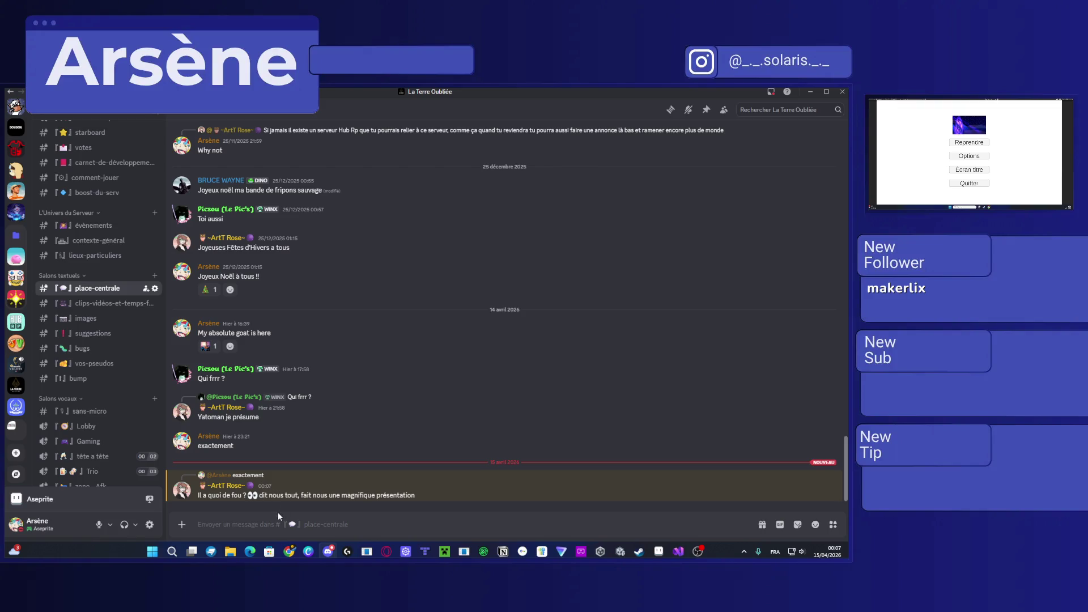
Step: Post 'Il est cool', 'j'vous présente un projet bientôt' and 'petit projet, mais là' in place-centrale
type("Il es")
type("t cool")
key("Return")
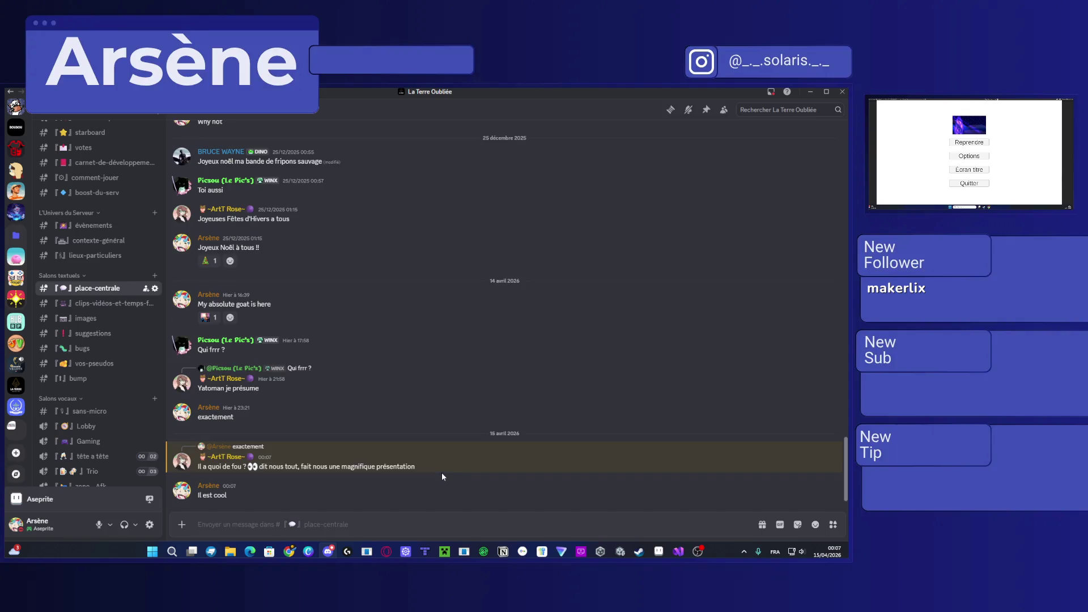
type("j'vous pré")
type("sent u")
key("BackSpace")
key("BackSpace")
type("e un projet ")
type("bient")
type("ôt")
key("Return")
type("pet")
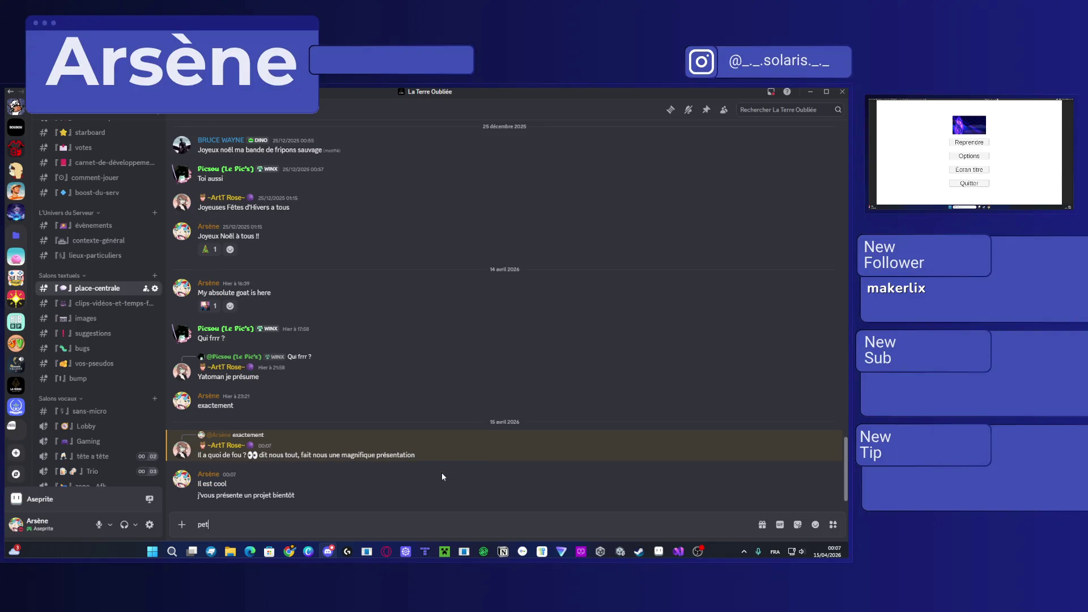
type("it mais")
type(" là")
key("BackSpace")
key("BackSpace")
key("BackSpace")
type("projet, mai")
type("s là")
key("Return")
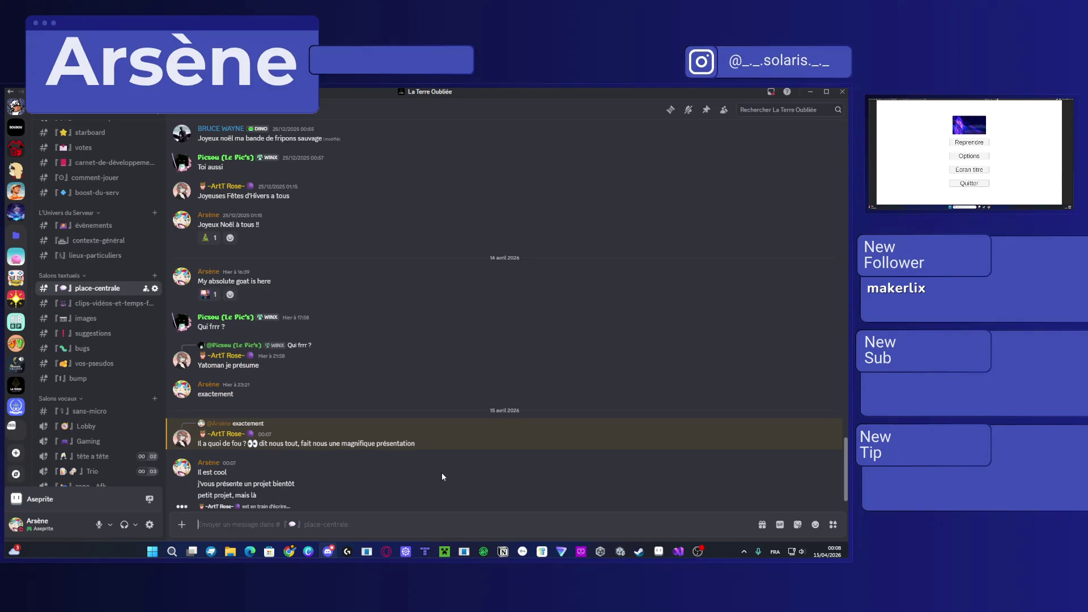
Step: Post 'quelques semaines de dev seulement' and 'et malheureusement ça ne concerne pas MC par contre', then open direct messages
type("quelques semaine")
type("s de dev seulem")
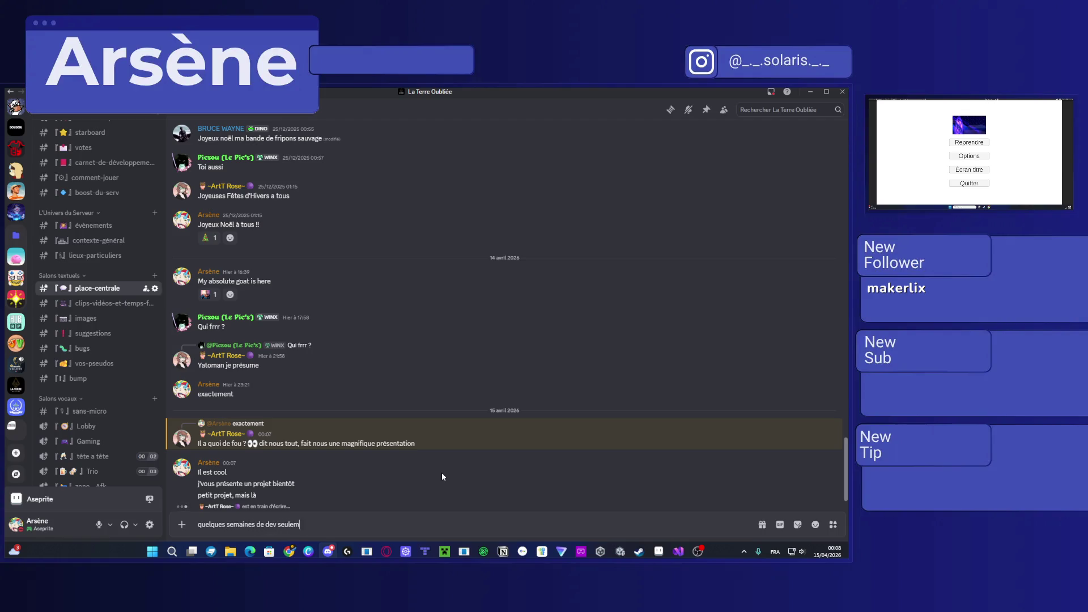
type("ent")
key("Return")
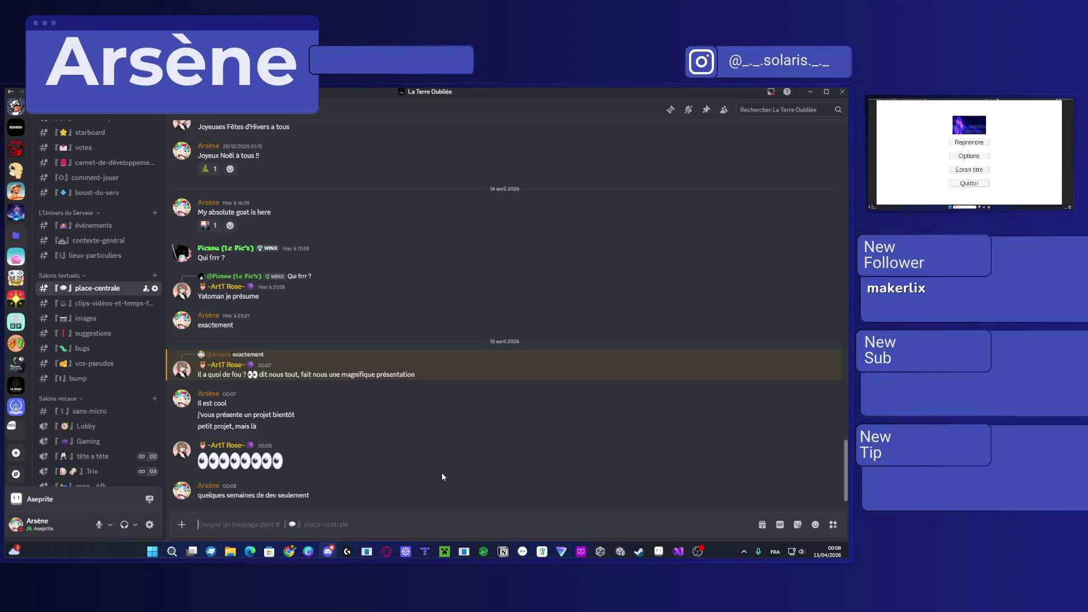
type("et malheur")
type("eusemen")
key("BackSpace")
key("BackSpace")
key("BackSpace")
type("ment ça ")
type("ne concerne par")
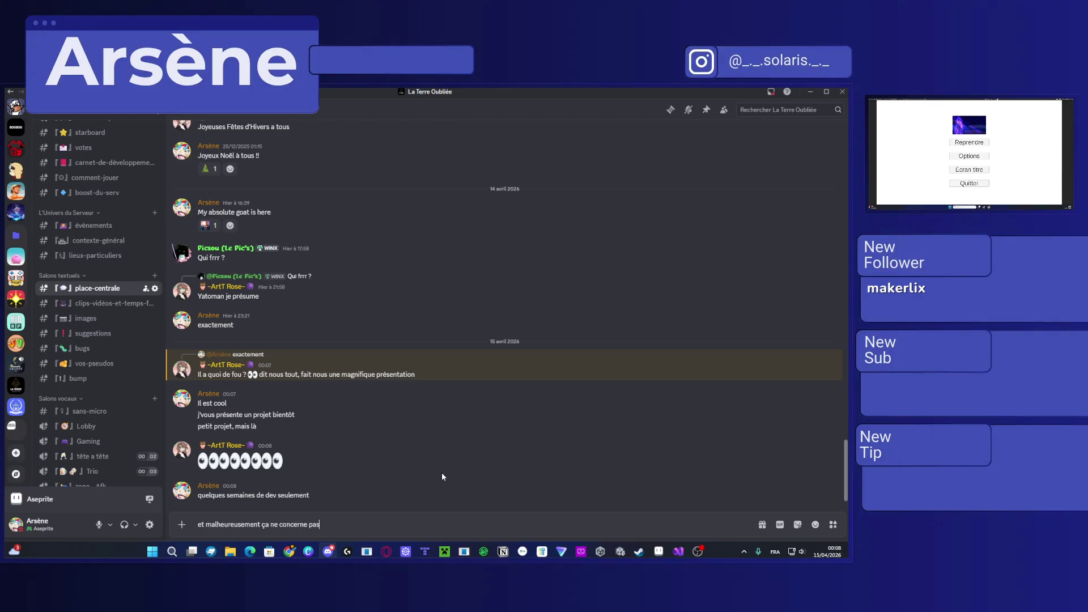
key("BackSpace")
type("s MC par contre")
key("Return")
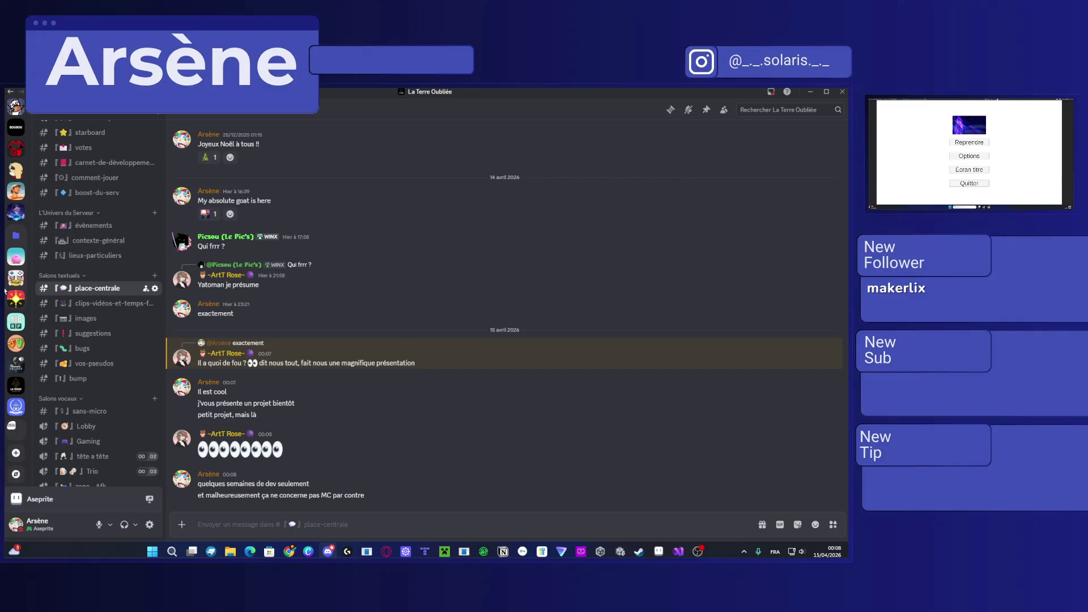
scroll(16, 259, "up", 3)
left_click(16, 110)
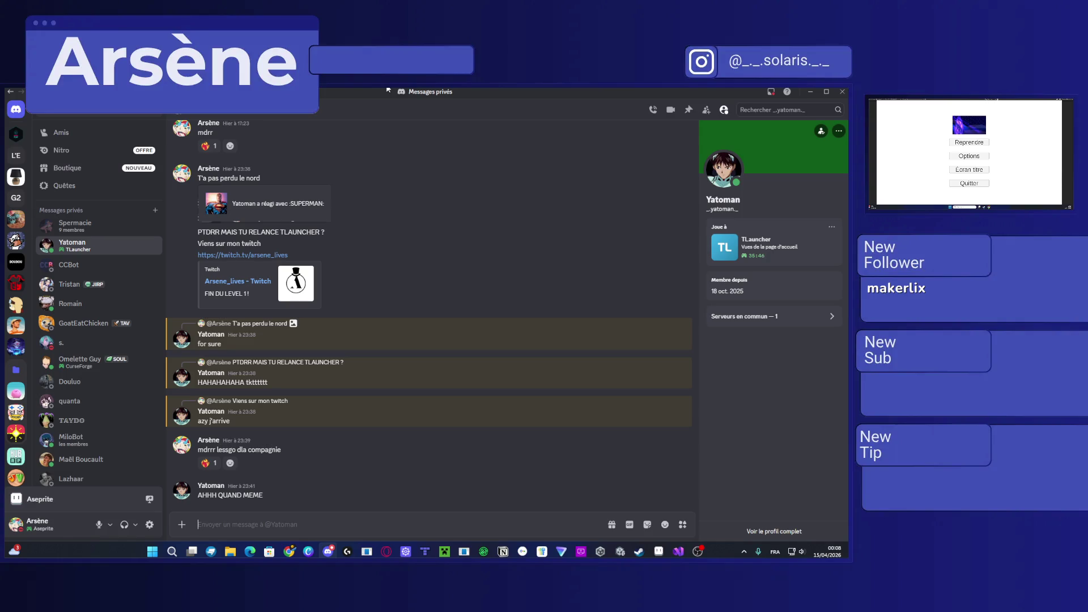
Step: Send a short message in the direct conversation and switch back to Visual Studio
type("#grobaizeur")
key("Return")
key("alt+Tab")
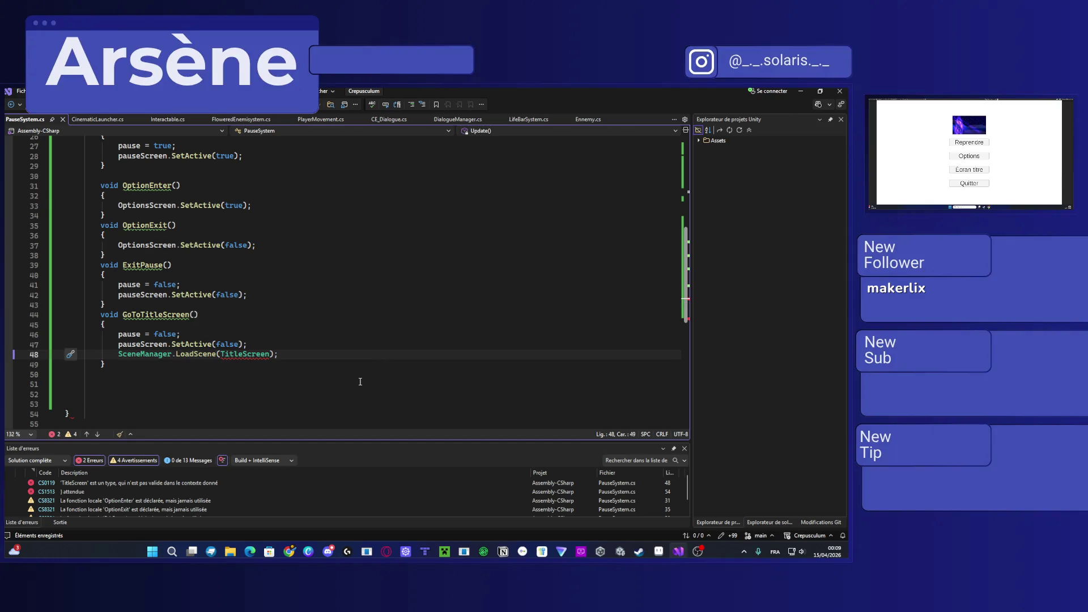
Step: Move the pauseScreen.SetActive(false) statement below the LoadScene call in GoToTitleScreen
left_click(294, 348)
left_click_drag(288, 347, 119, 348)
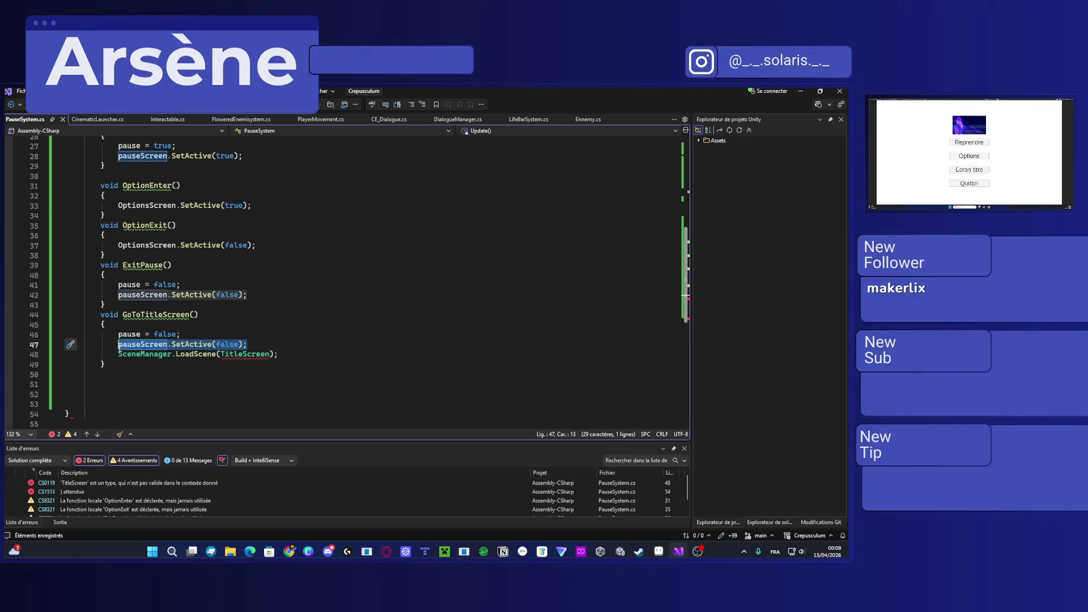
key("ctrl+c")
left_click(293, 354)
key("Return")
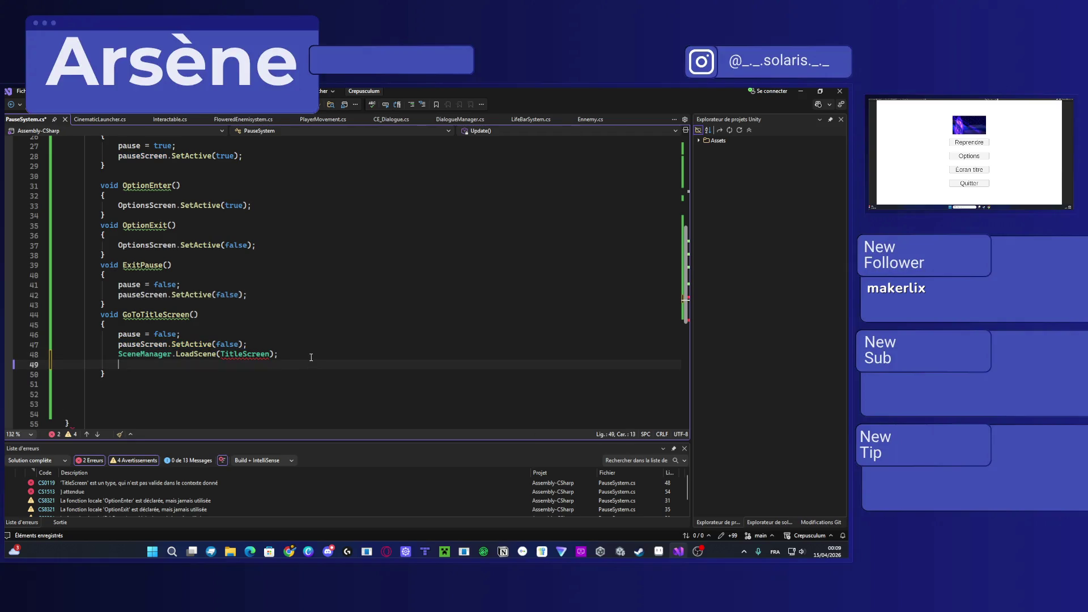
key("ctrl+v")
mouse_move(247, 344)
left_mouse_down()
mouse_move(68, 354)
mouse_move(119, 345)
left_mouse_up()
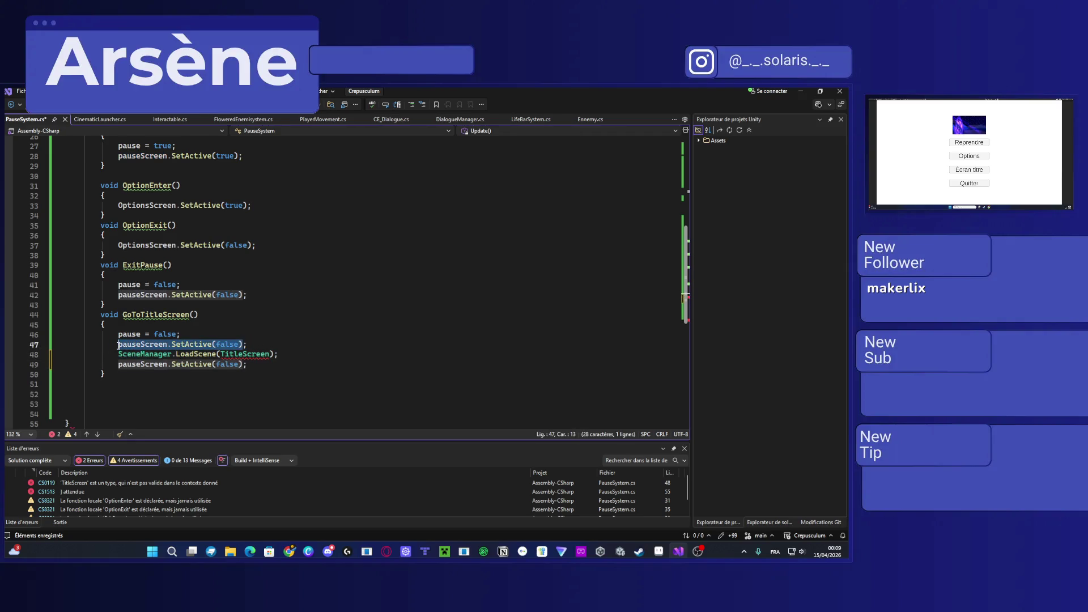
key("Delete")
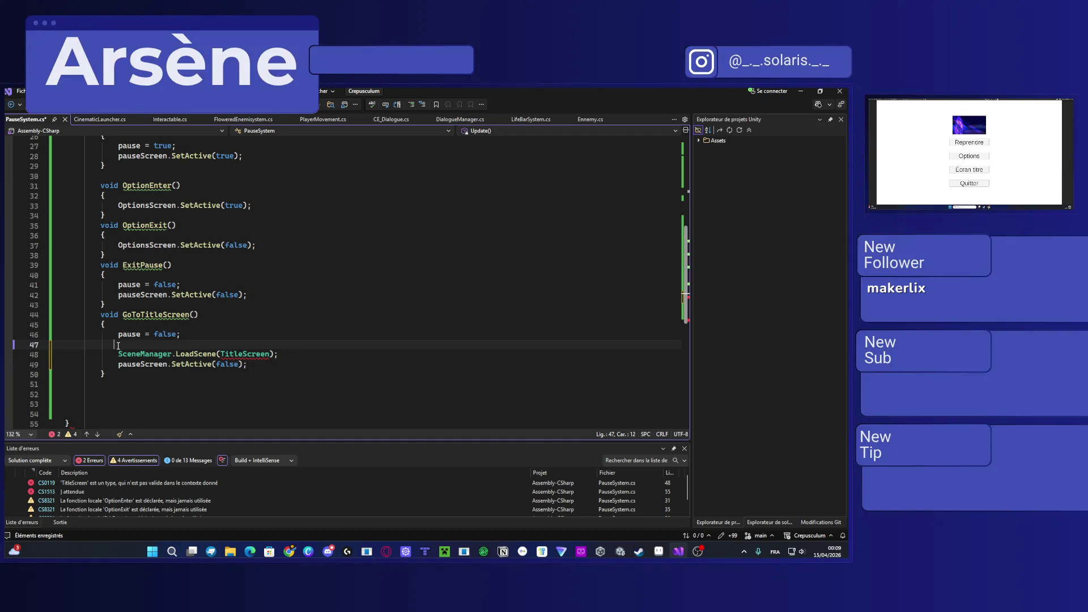
key("BackSpace")
key("BackSpace")
key("BackSpace")
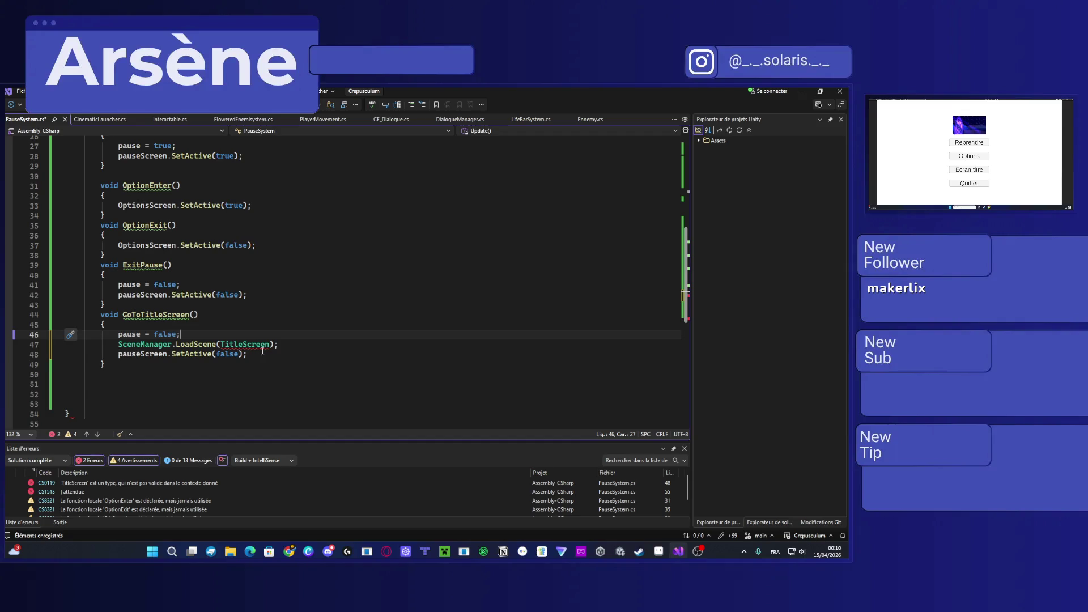
Step: Add yield return new WaitForSeconds(1f); right after the LoadScene line
left_click(290, 348)
key("Return")
type("y")
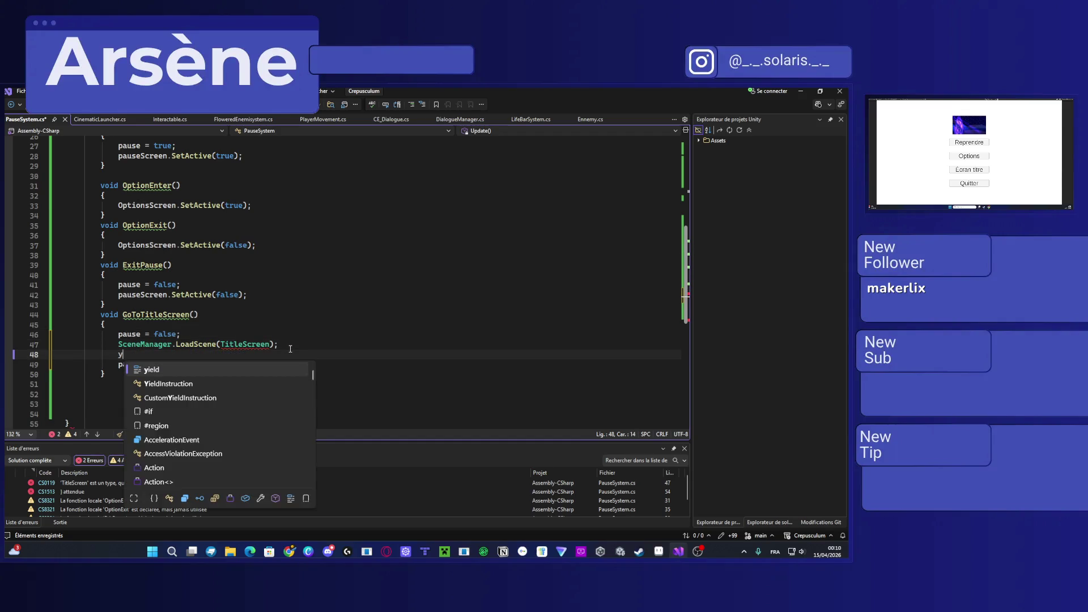
type("ield return ")
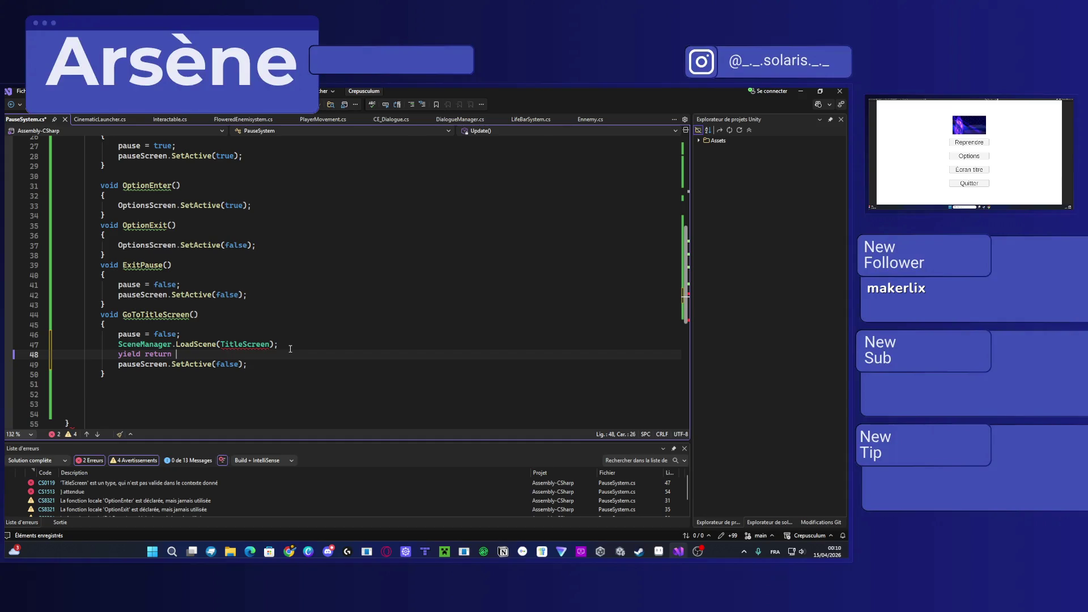
type("new WaitF")
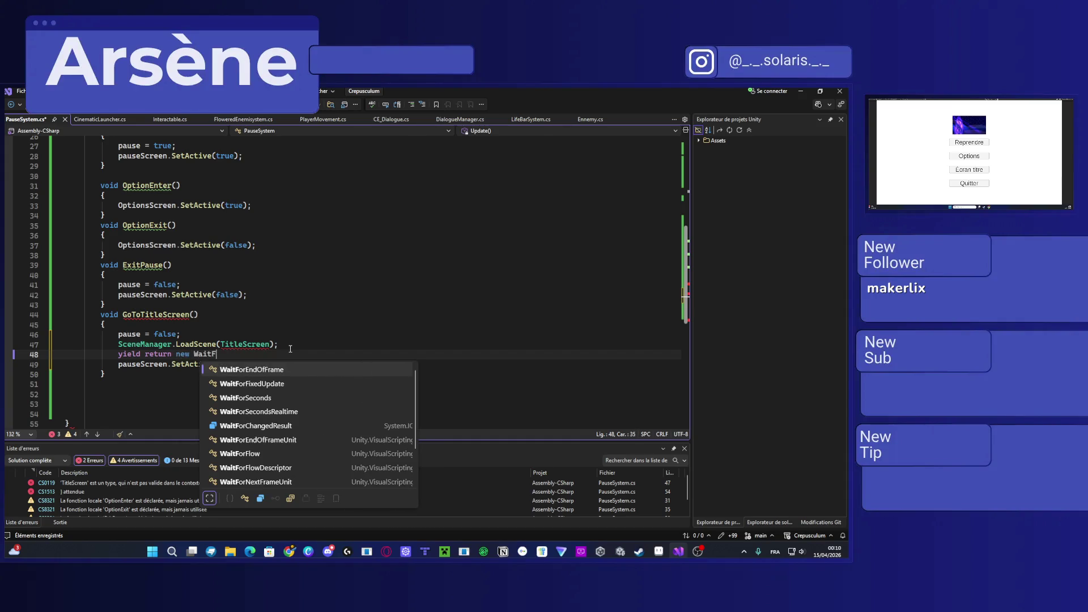
type("orSe")
key("Tab")
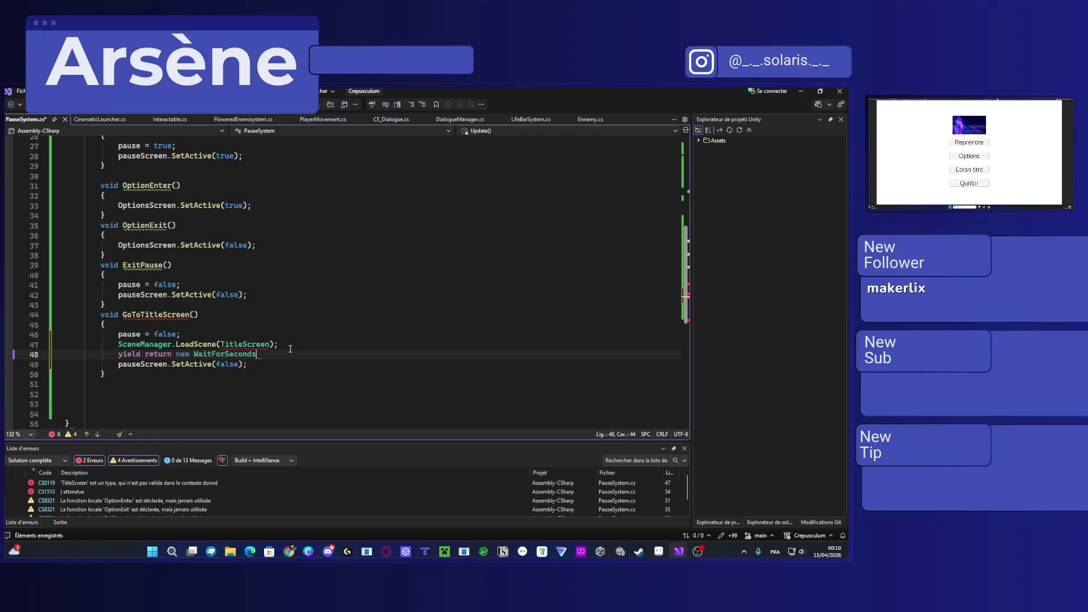
type("(1g")
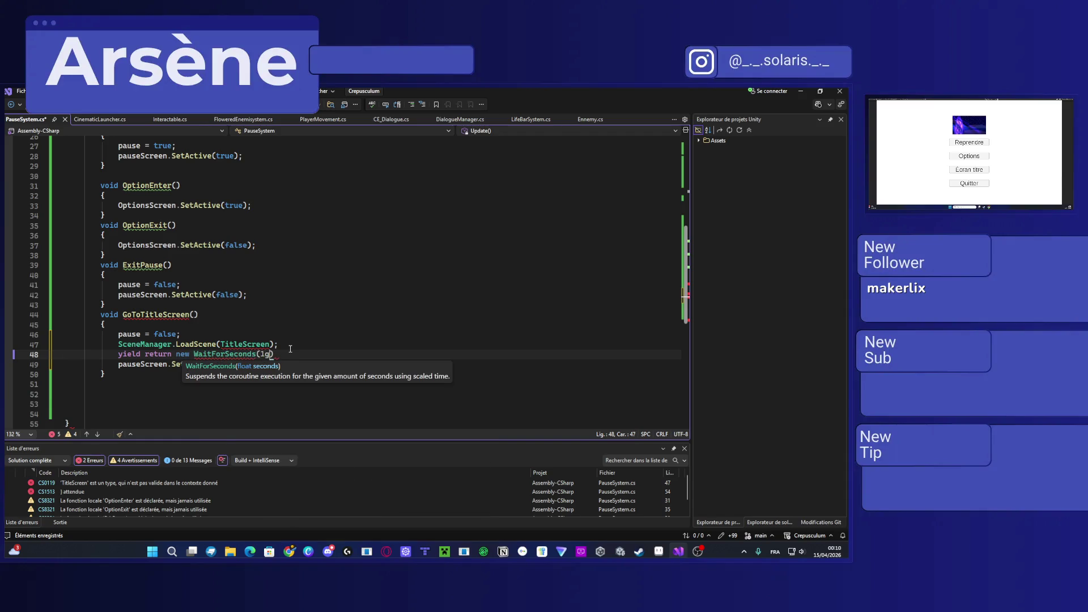
key("Up")
key("ctrl+shift+space")
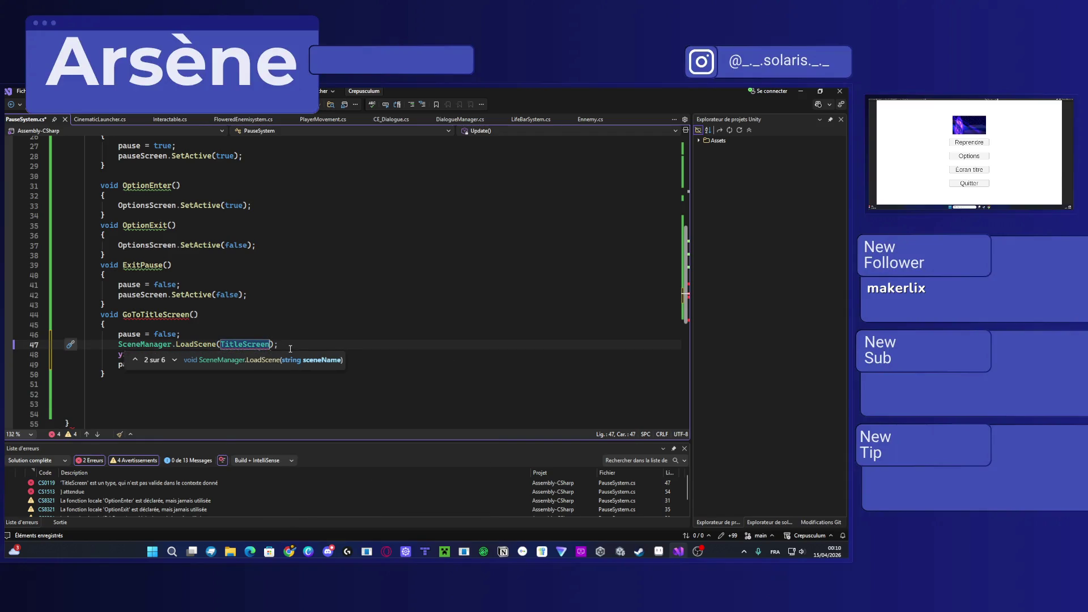
key("Escape")
key("Up")
key("Up")
key("Up")
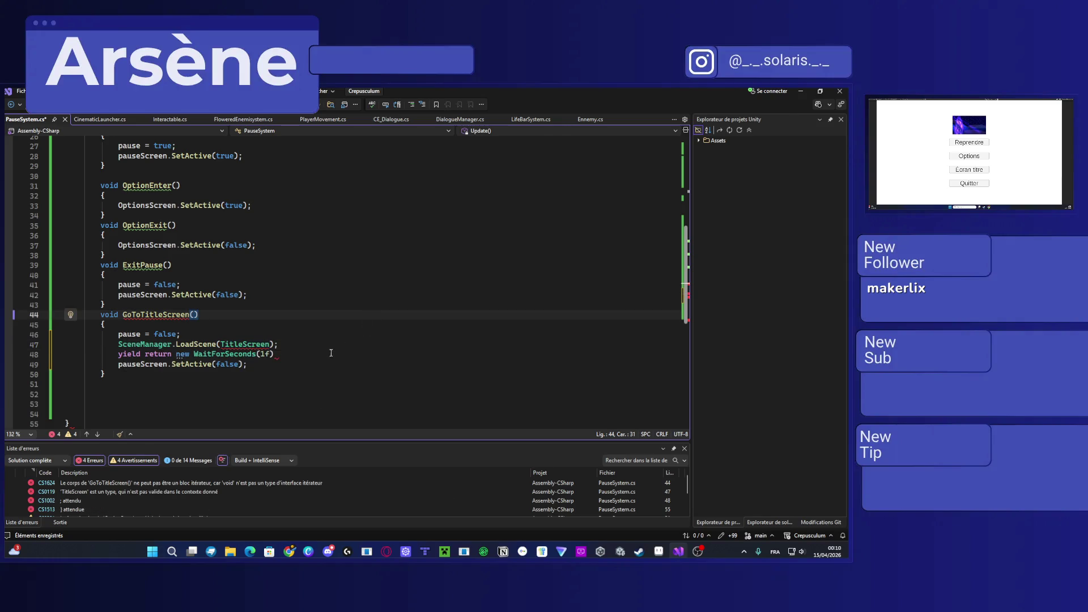
left_click(331, 352)
type(";")
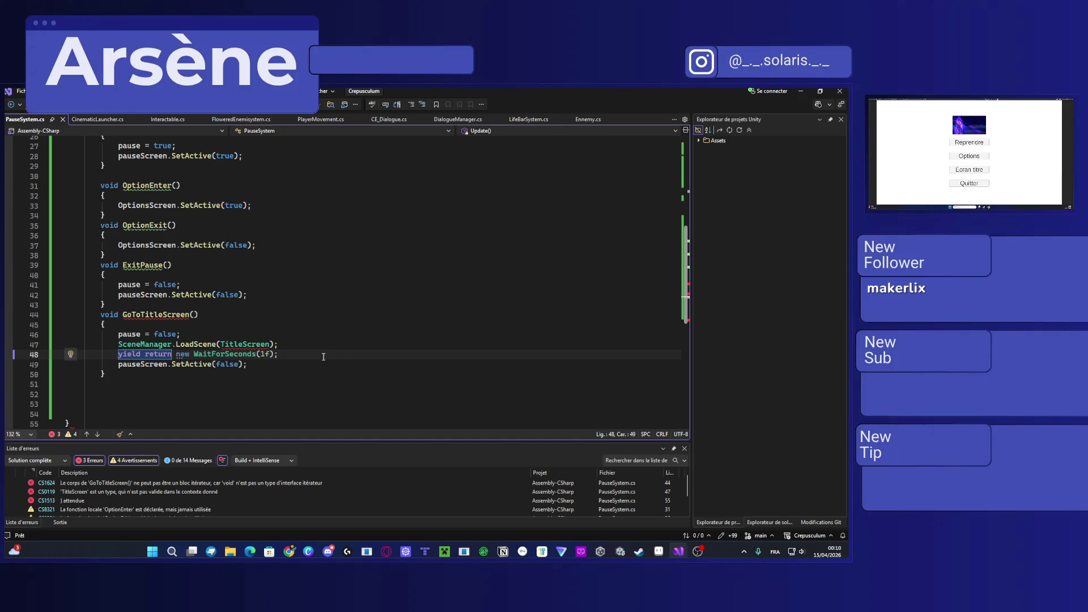
scroll(323, 356, "up", 8)
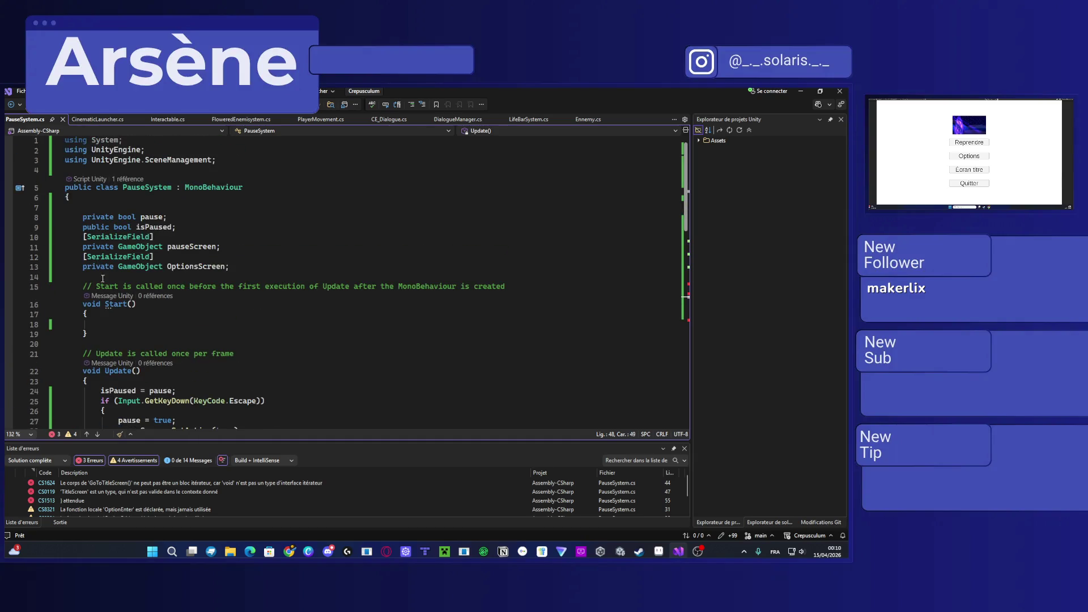
Step: Create a void Awake() method above Start containing DontDestroyOnLoad(this);
left_click(130, 304)
left_click(144, 278)
key("Return")
key("Return")
type("void Aw")
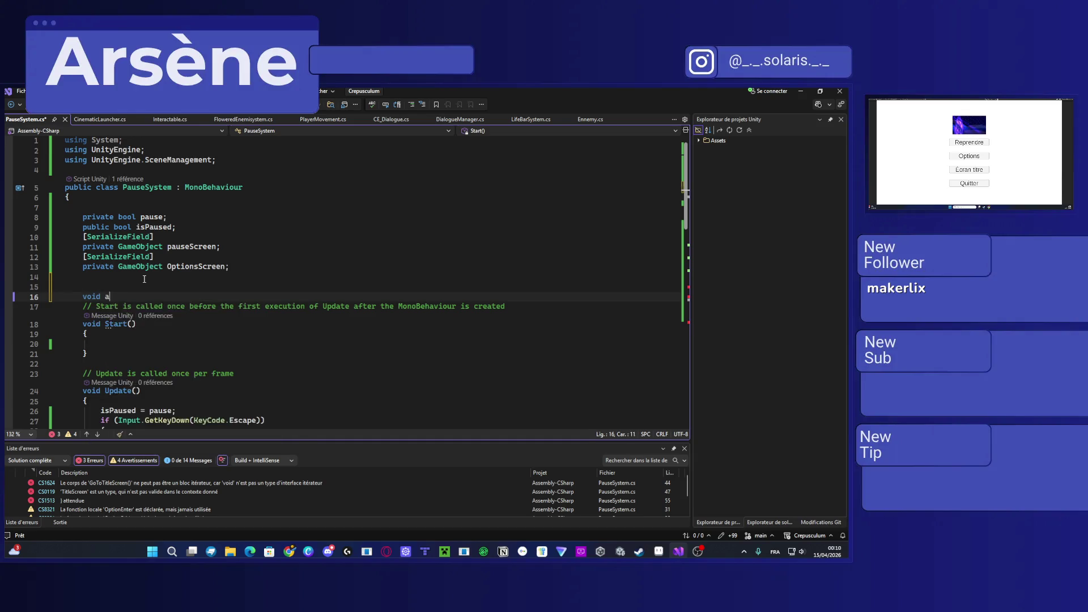
key("Tab")
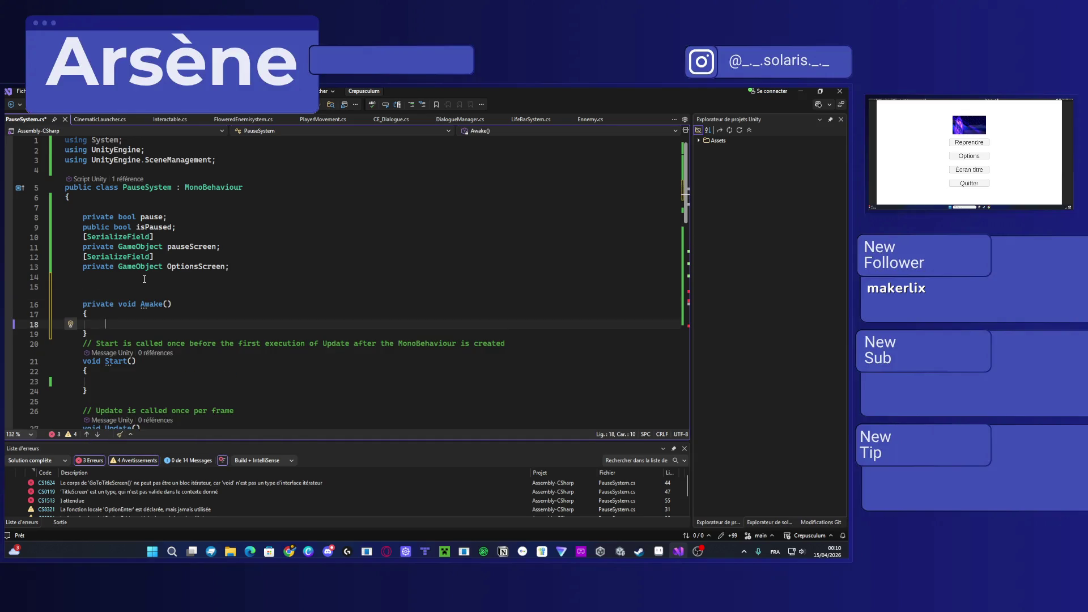
key("BackSpace")
type("DontDestroyOnLoad(this);")
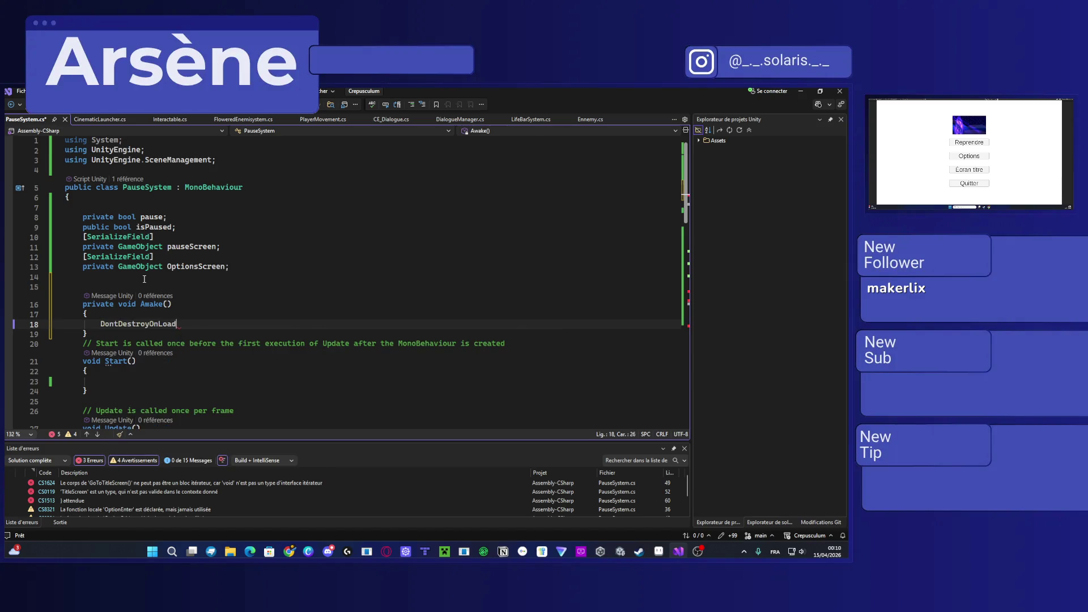
key("Tab")
Step: Add DontDestroyOnLoad(pauseScreen) and DontDestroyOnLoad(OptionsScreen), save, and review the CS1624 and CS0119 errors
key("ctrl+d")
double_click(190, 333)
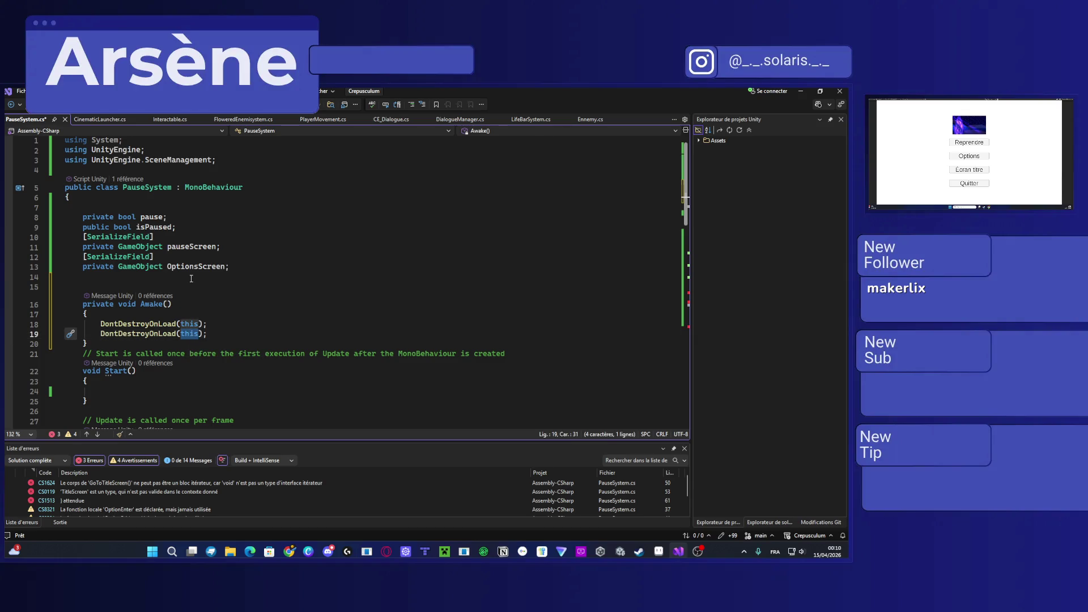
type("pause")
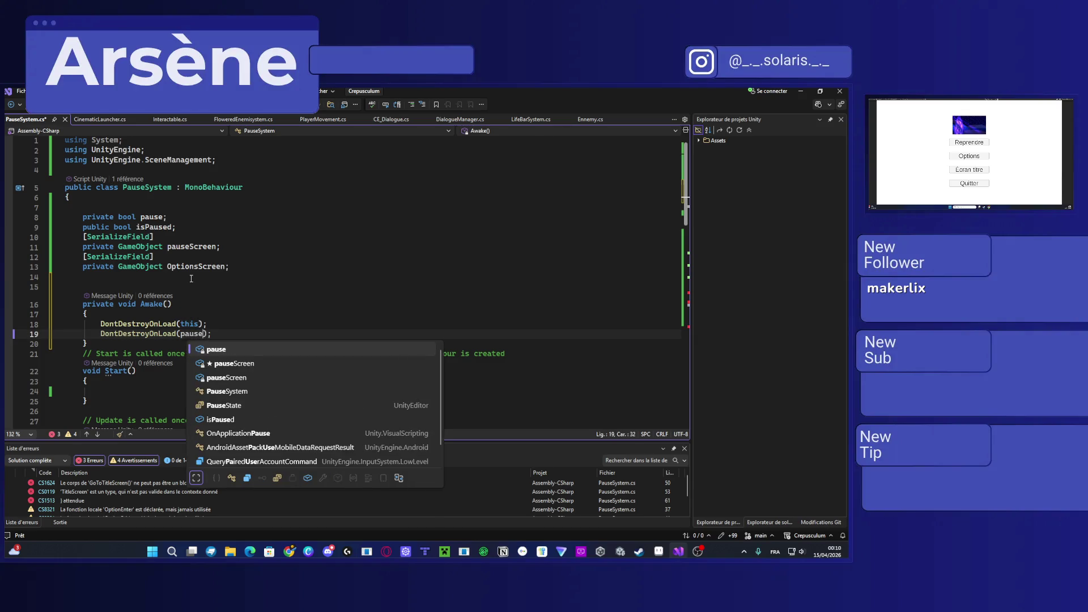
left_click(278, 362)
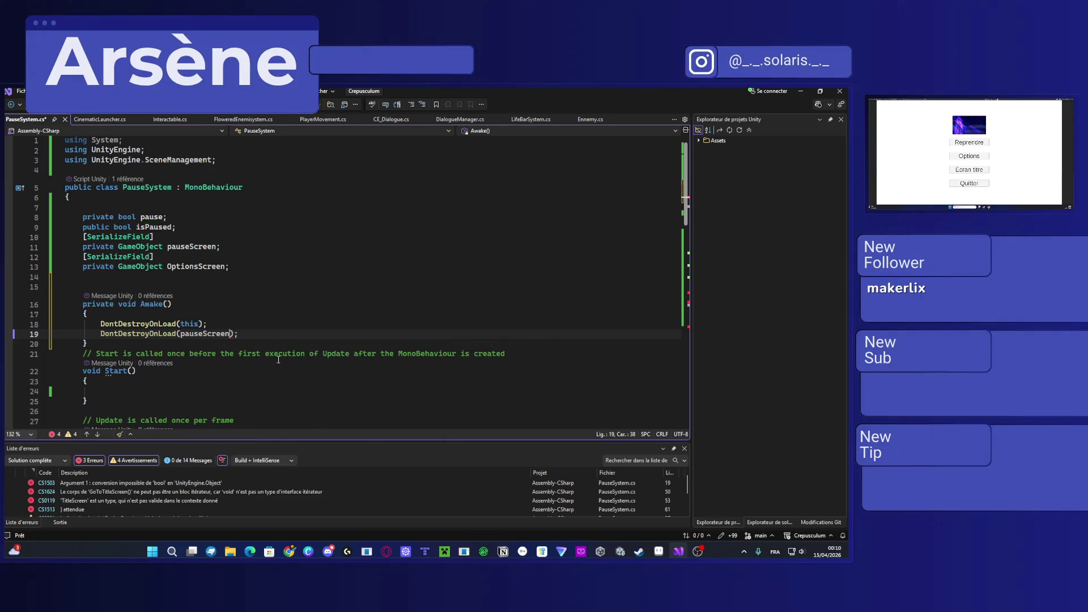
key("ctrl+s")
left_click(249, 334)
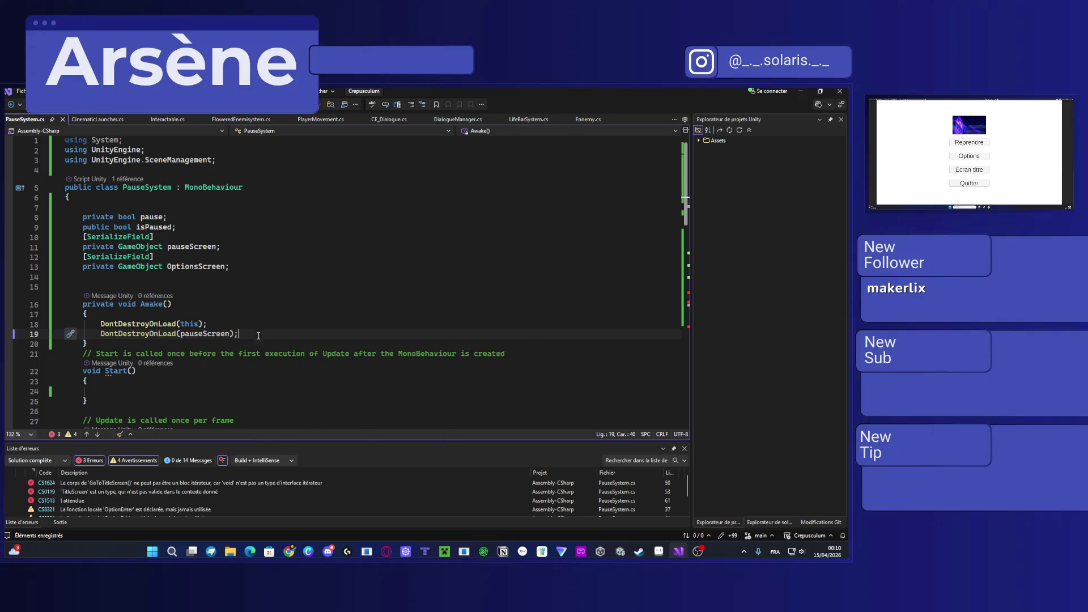
key("ctrl+d")
double_click(205, 343)
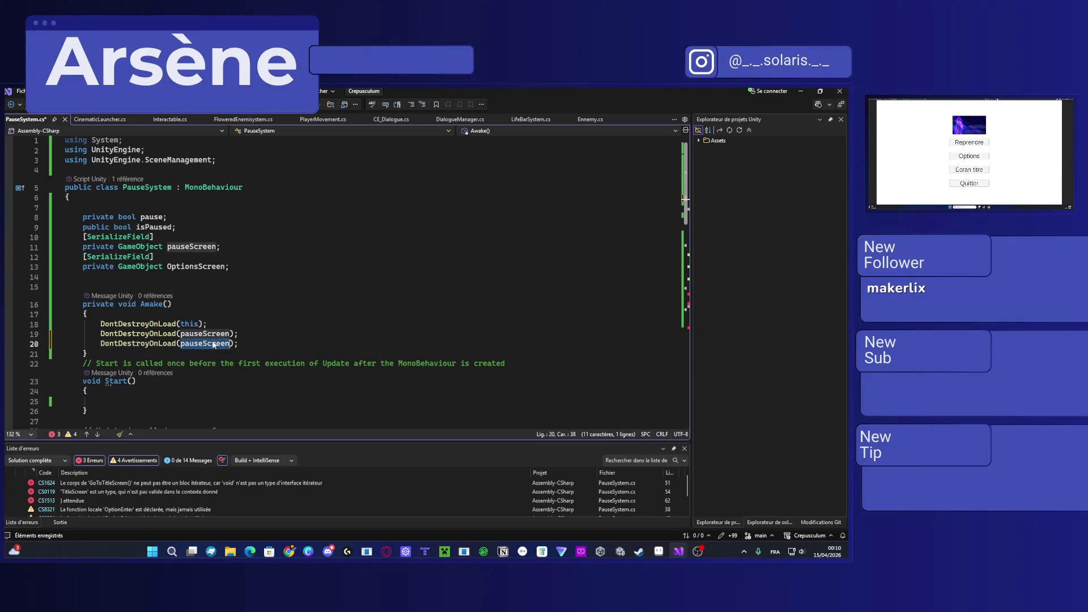
type("Opti")
key("Tab")
key("ctrl+s")
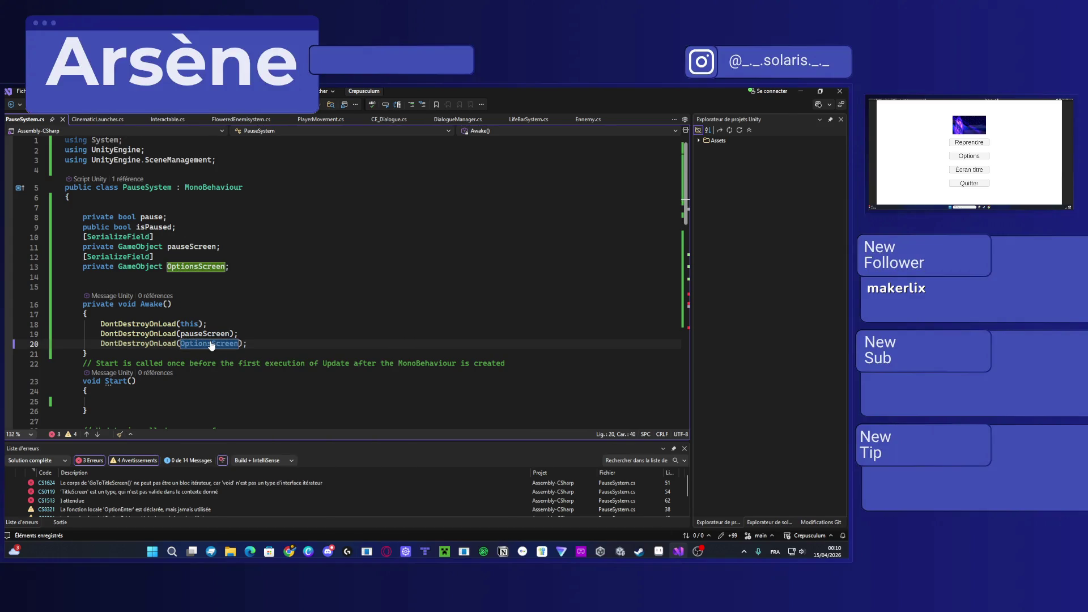
left_click(253, 346)
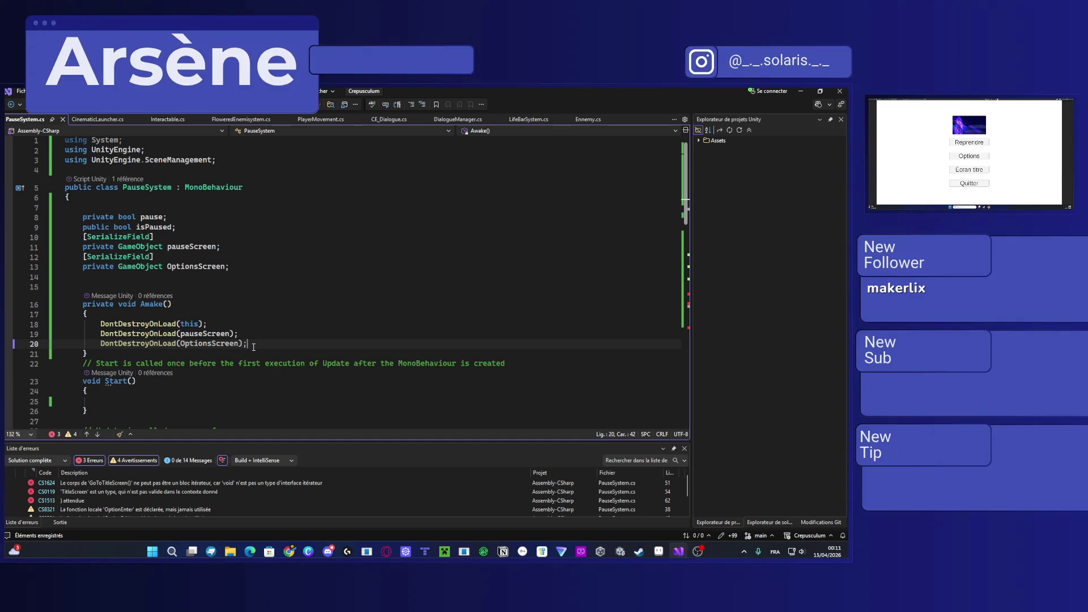
double_click(204, 485)
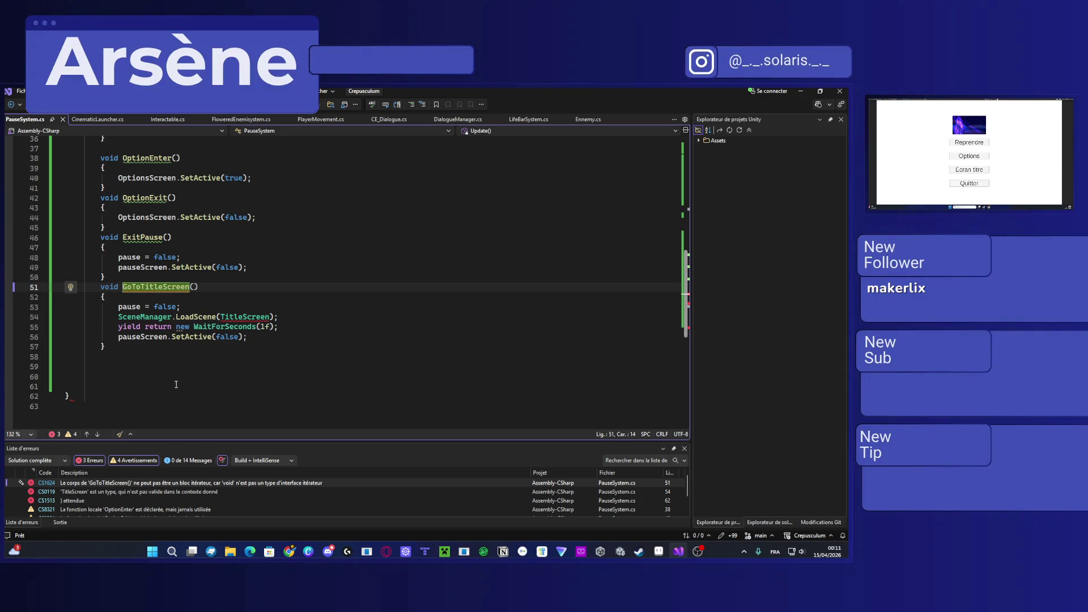
double_click(133, 491)
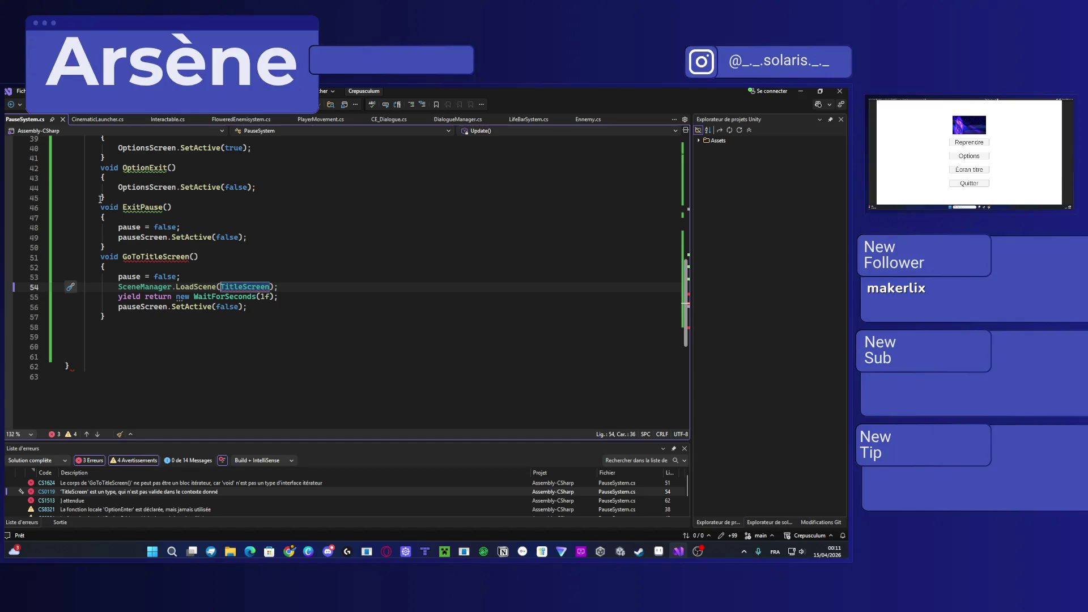
Step: Inspect the CS1513 error for PauseSystem.cs in the Unity console
left_click(620, 552)
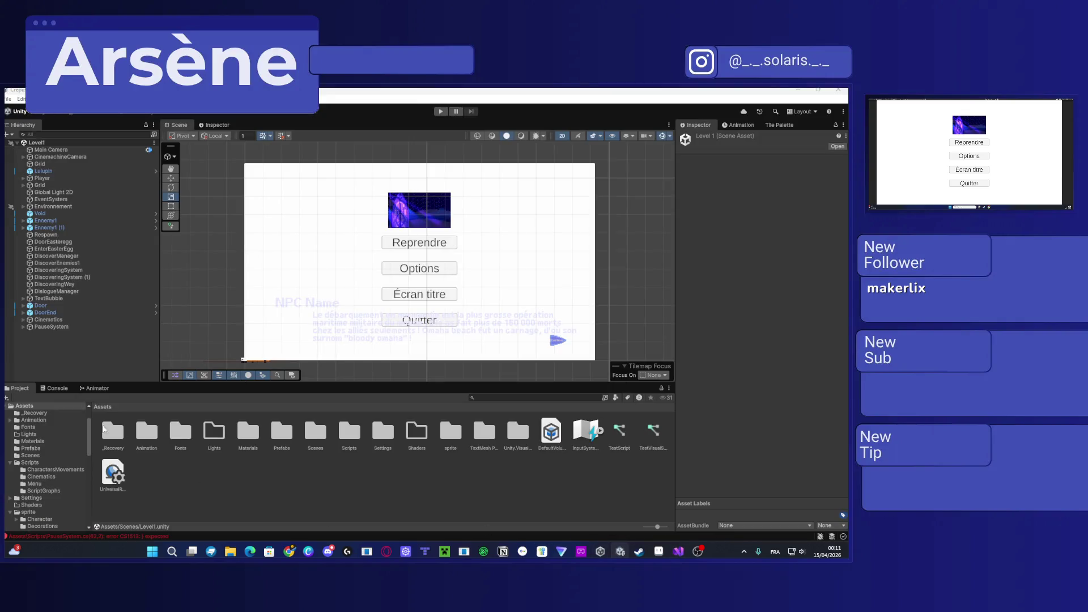
left_click(50, 389)
left_click(137, 407)
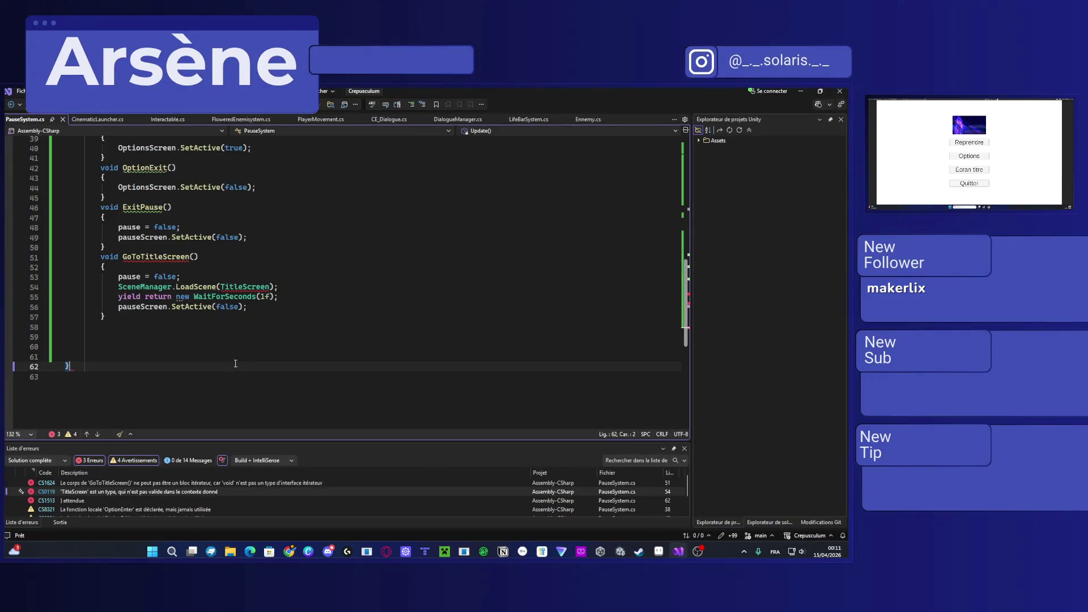
scroll(222, 365, "up", 13)
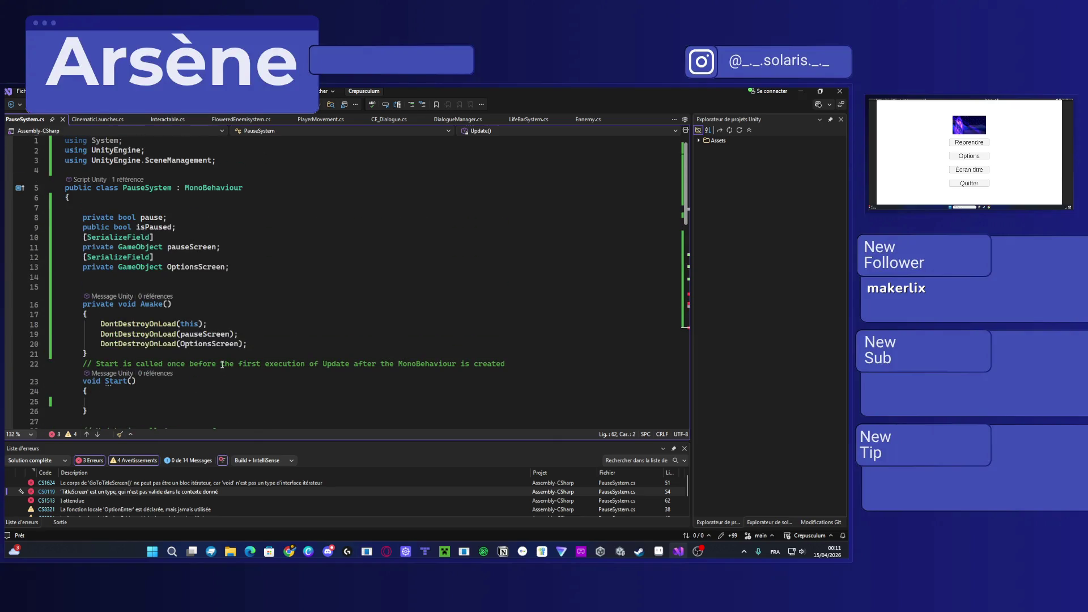
left_click(68, 193)
scroll(81, 229, "down", 18)
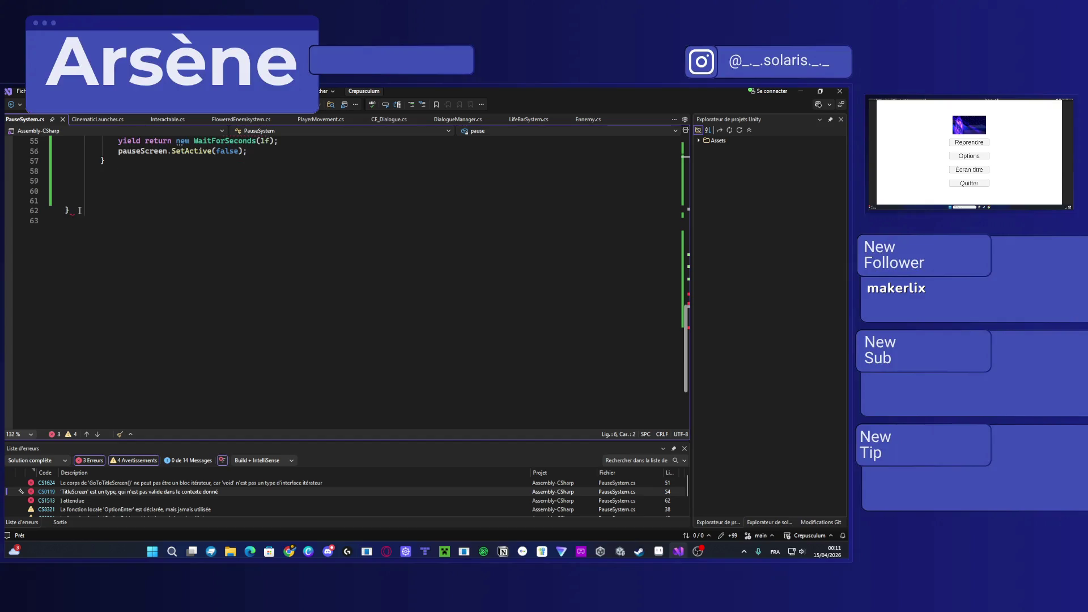
Step: Fix the closing braces at lines 62–63 so the class closes properly, and save
left_click(68, 210)
key("BackSpace")
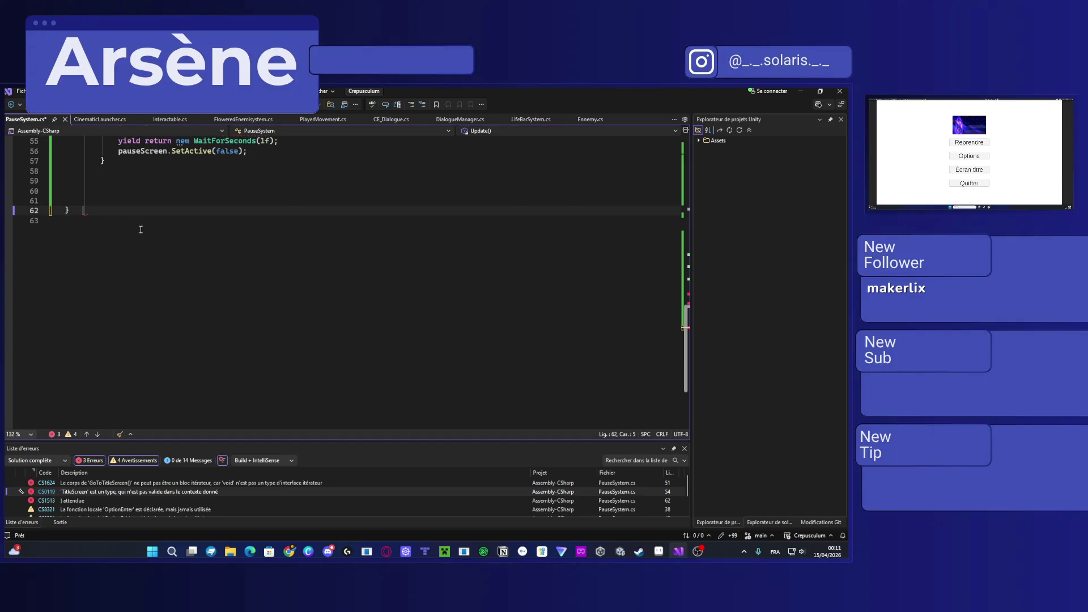
key("Tab")
scroll(161, 226, "up", 14)
scroll(160, 234, "up", 4)
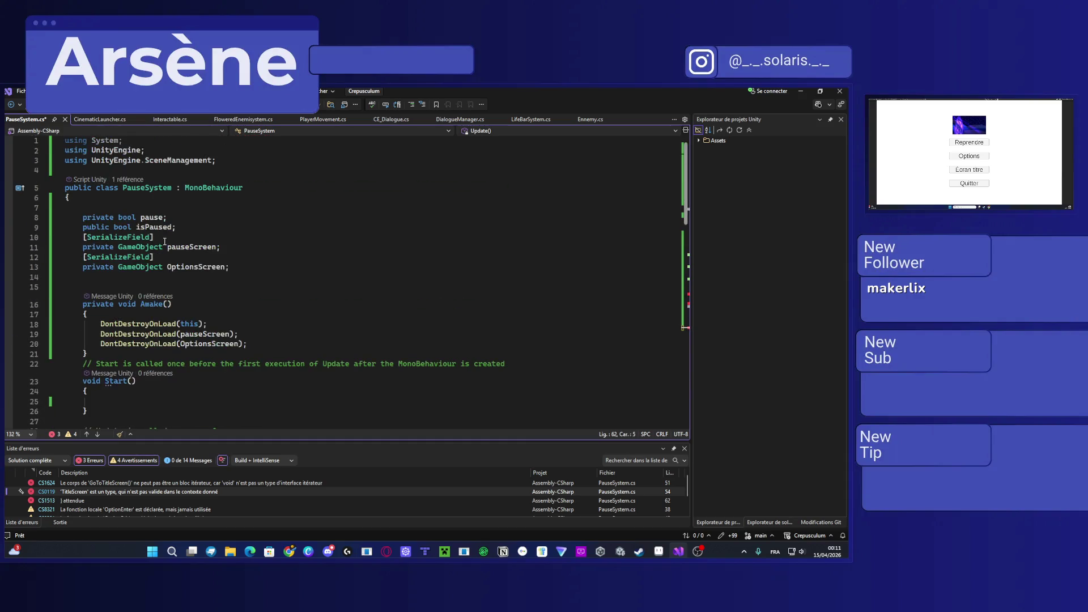
scroll(163, 245, "down", 12)
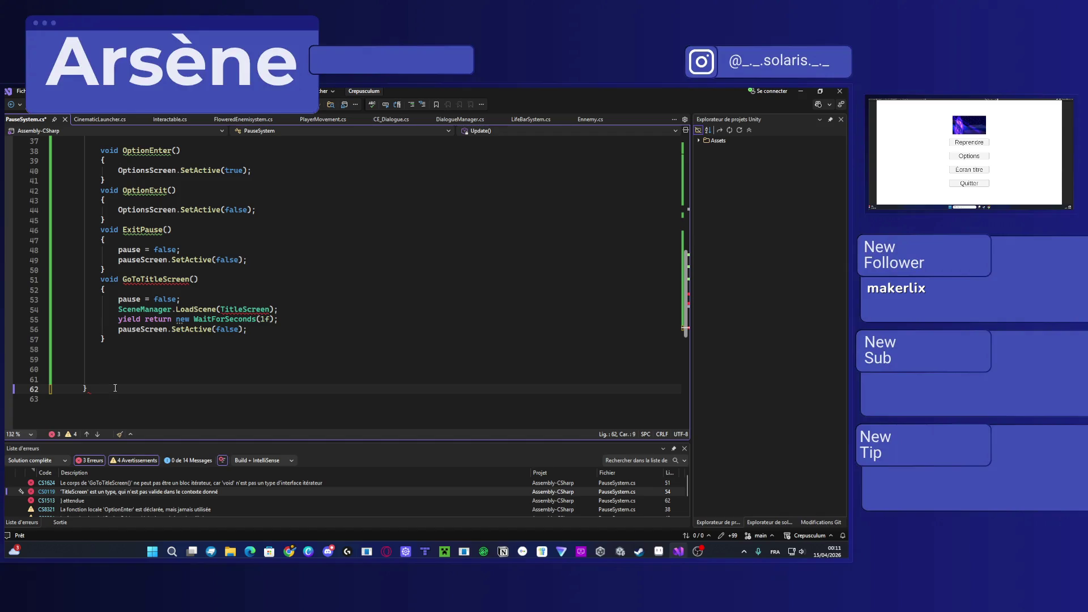
key("Return")
type("}")
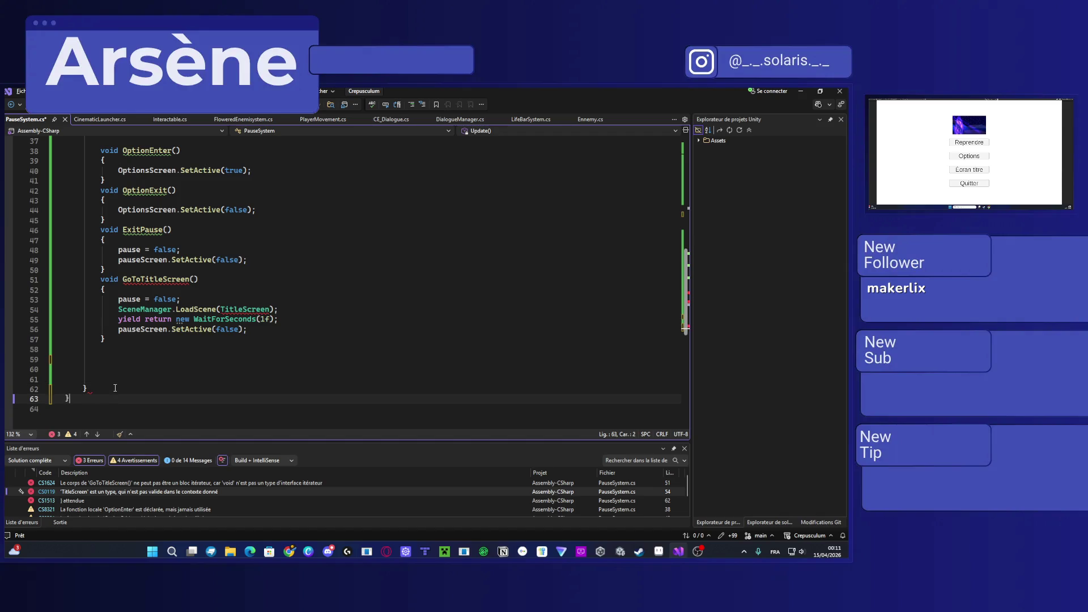
key("ctrl+s")
left_click(807, 91)
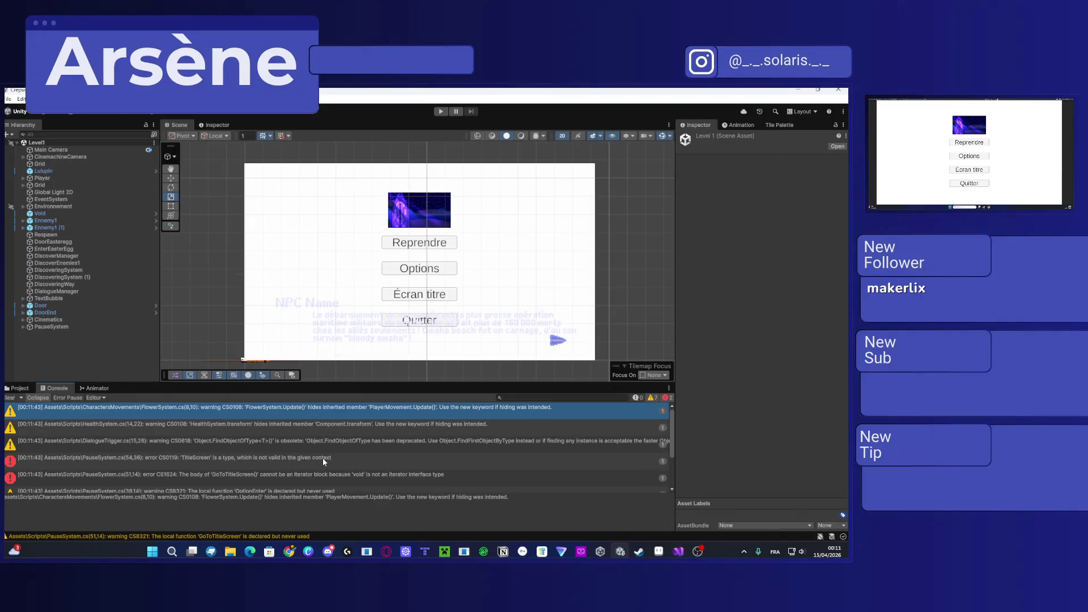
Step: Open the CS0119 error from the Unity console at its line in PauseSystem.cs
scroll(321, 458, "down", 1)
left_click(227, 436)
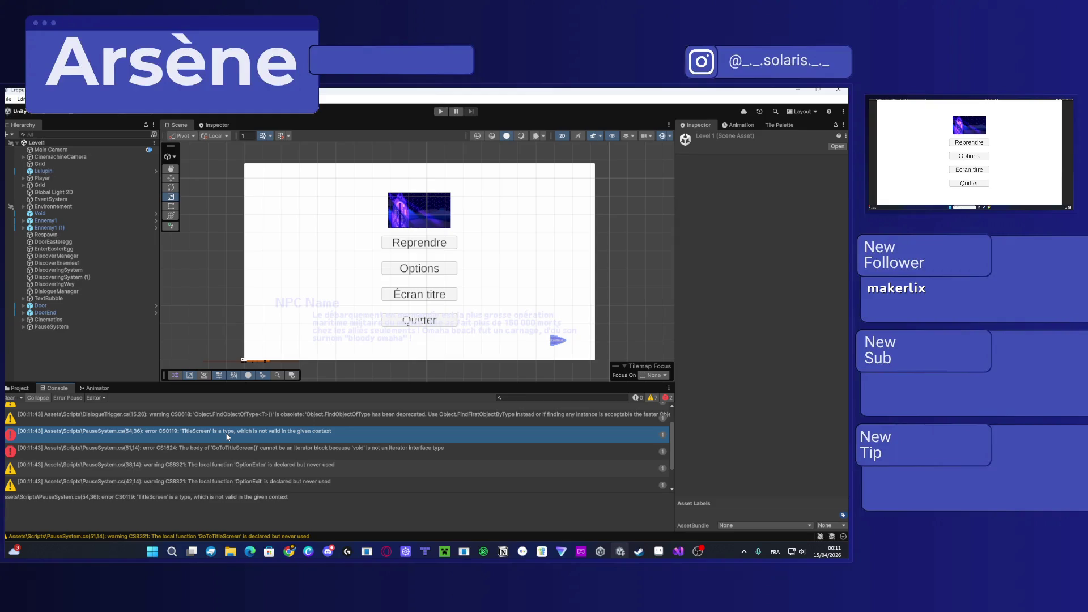
double_click(227, 435)
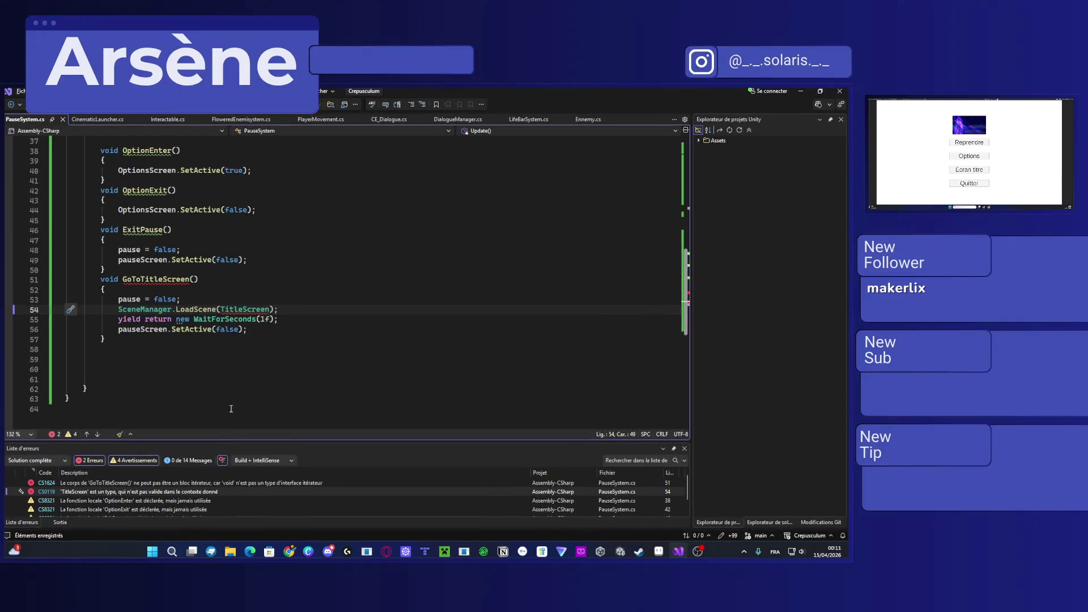
Step: Put TitleScreen in quotes, then jump from Unity's CS1624 error back to GoToTitleScreen
left_click(222, 310)
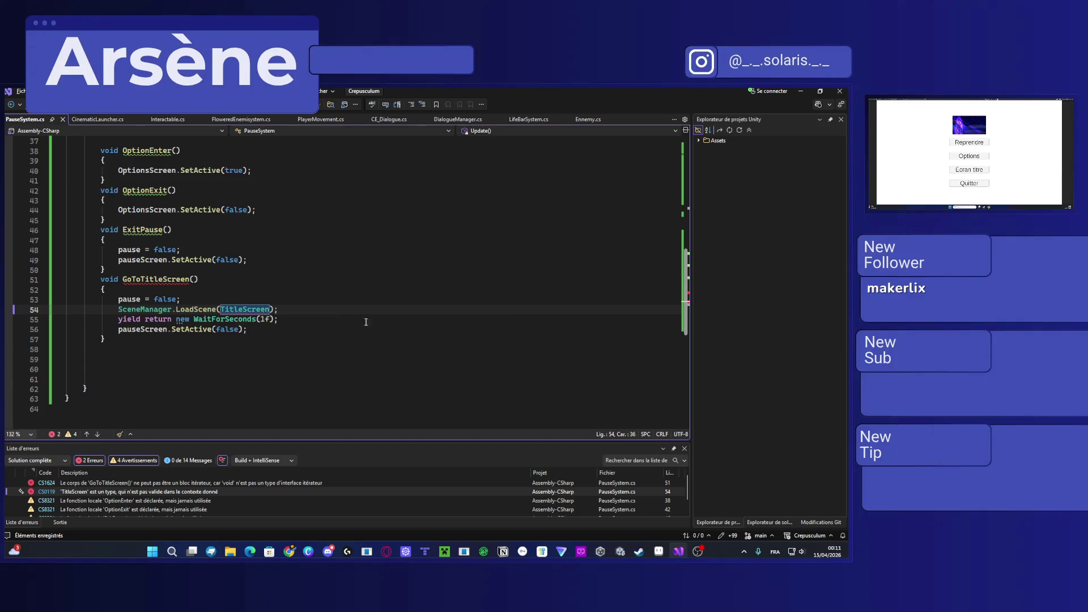
type("\"")
key("Delete")
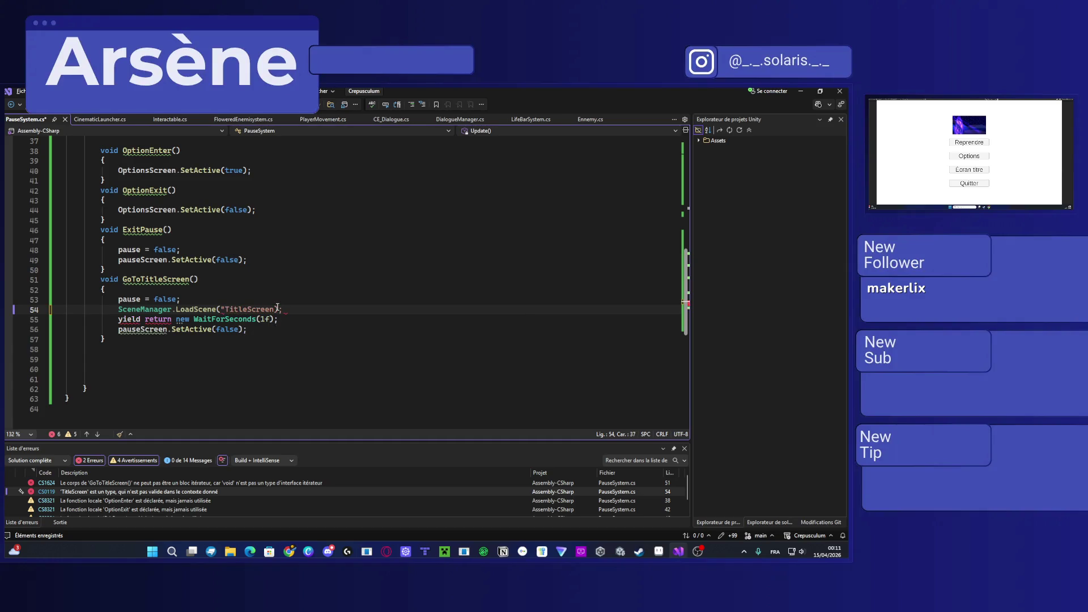
left_click(278, 310)
type("\"")
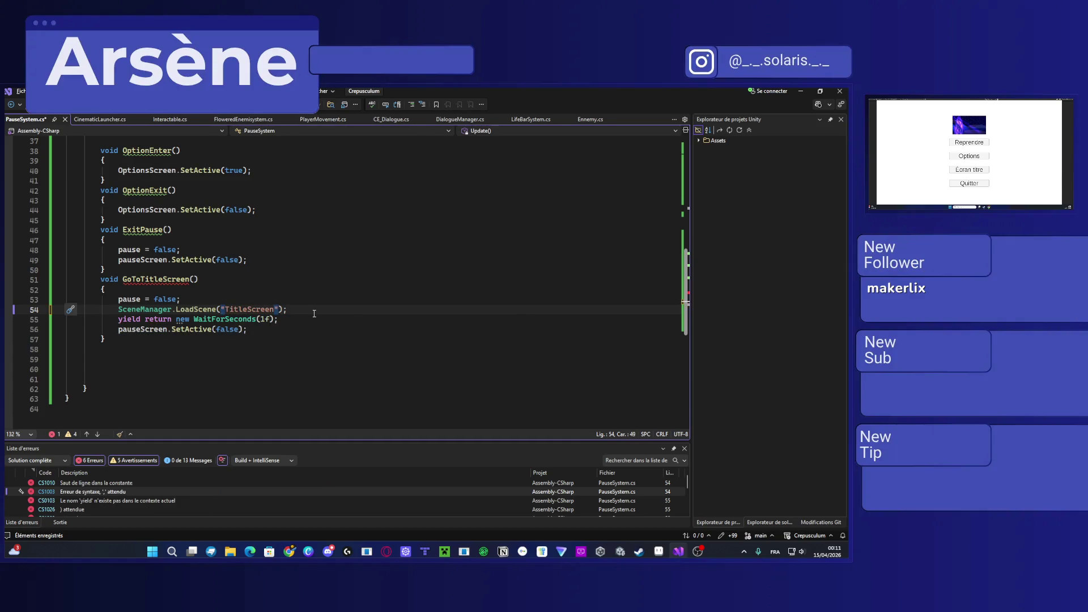
key("alt+Tab")
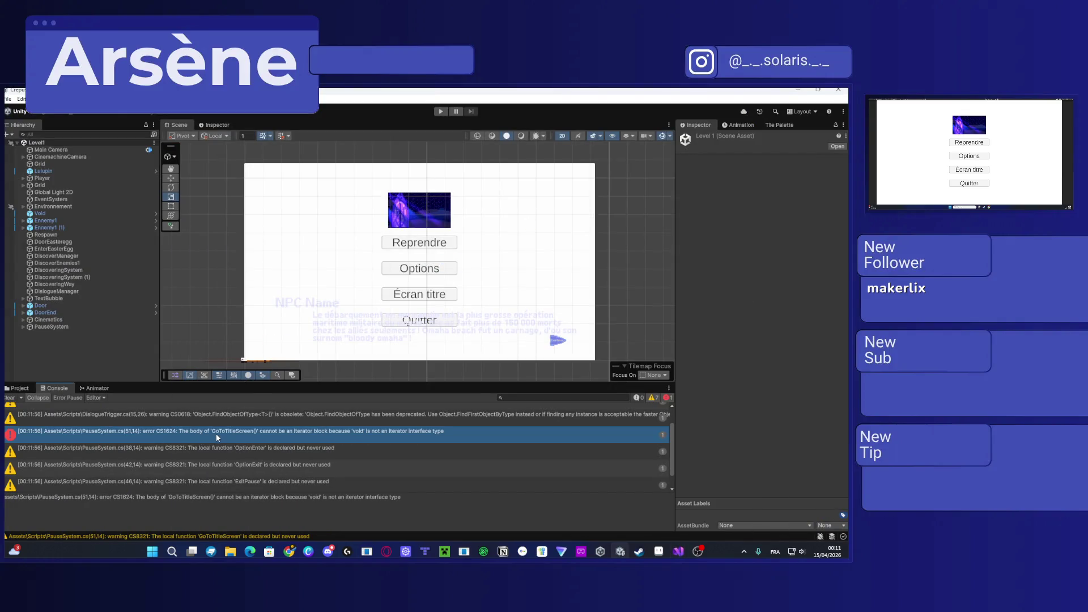
double_click(361, 431)
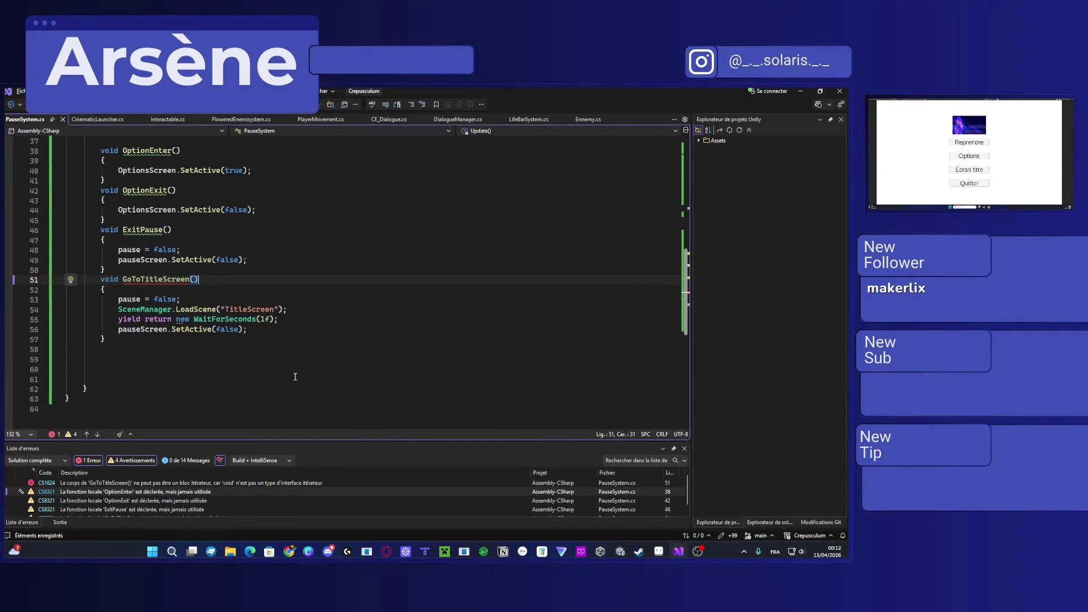
Step: Remove the four GoToTitleScreen body lines and start an IEnumerator declaration below the method
left_click(300, 321)
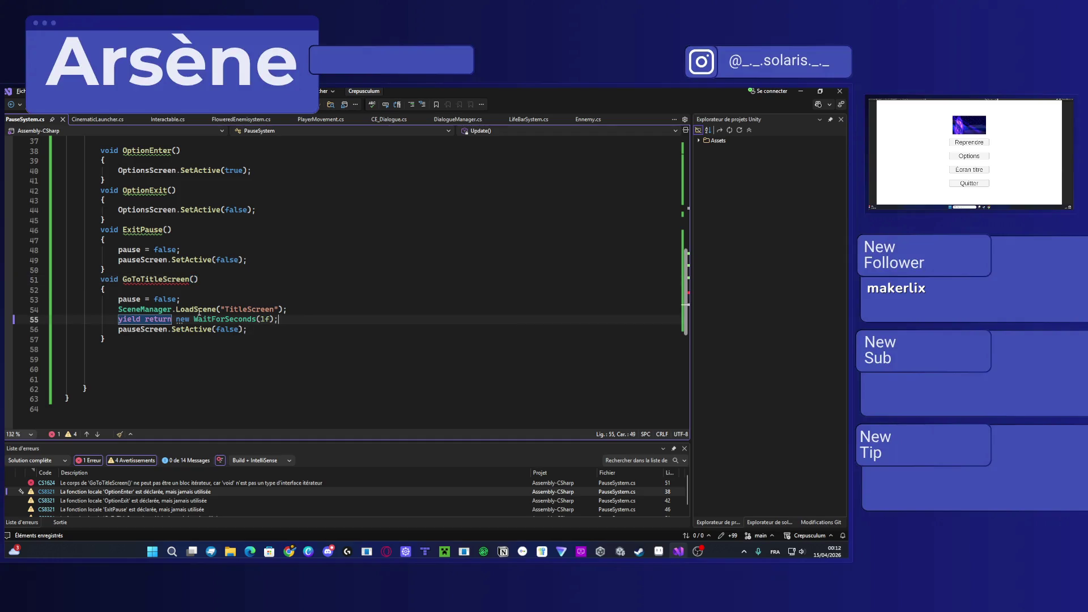
mouse_move(283, 331)
left_mouse_down()
mouse_move(85, 309)
mouse_move(118, 299)
left_mouse_up()
key("ctrl+c")
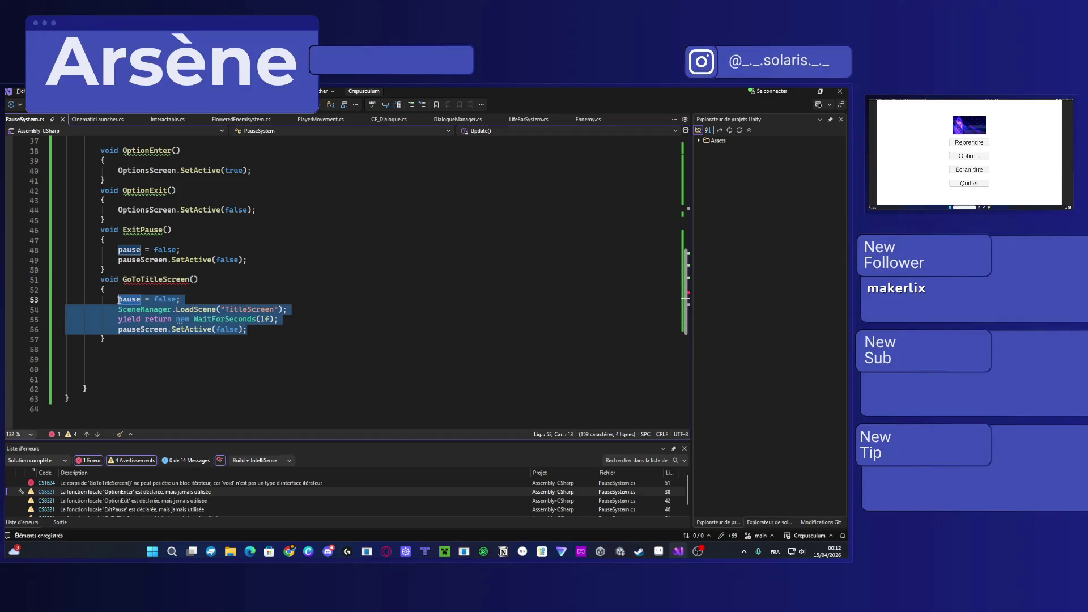
key("Delete")
left_click(125, 306)
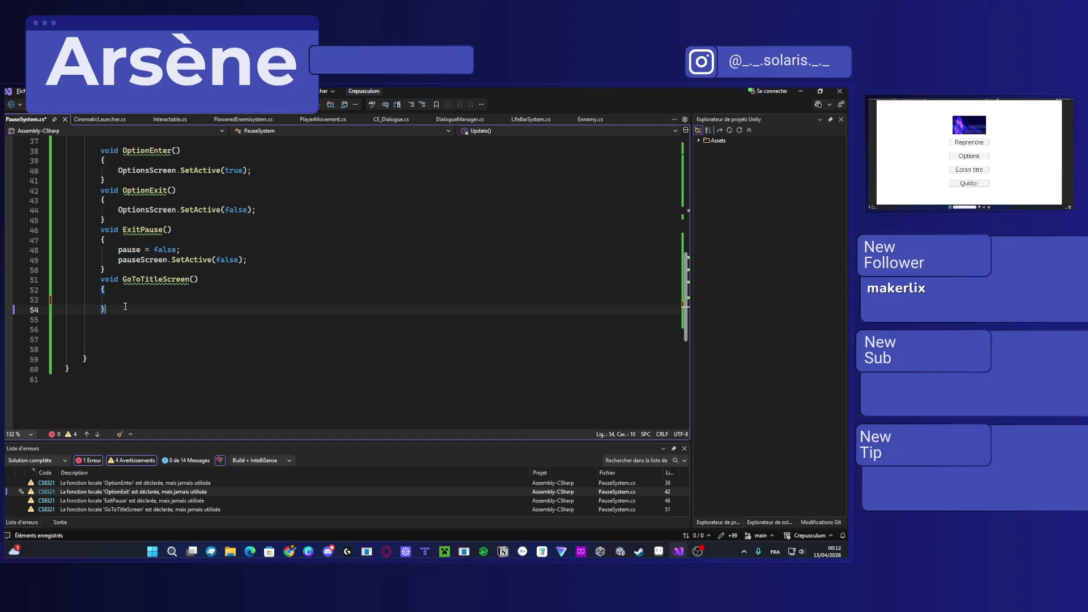
key("Return")
key("Return")
type("iEnumerat")
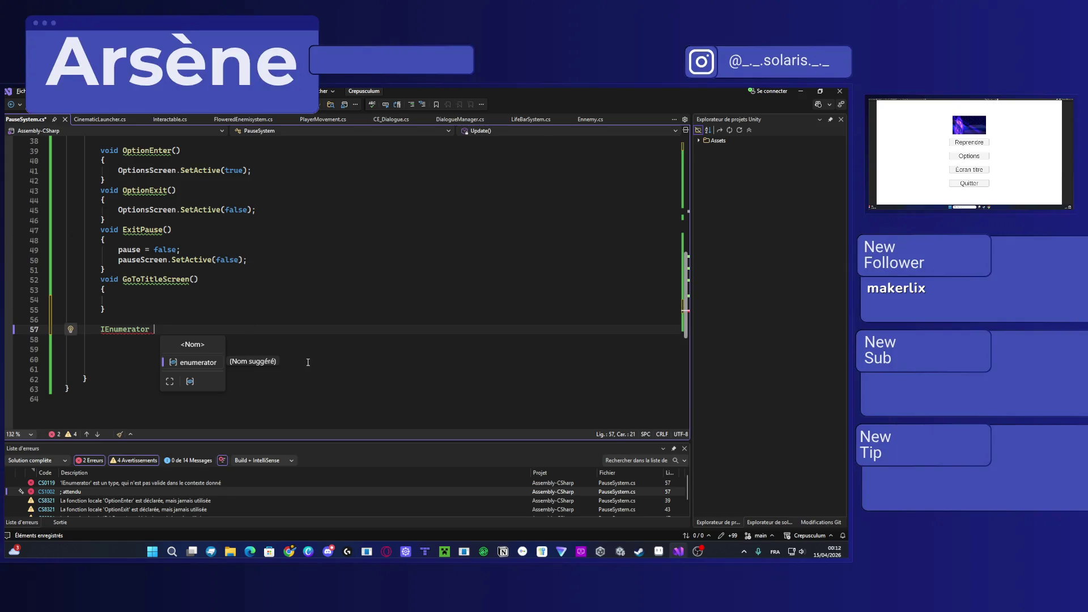
key("Escape")
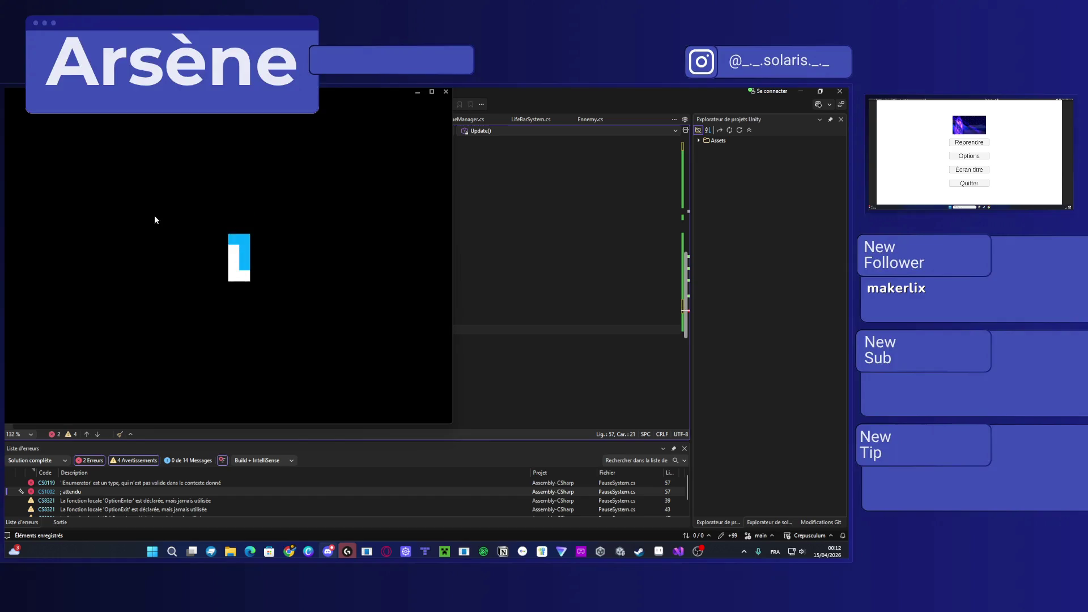
Step: Dismiss the Logitech G HUB update window and bring Visual Studio back to the front
left_click(446, 91)
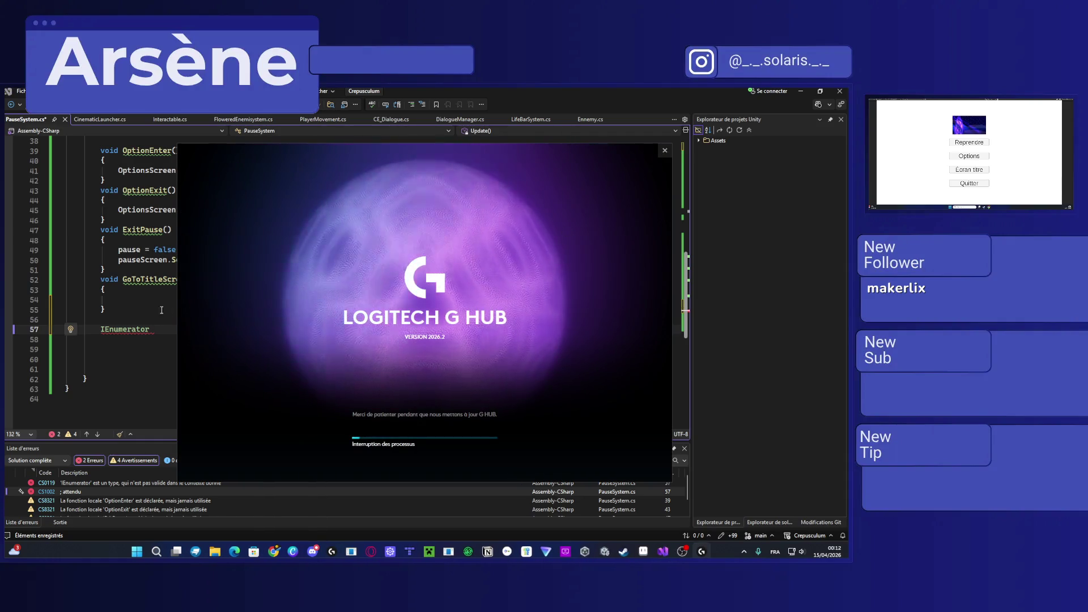
left_click(160, 333)
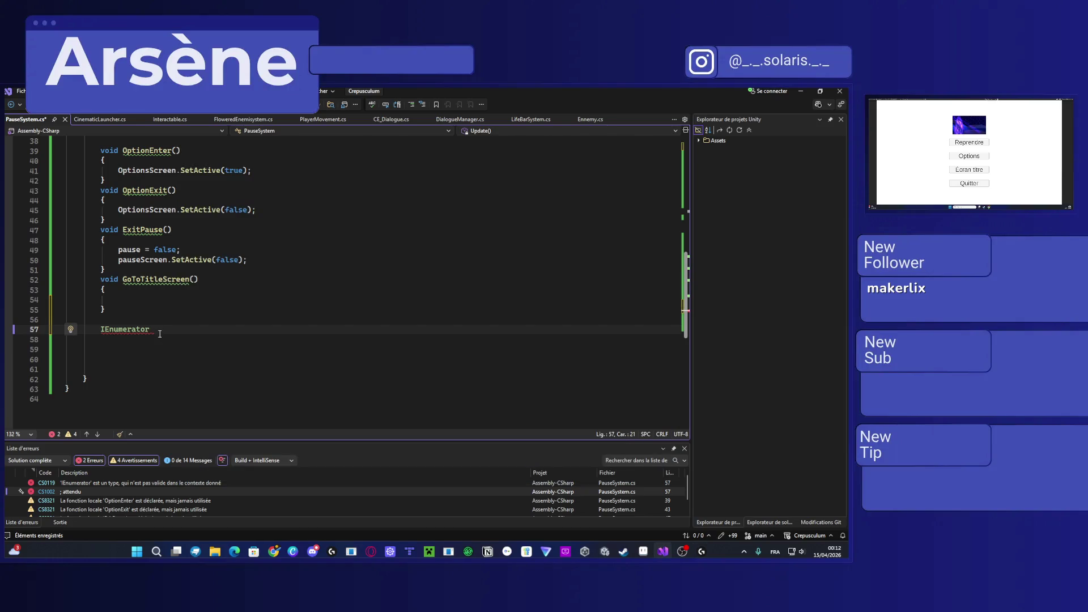
Step: Name the coroutine GoToTitleScreen() and paste the four cut lines inside its braces
type("Got")
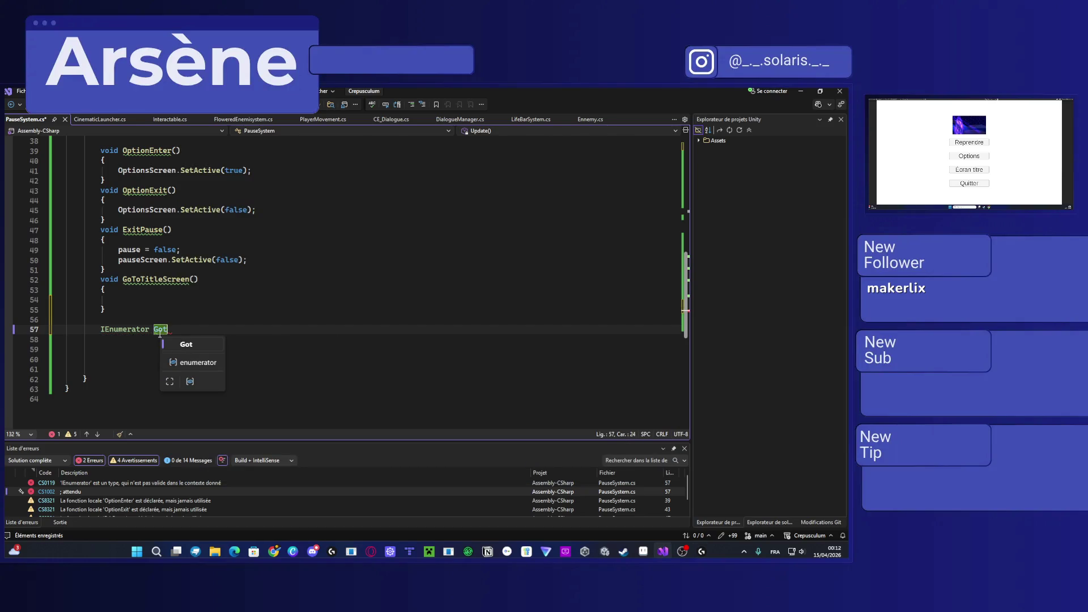
key("BackSpace")
type("To")
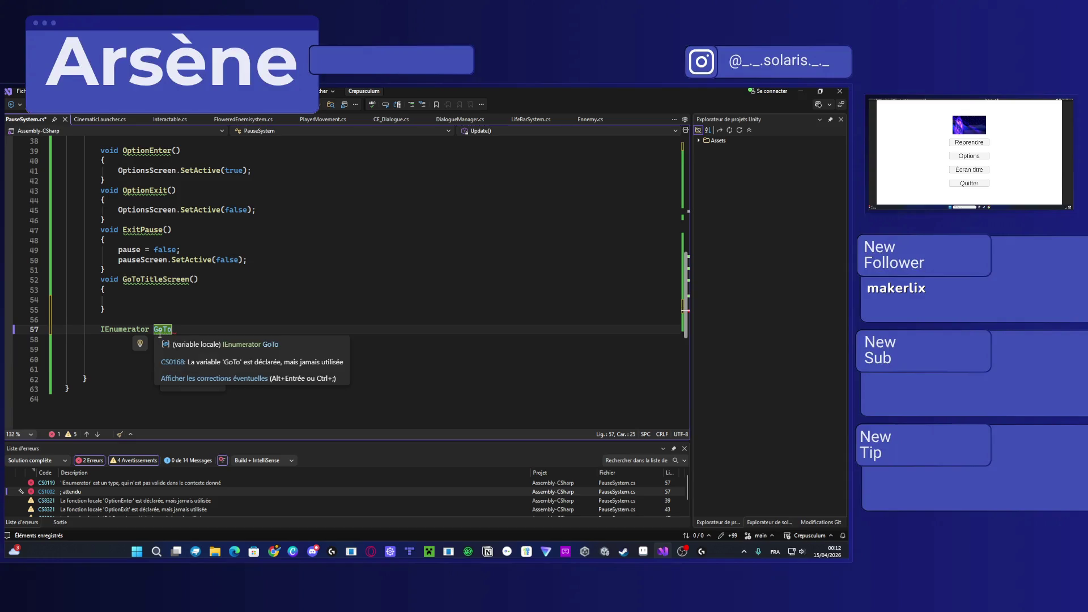
type("Tit")
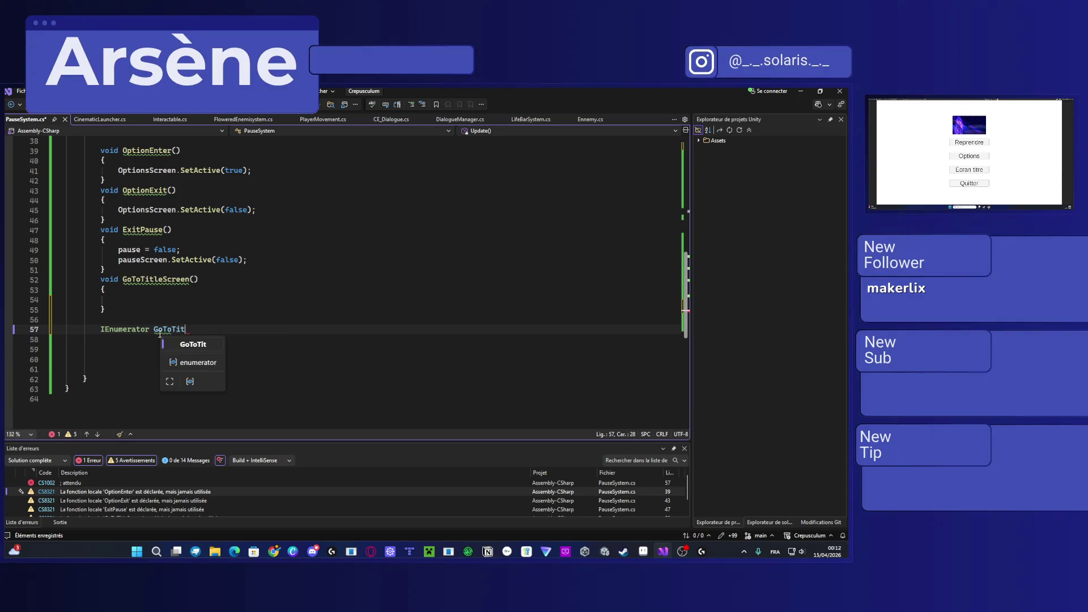
type("leScreen(")
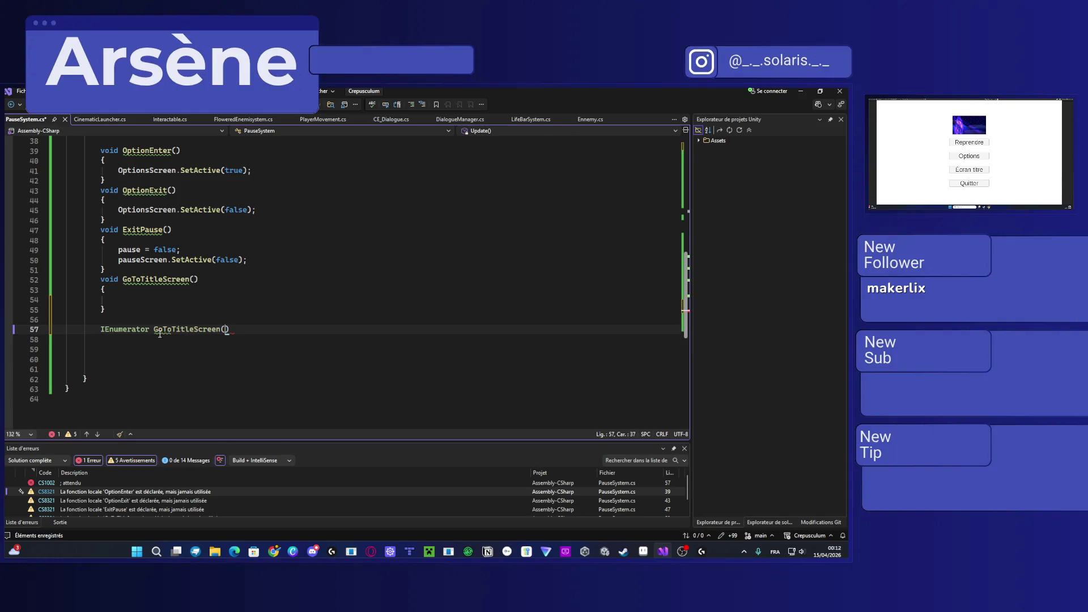
type(")")
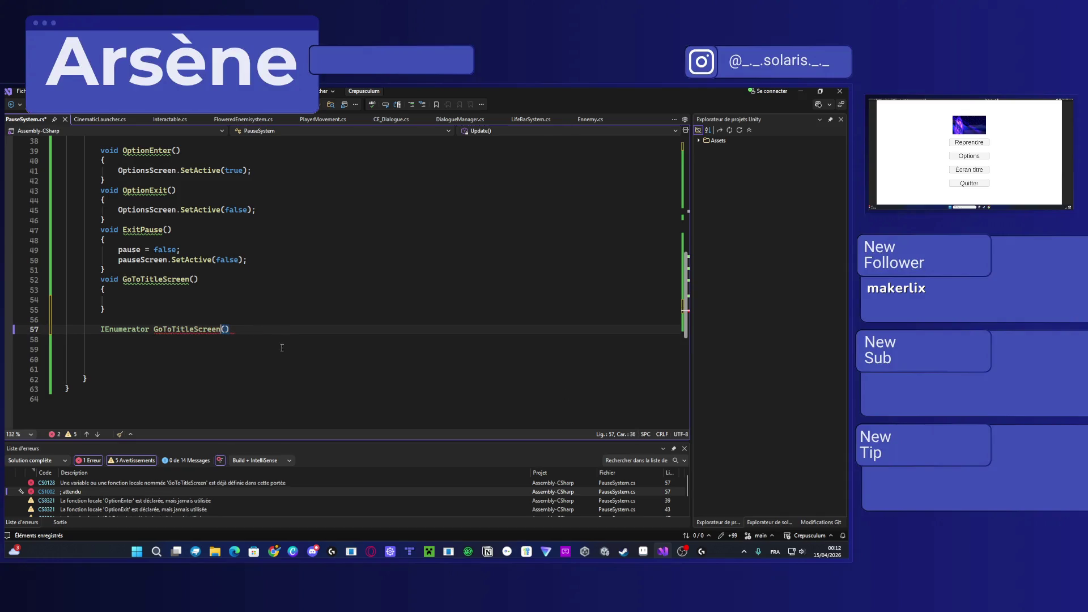
key("Return")
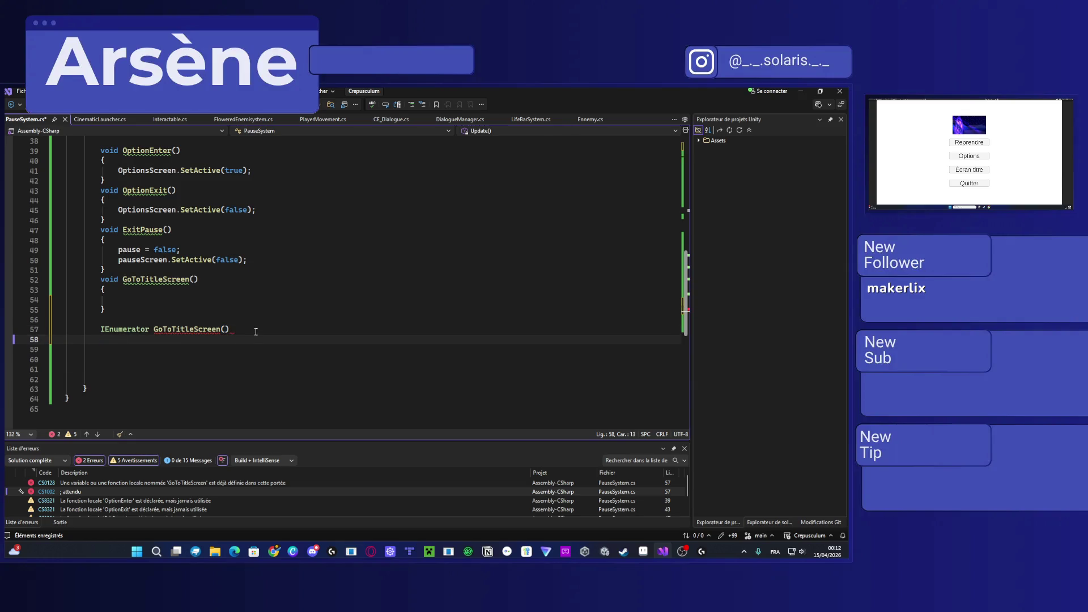
type("{")
key("Return")
key("ctrl+v")
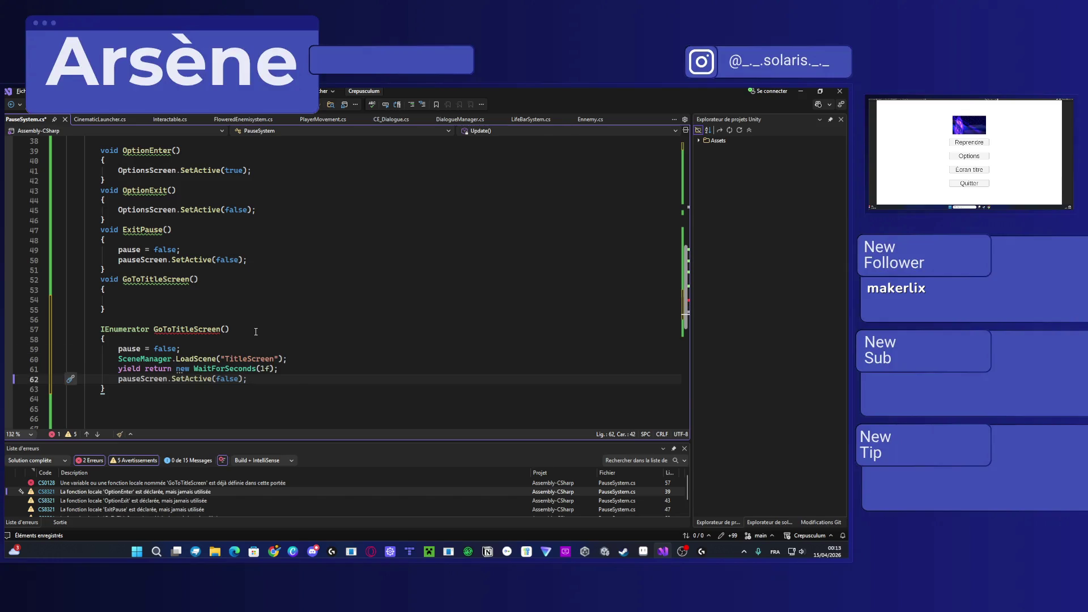
left_click(144, 301)
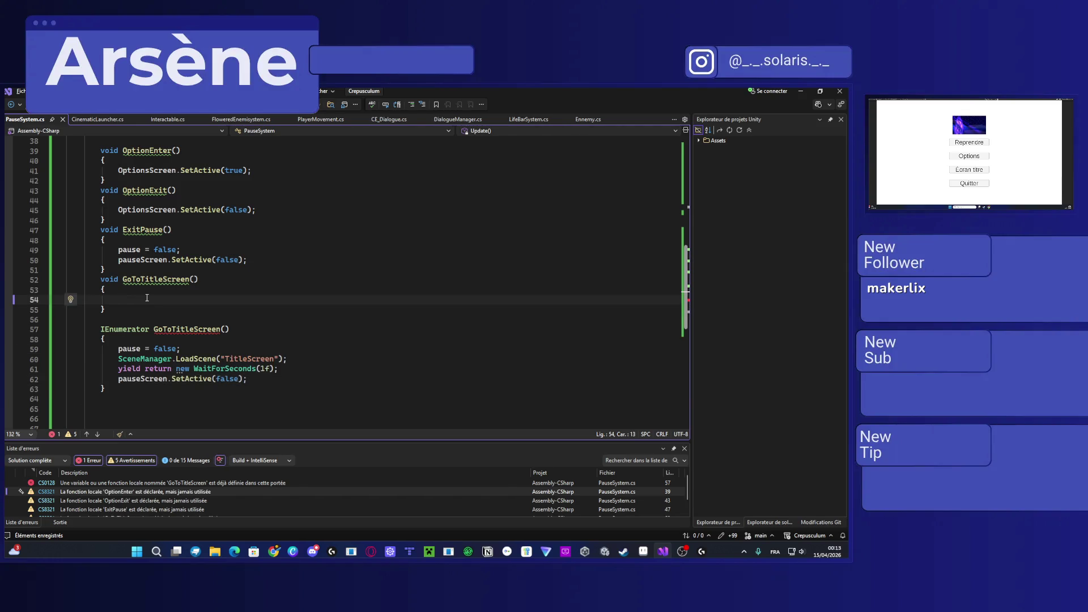
Step: Make the void GoToTitleScreen call StartCoroutine(GoToTitleScreen())
type("StartCoroutine")
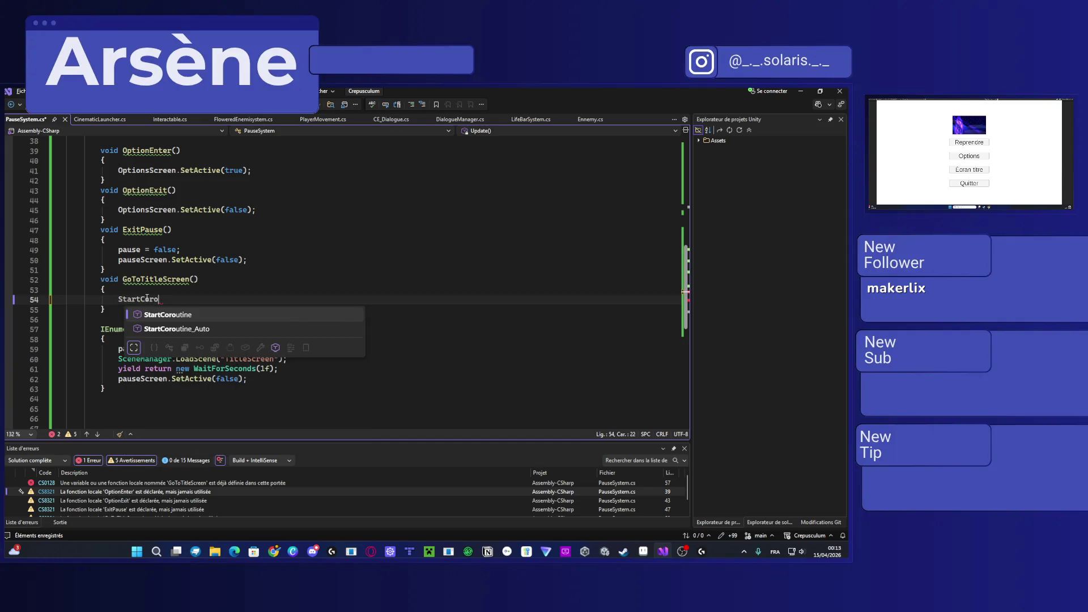
type("(Goto")
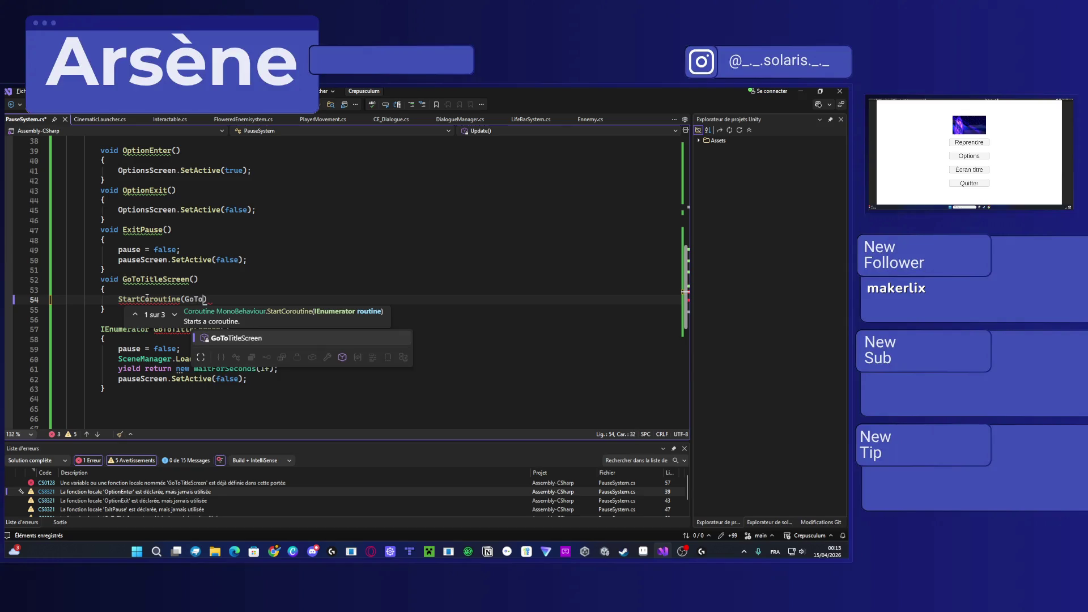
key("Tab")
type("(")
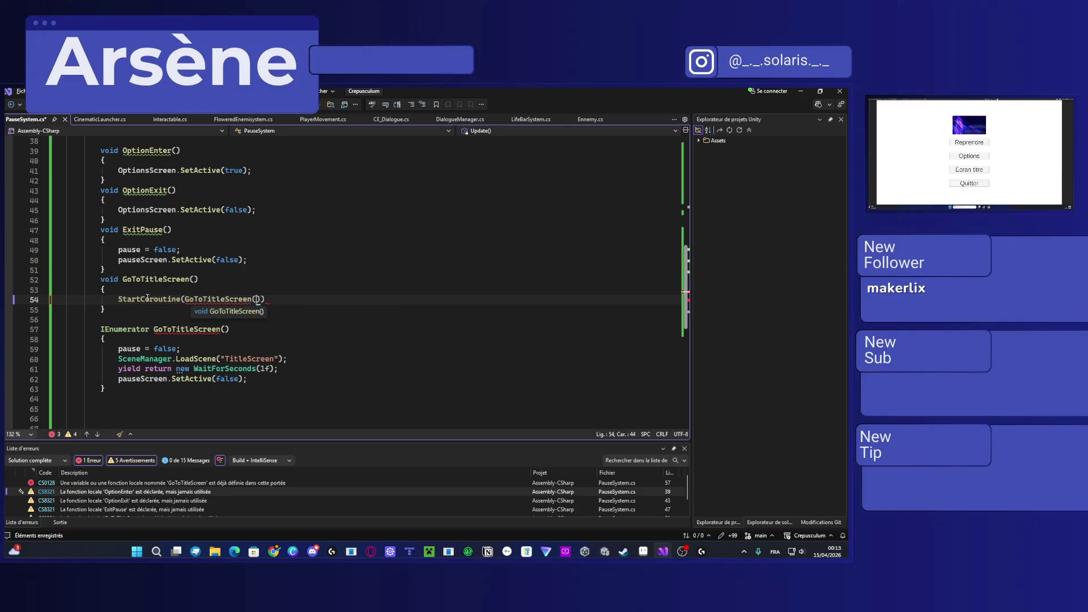
Step: Check the System.Collections using line, then switch to Unity to recompile
scroll(260, 235, "up", 4)
scroll(261, 236, "up", 8)
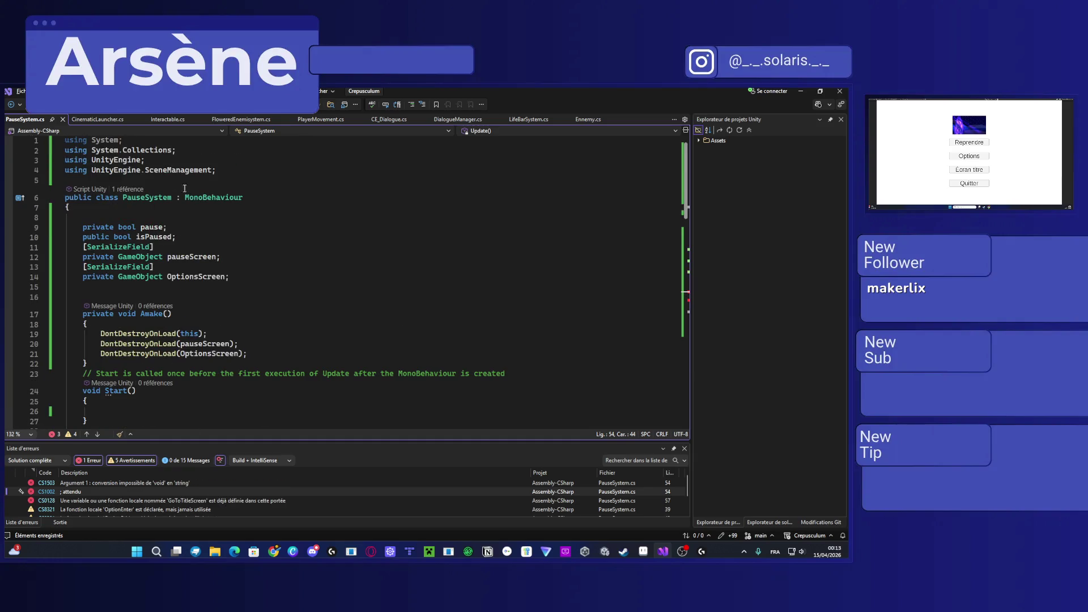
left_click(196, 150)
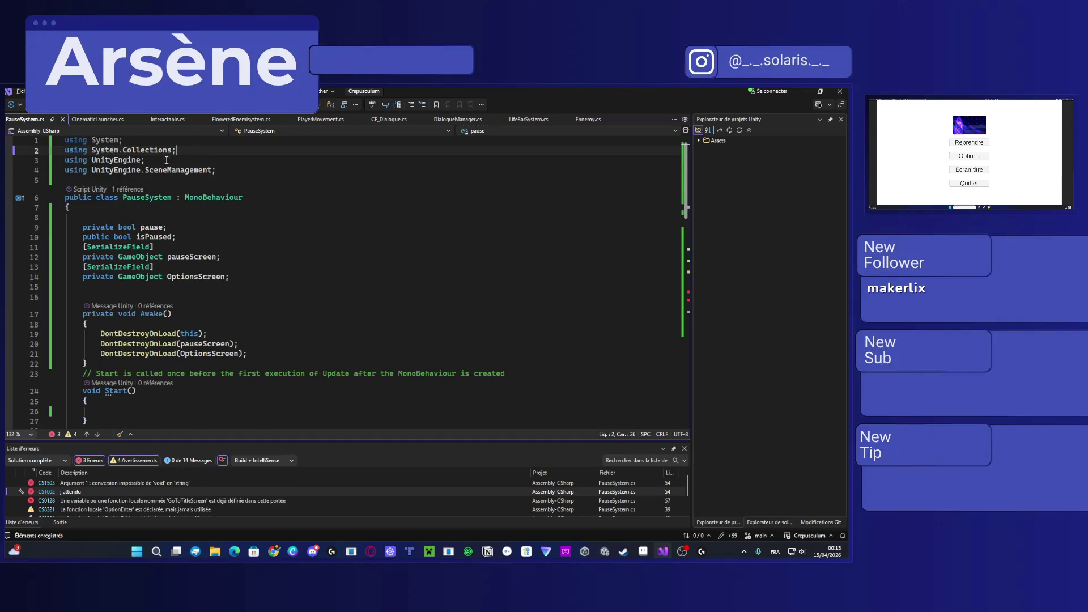
scroll(157, 248, "down", 9)
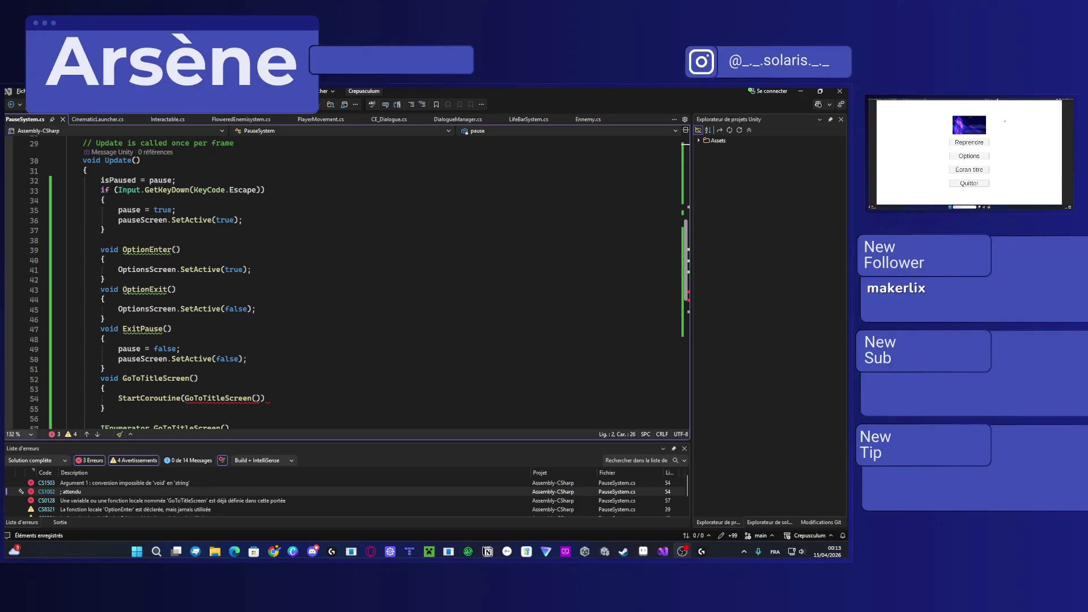
left_click(479, 300)
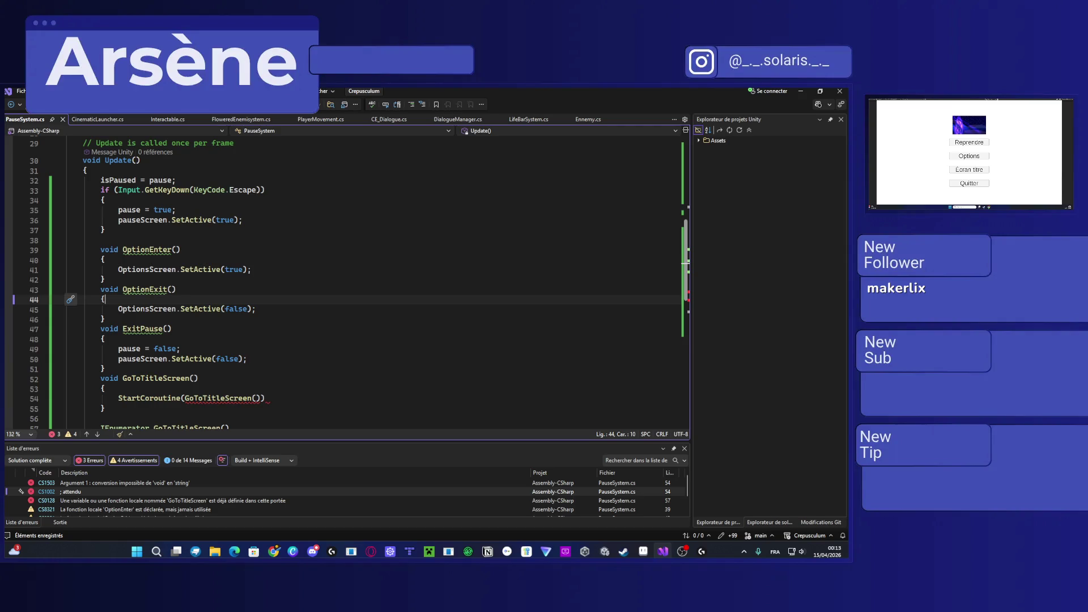
key("alt+Tab")
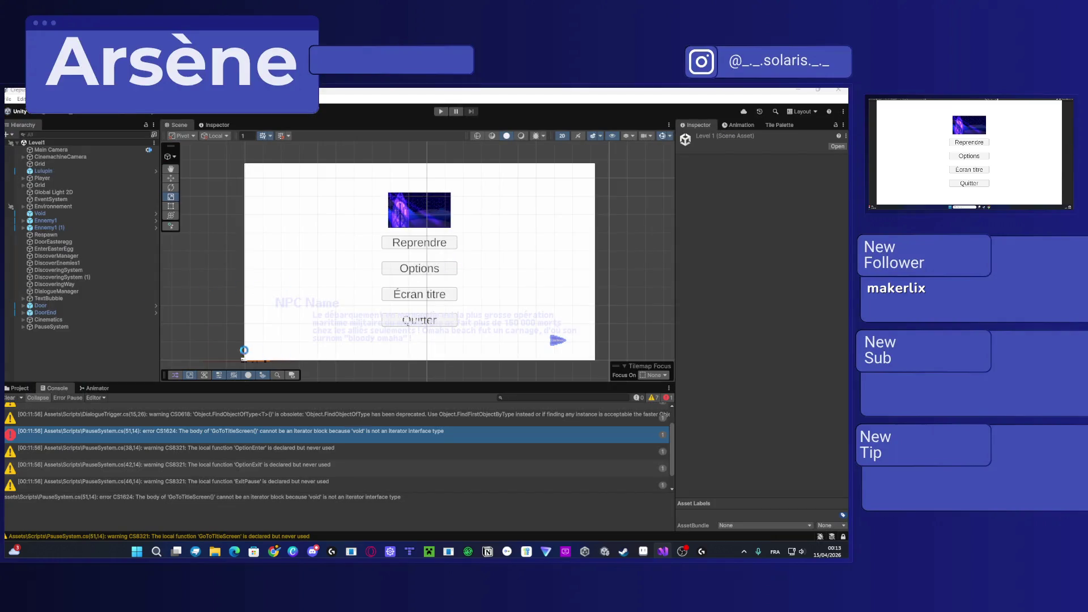
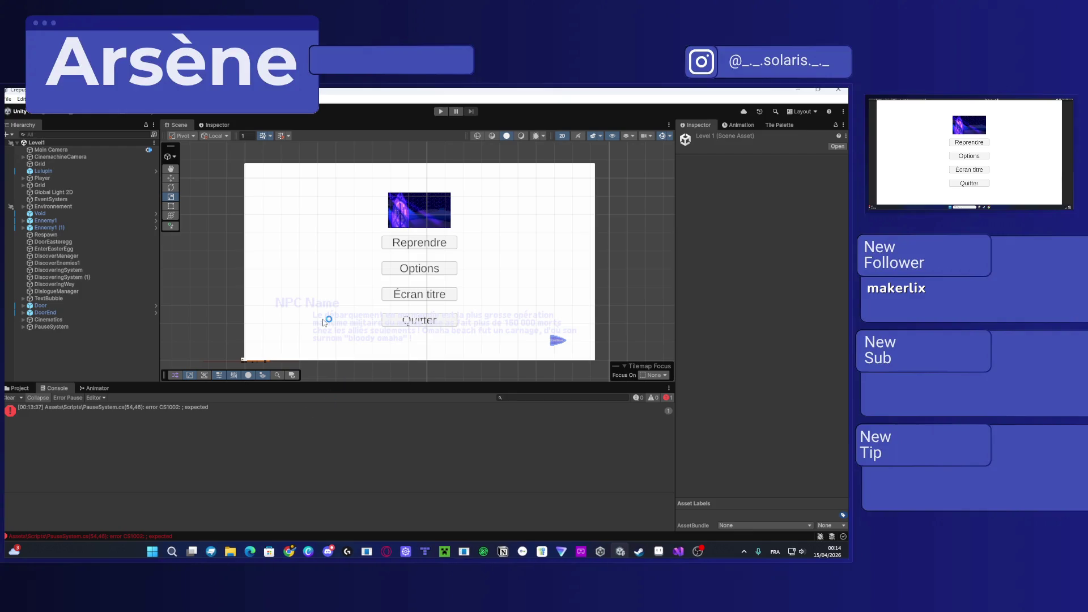
Step: Check the G213 keyboard lighting settings in Logitech G HUB, then close it
left_click(699, 553)
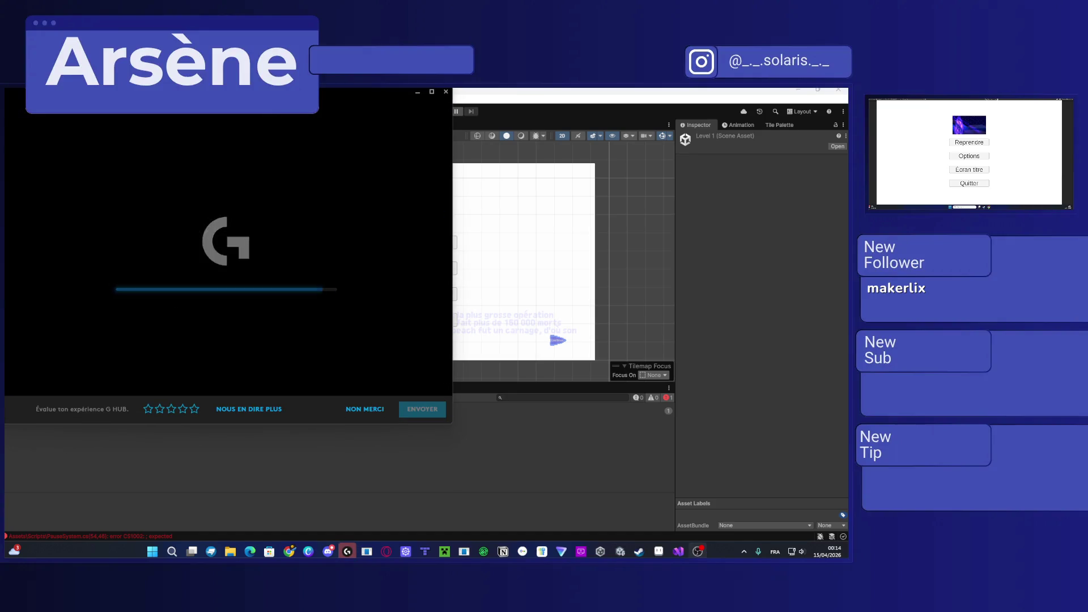
scroll(302, 255, "down", 5)
scroll(302, 255, "down", 5)
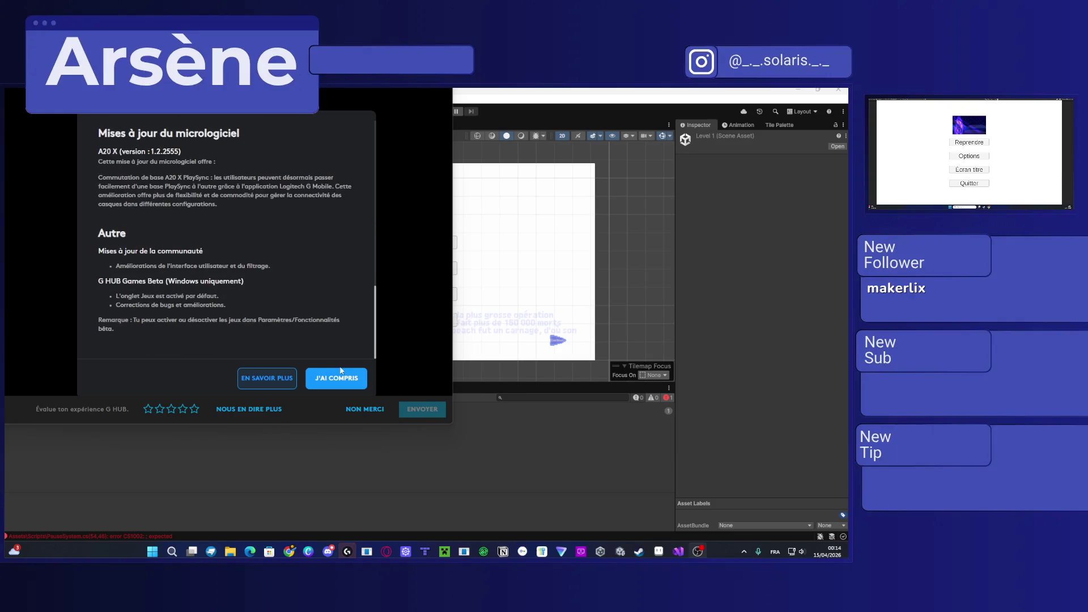
left_click(336, 378)
scroll(317, 295, "down", 3)
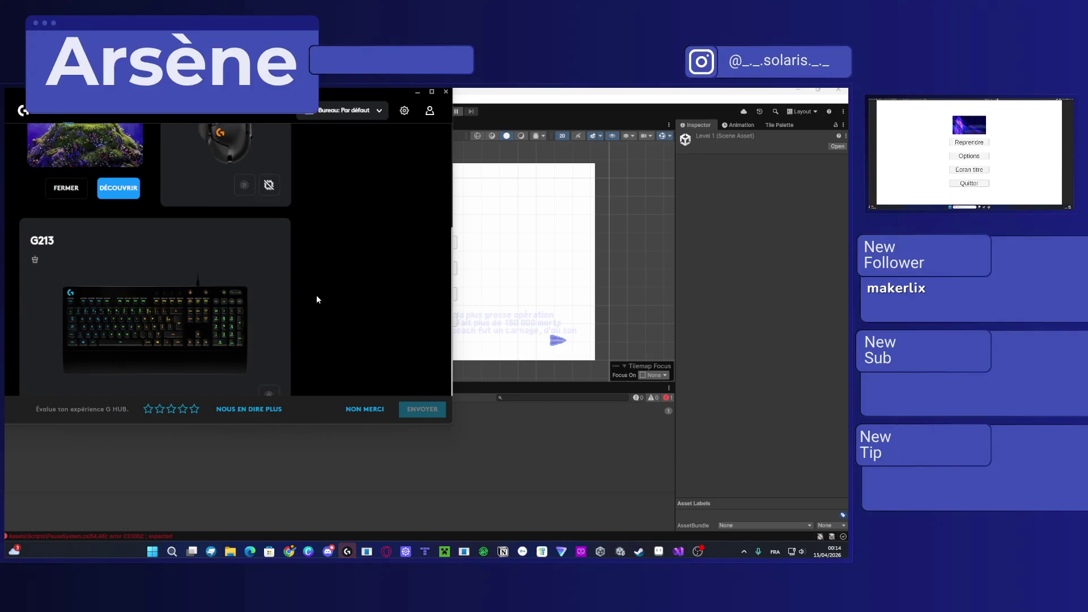
scroll(311, 294, "up", 3)
scroll(181, 278, "down", 3)
left_click(222, 266)
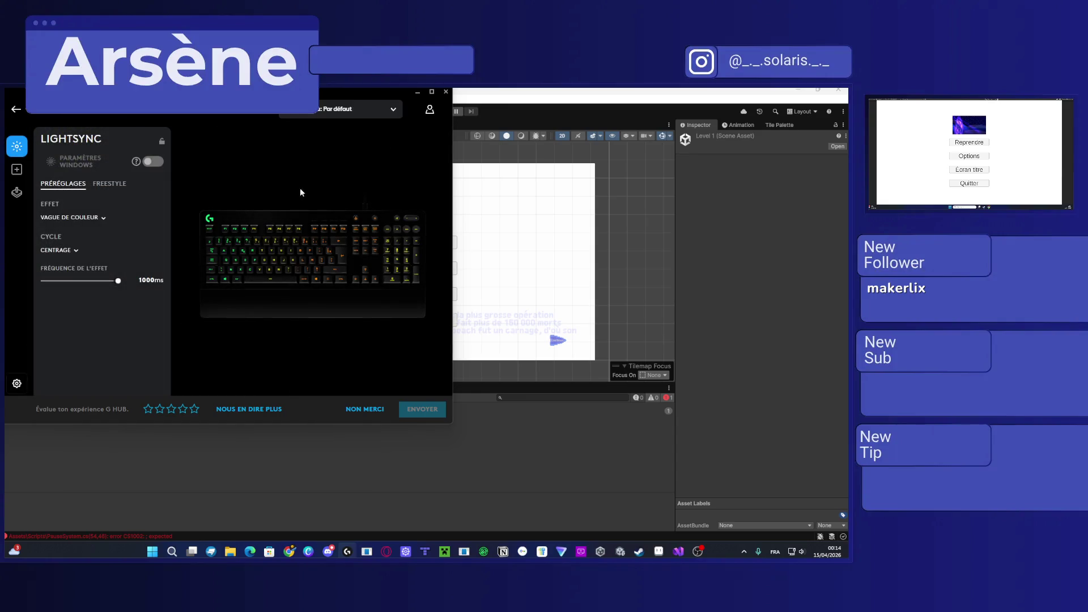
left_click(446, 92)
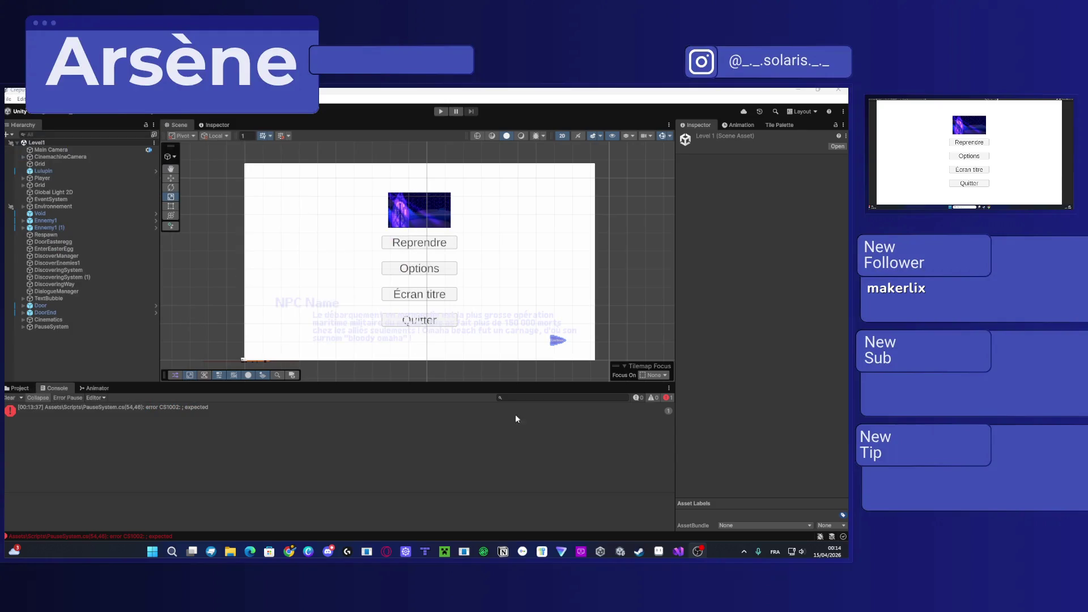
Step: Copy the if (pause.isPaused) return block from Interactable.cs into FloweredEnemisystem's Update and save
left_click(678, 550)
scroll(387, 290, "up", 10)
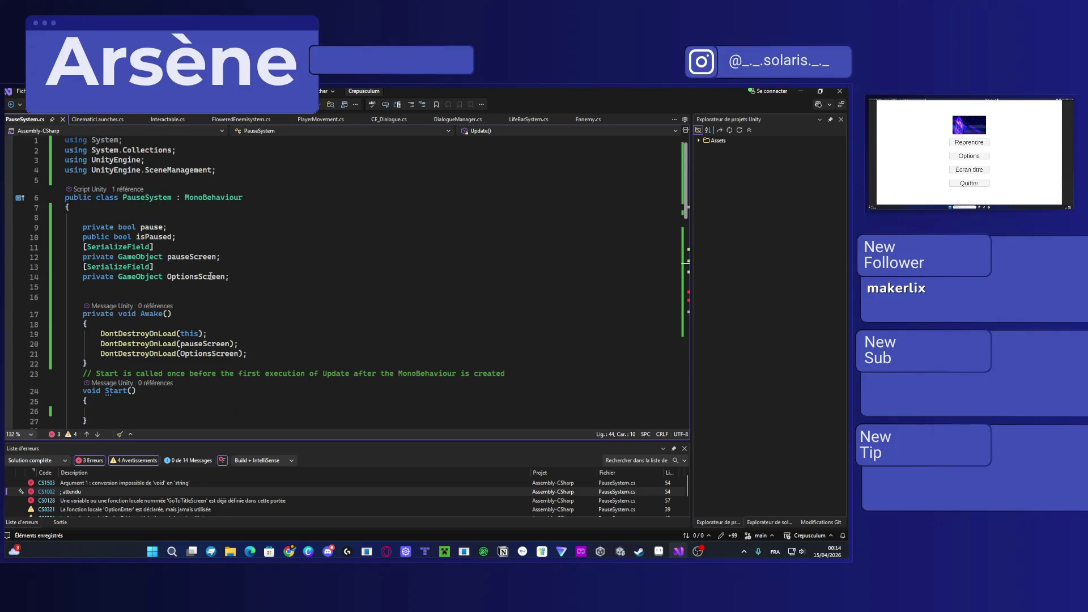
left_click(159, 118)
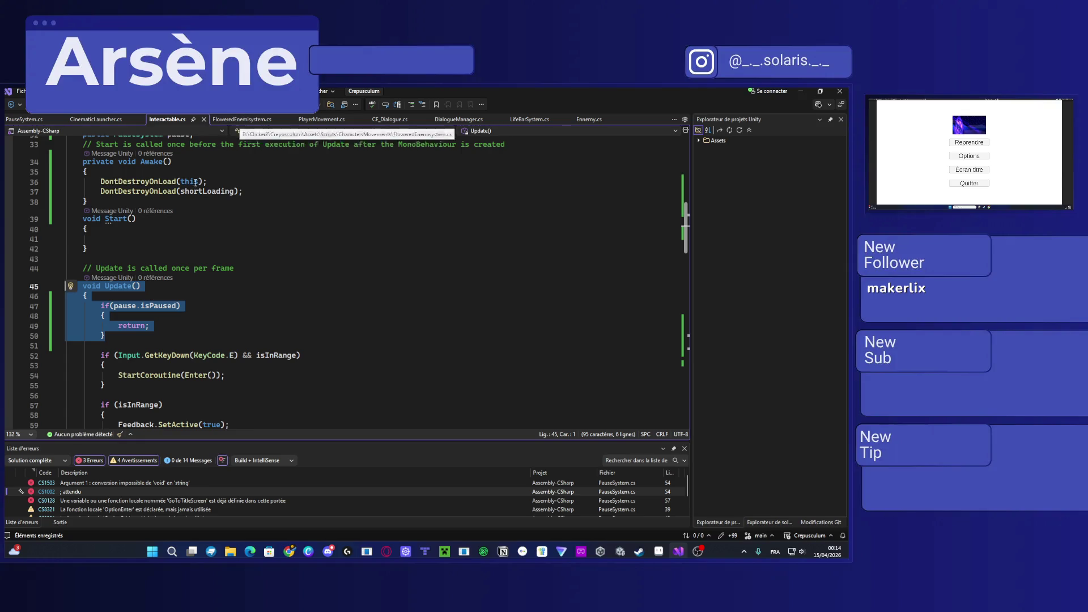
left_click_drag(128, 335, 101, 306)
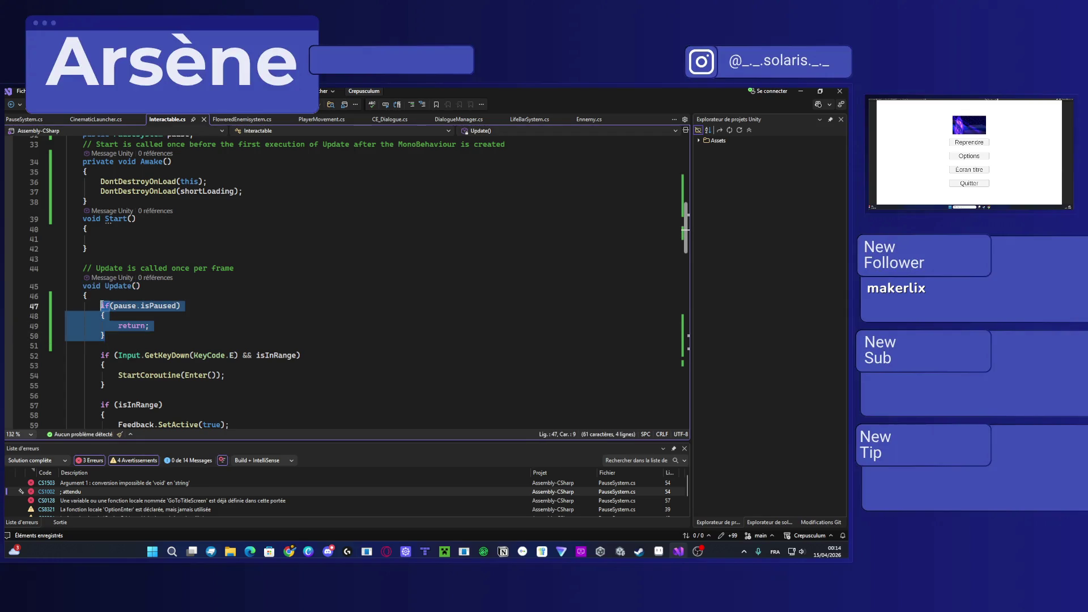
left_click(262, 120)
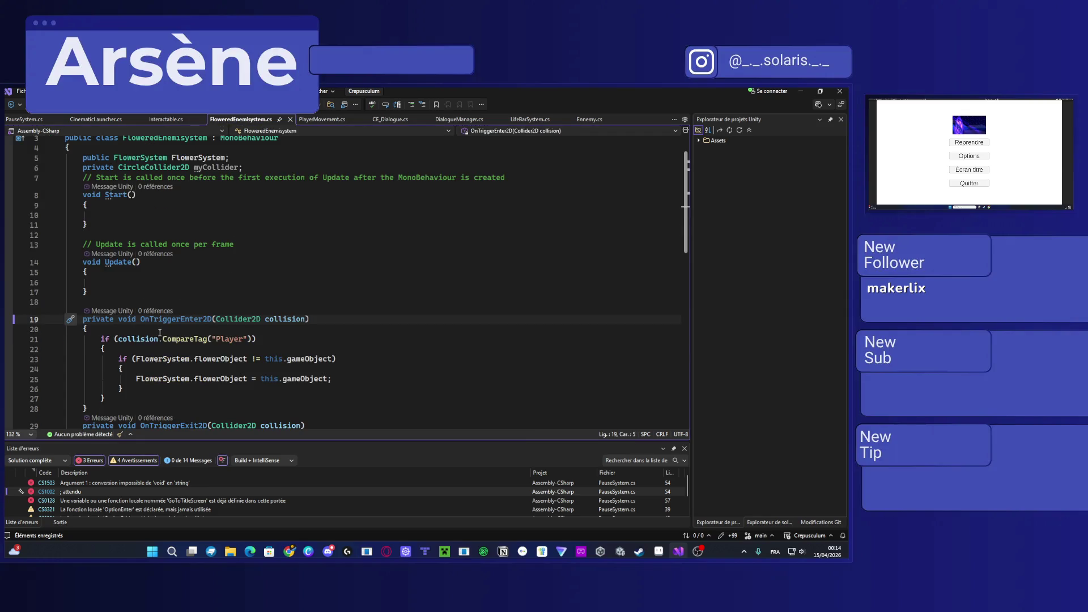
left_click(152, 280)
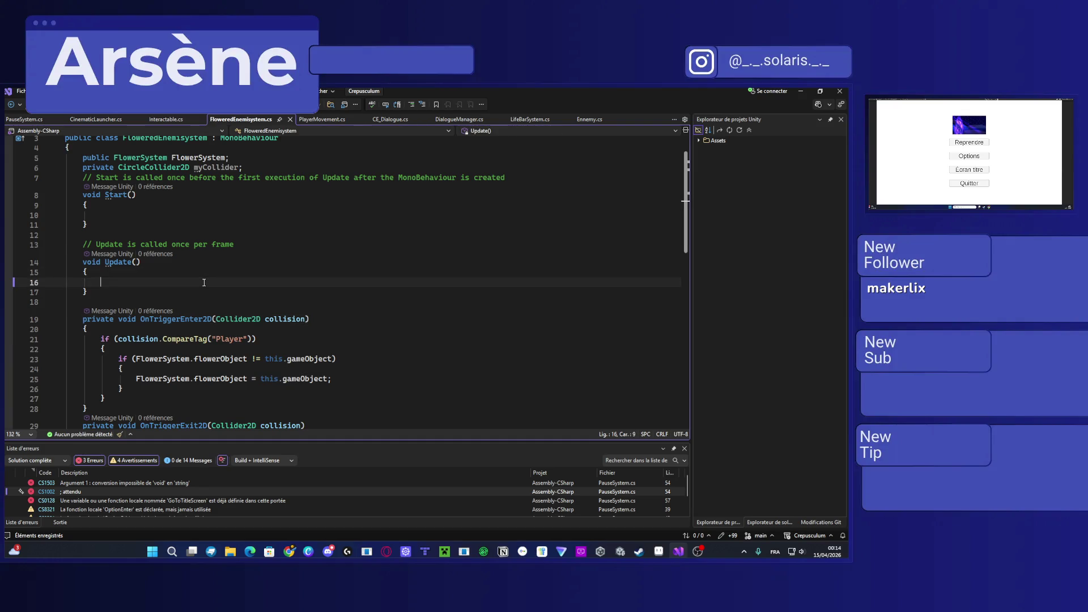
type("if (pause.isPaused)         {             return;         }")
key("ctrl+s")
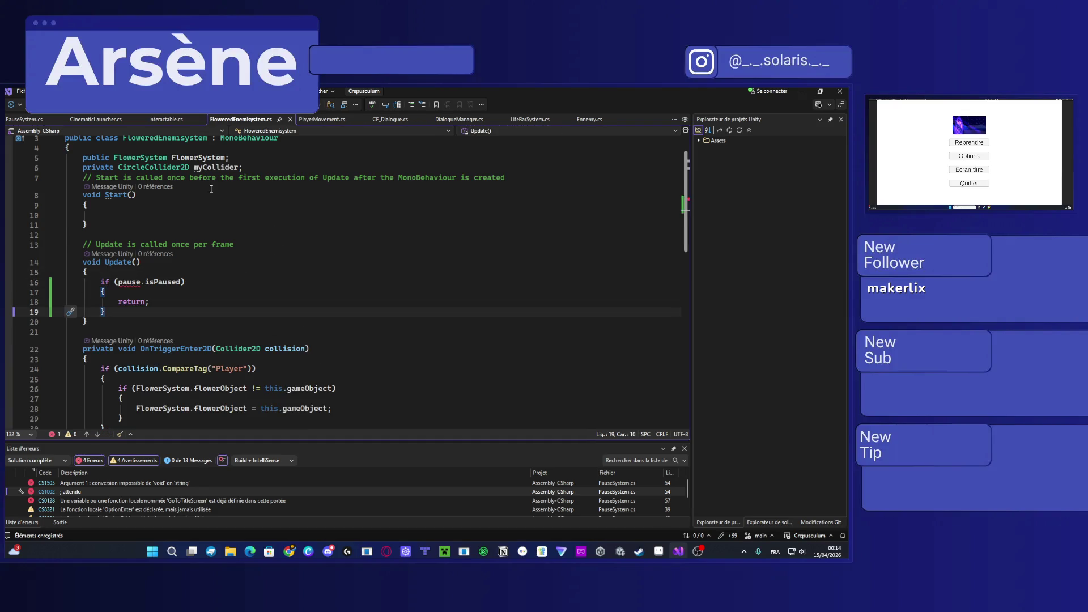
Step: Add a public PauseSystem pause; field below the collider field, save, and copy that declaration
left_click(256, 167)
key("Return")
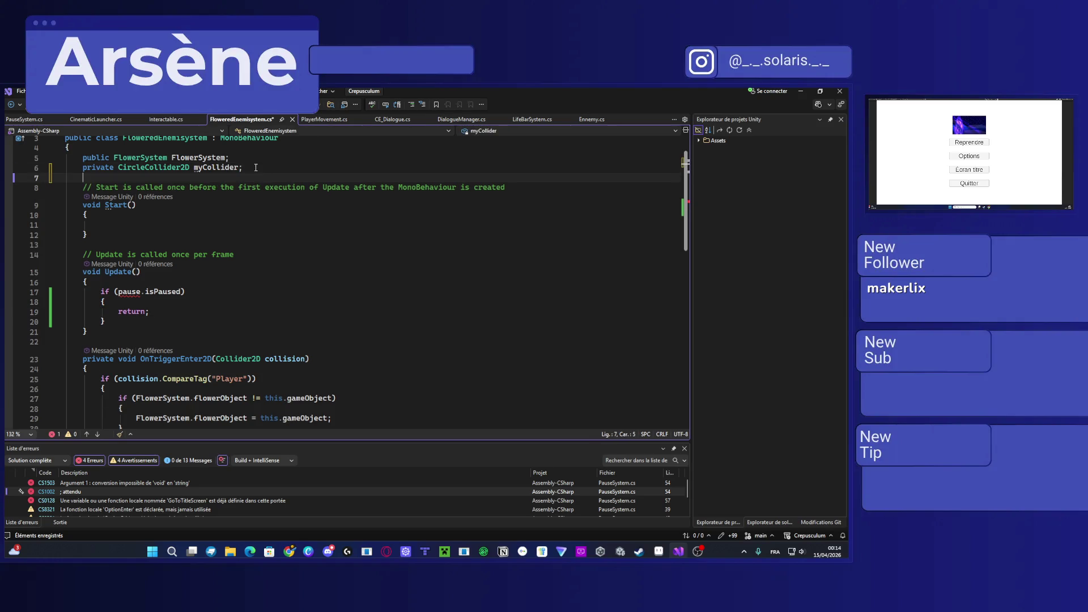
type("pr")
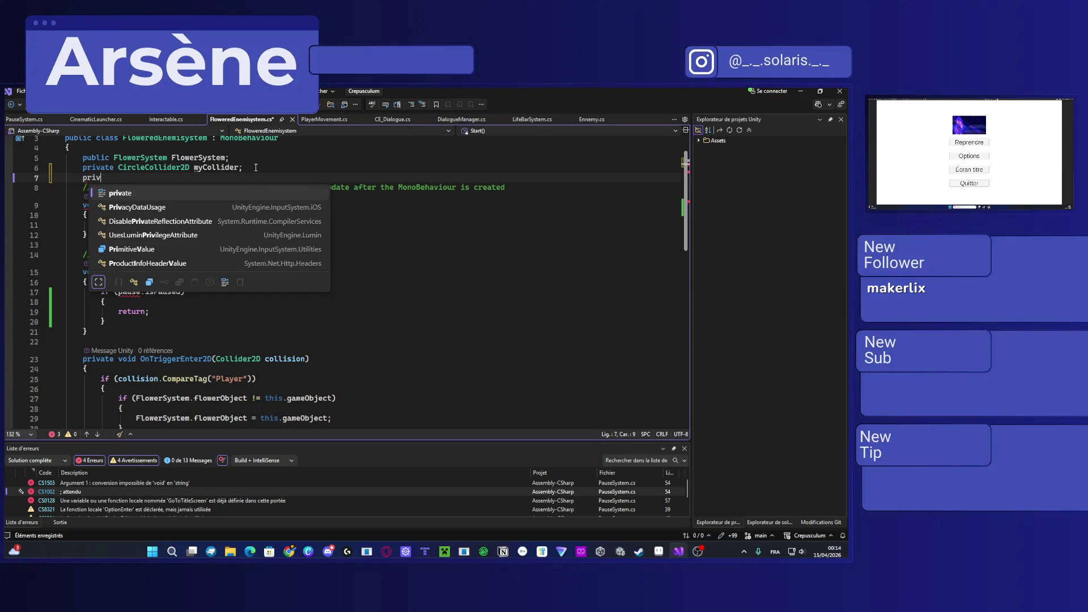
key("BackSpace")
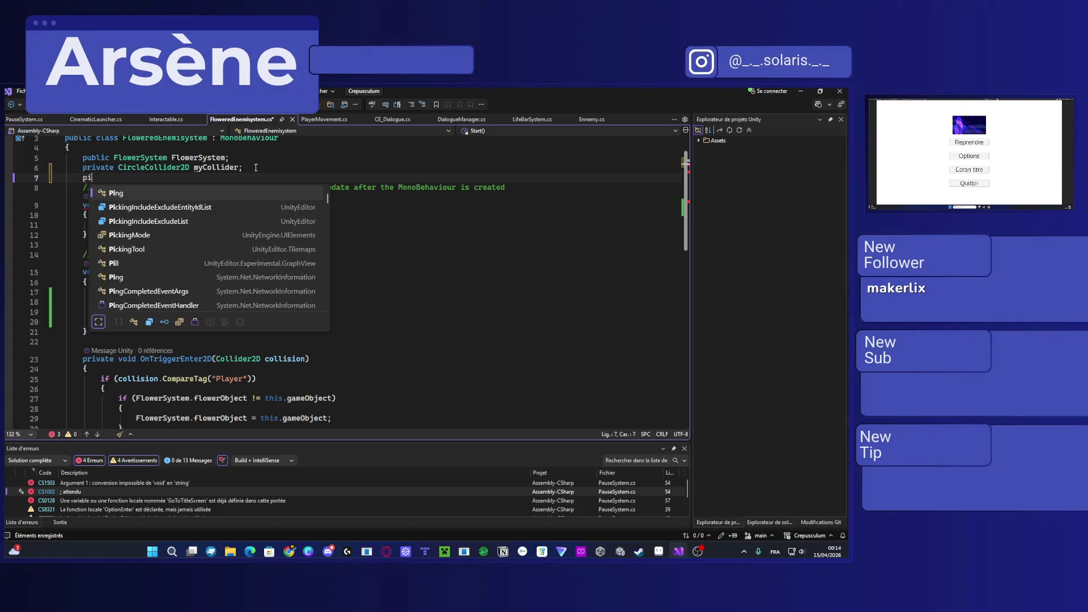
type("ublic PauseSystem")
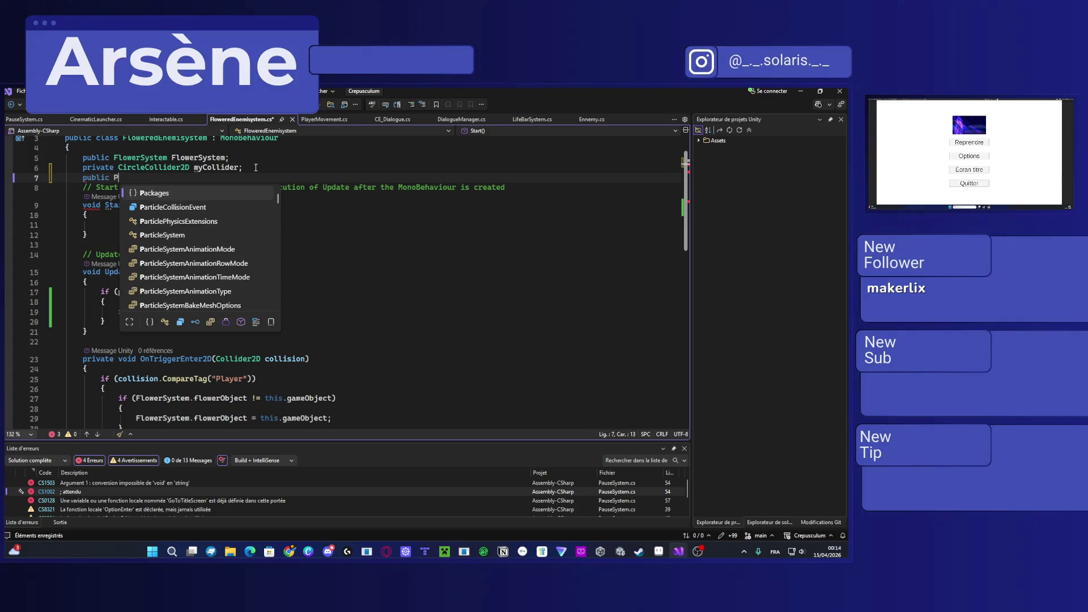
type(" pause;")
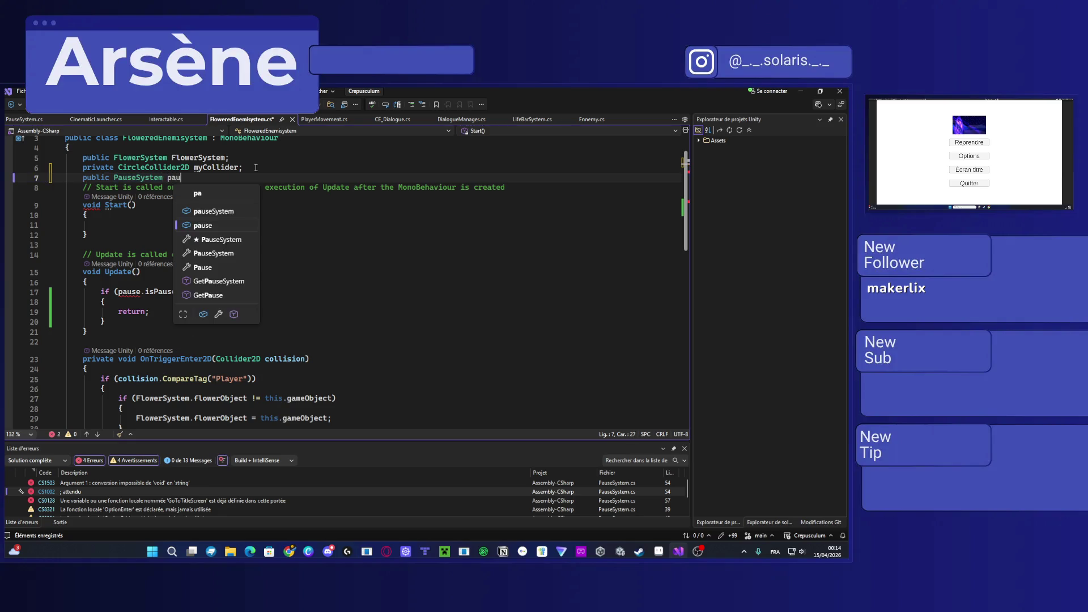
key("ctrl+s")
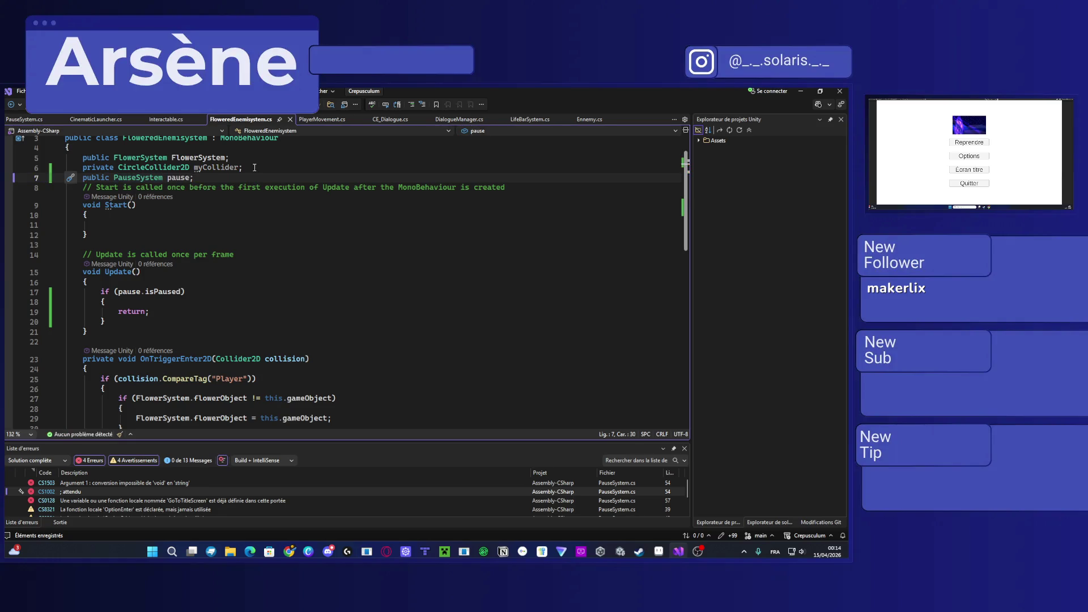
left_click_drag(201, 175, 84, 177)
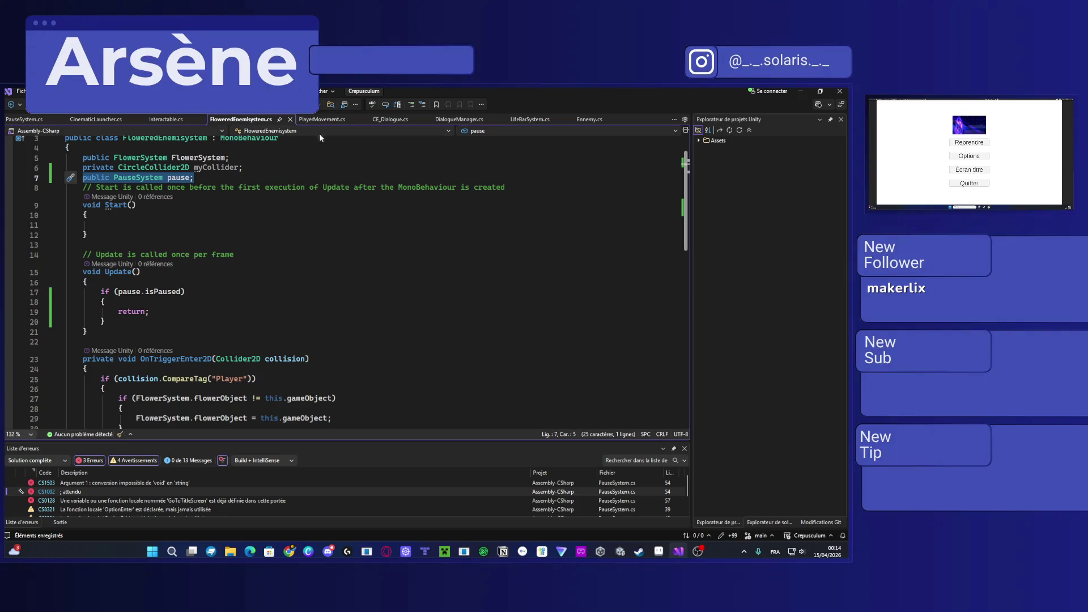
left_click(320, 120)
Step: Paste the public PauseSystem pause field below dashingCooldown in PlayerMovement.cs and save
scroll(277, 319, "up", 4)
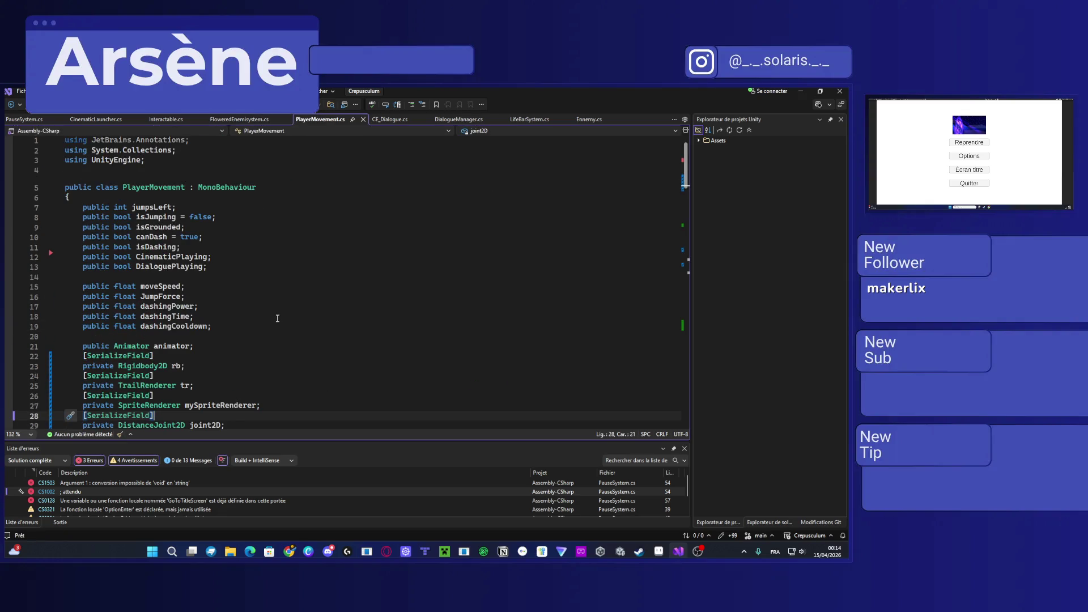
scroll(266, 317, "down", 4)
scroll(242, 312, "up", 4)
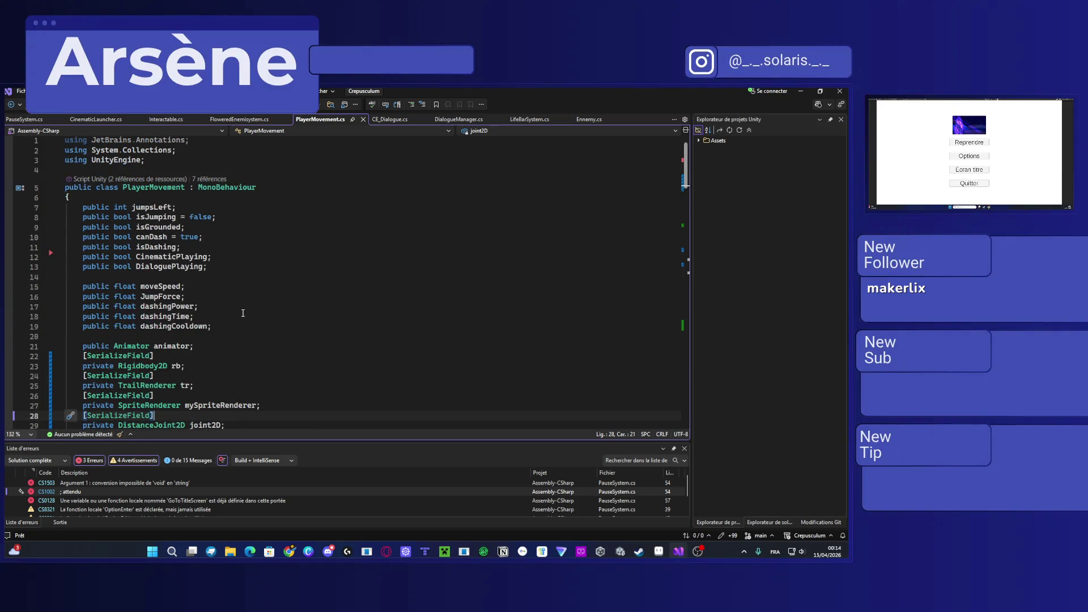
left_click(237, 330)
key("Return")
key("ctrl+v")
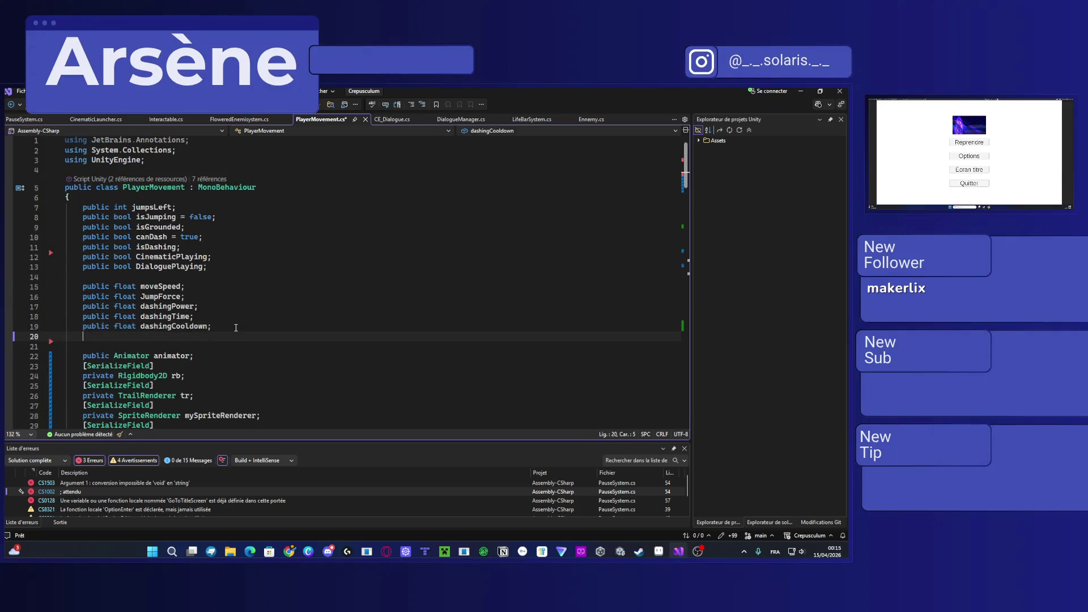
key("ctrl+s")
Step: Insert the if (pause.isPaused) return guard at the top of PlayerMovement's Update and save
scroll(235, 328, "down", 4)
scroll(236, 327, "down", 4)
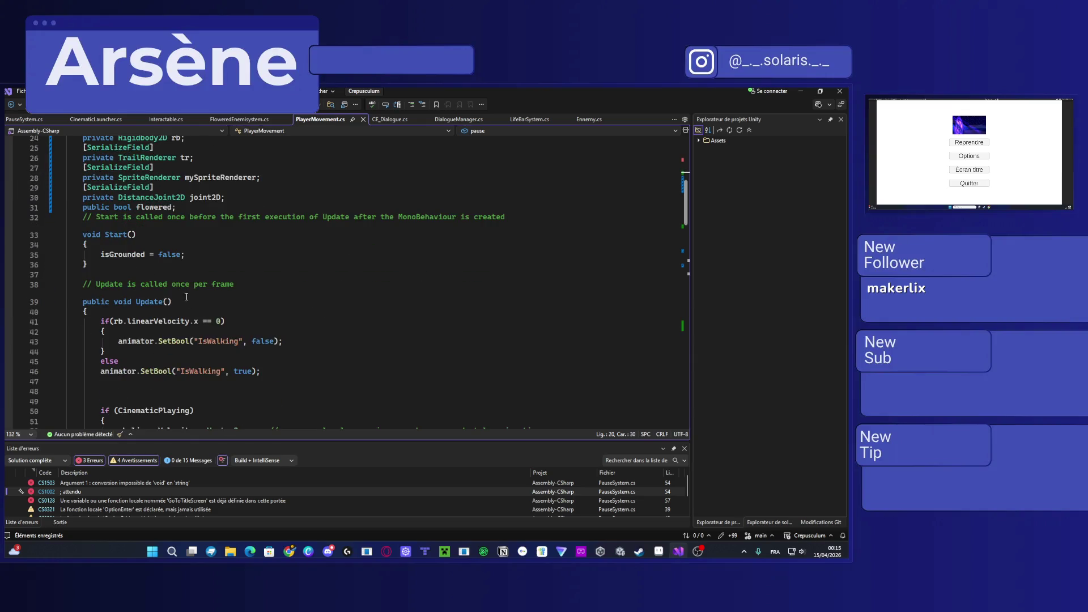
left_click(108, 313)
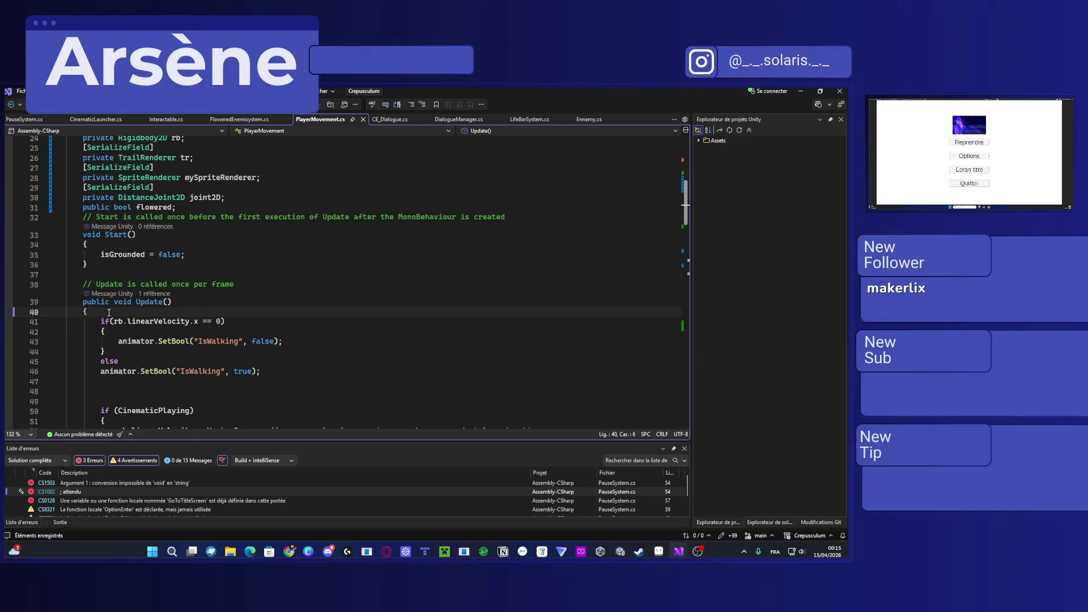
key("Return")
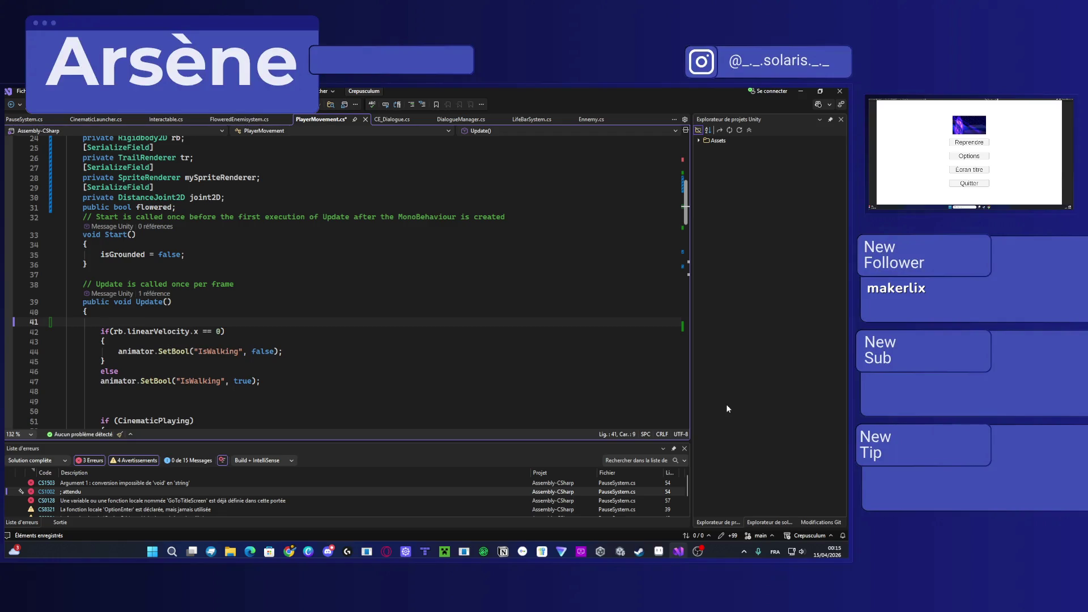
key("super")
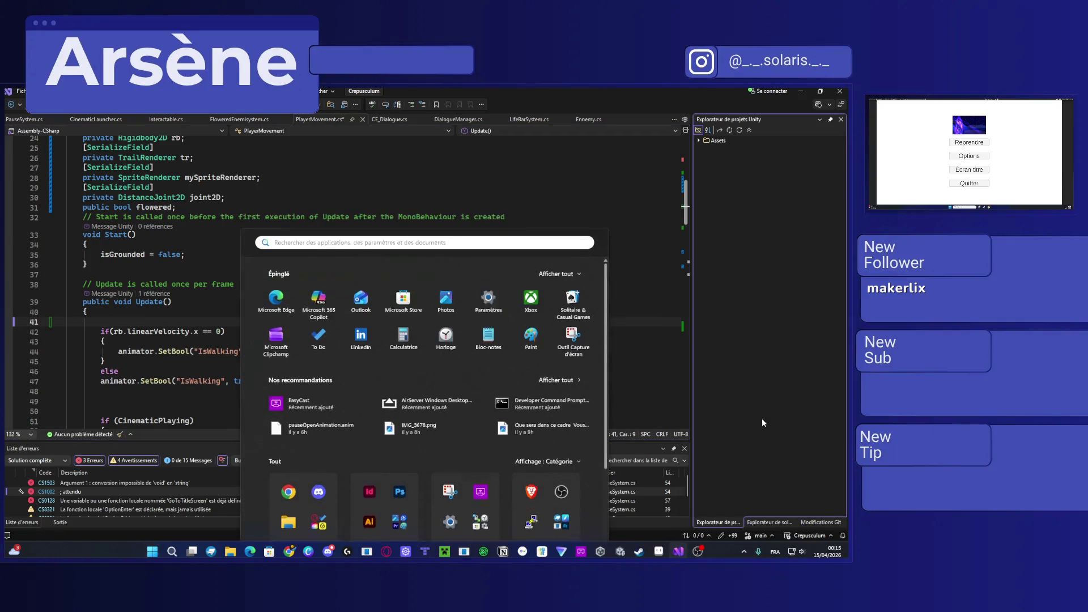
key("Escape")
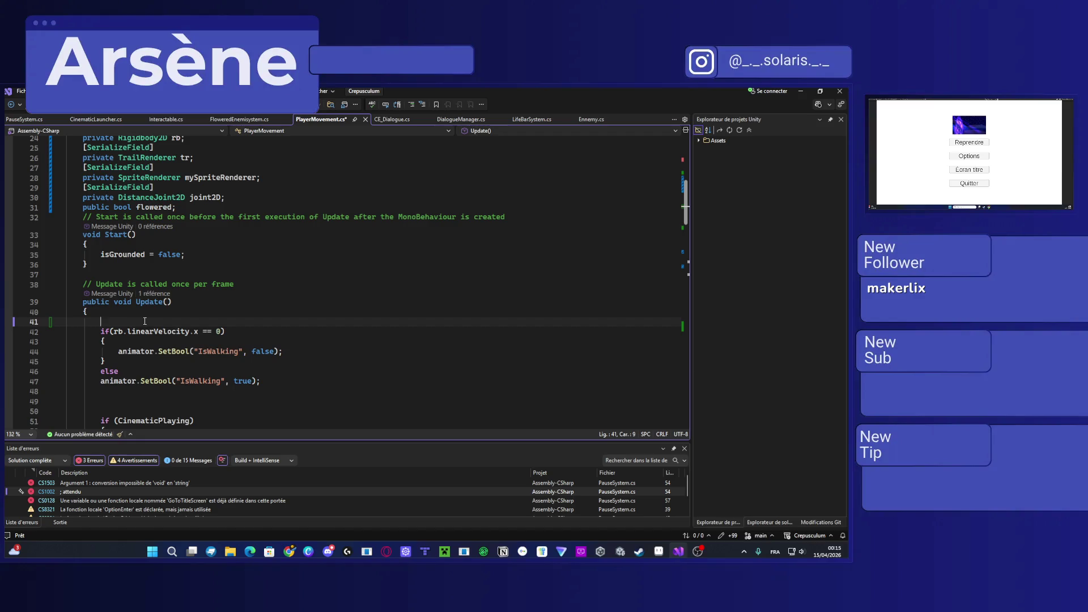
key("super+v")
left_click(735, 435)
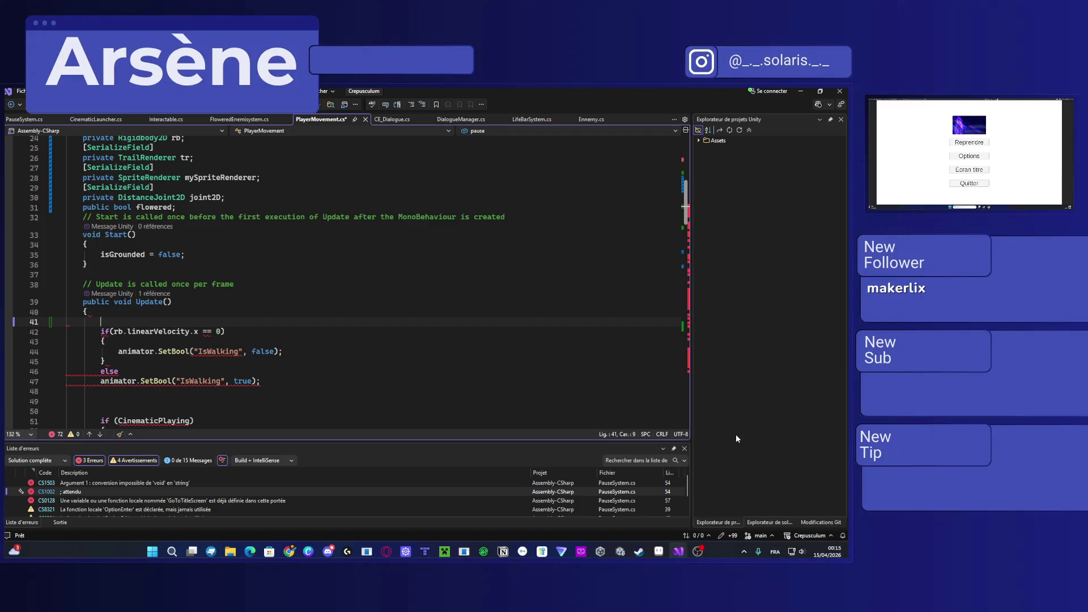
type("if (pause.isPaused) {     return; }")
left_click(753, 476)
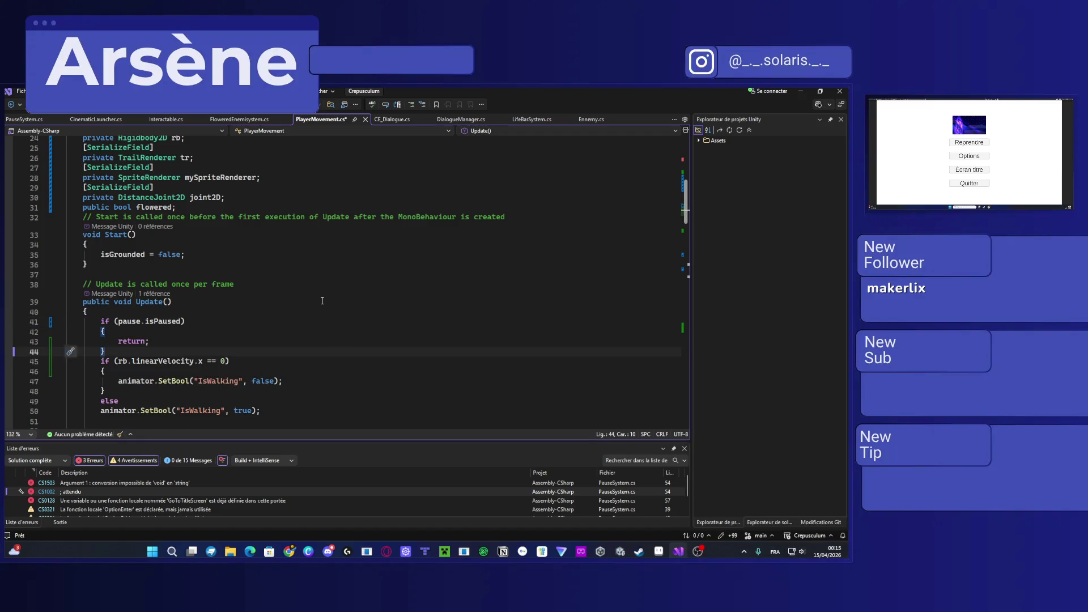
key("ctrl+s")
left_click(389, 120)
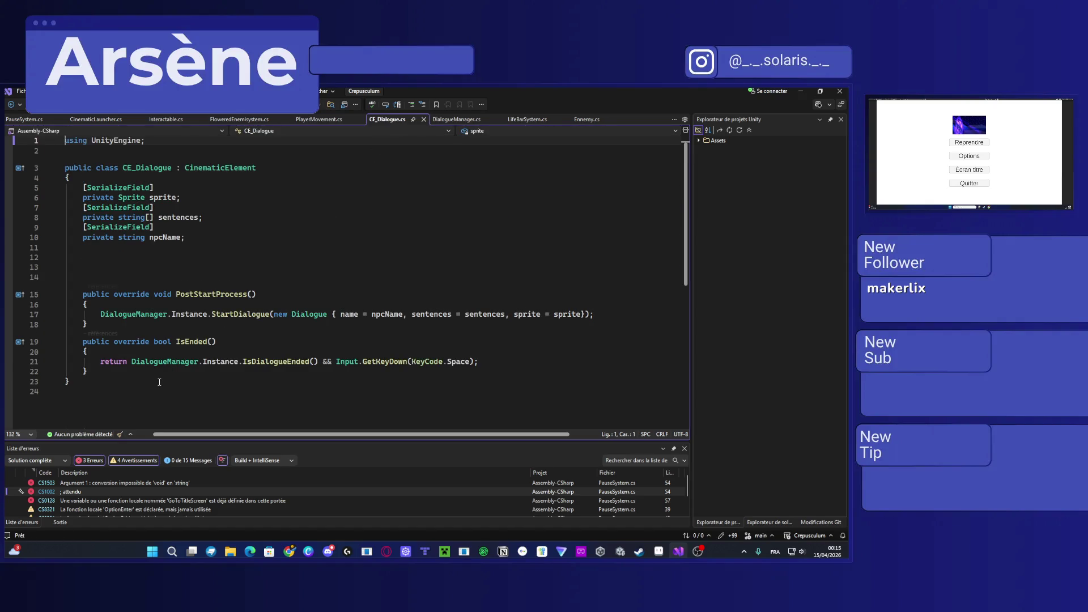
Step: Look over the CE_Dialogue.cs and DialogueManager.cs scripts
scroll(129, 332, "down", 7)
scroll(129, 333, "up", 7)
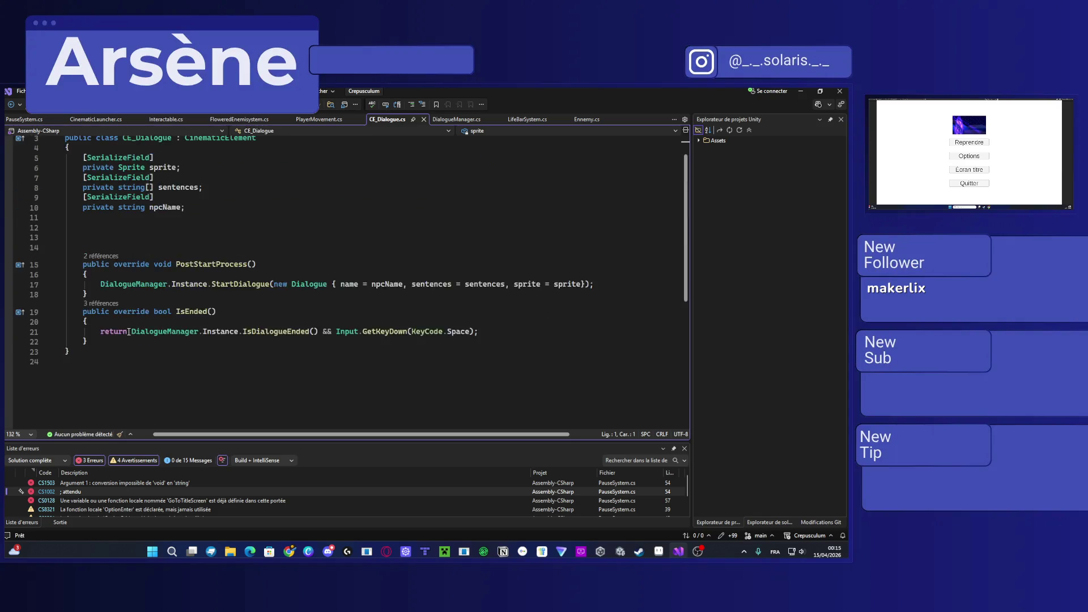
left_click(456, 120)
scroll(376, 358, "down", 15)
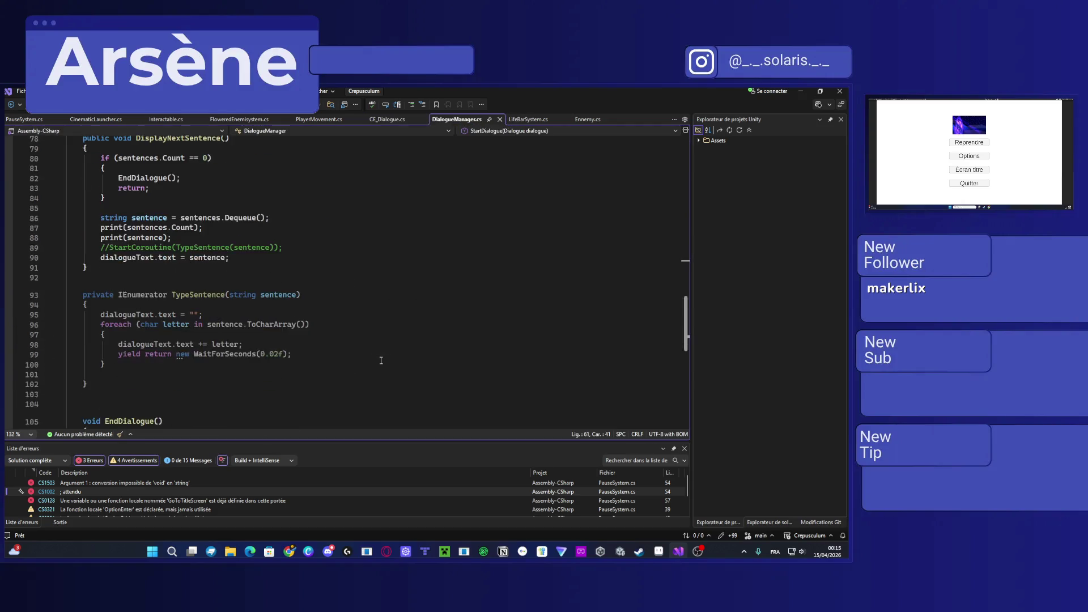
scroll(376, 358, "up", 5)
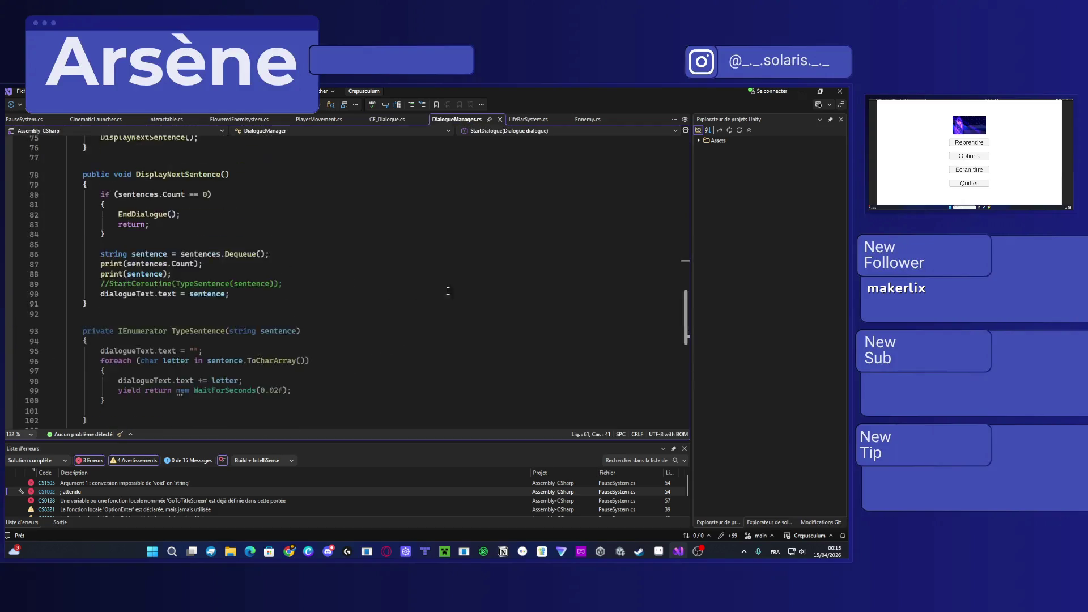
Step: In Ennemy.cs, add a blank line after the private Transform myBase field
left_click(592, 119)
scroll(221, 283, "up", 4)
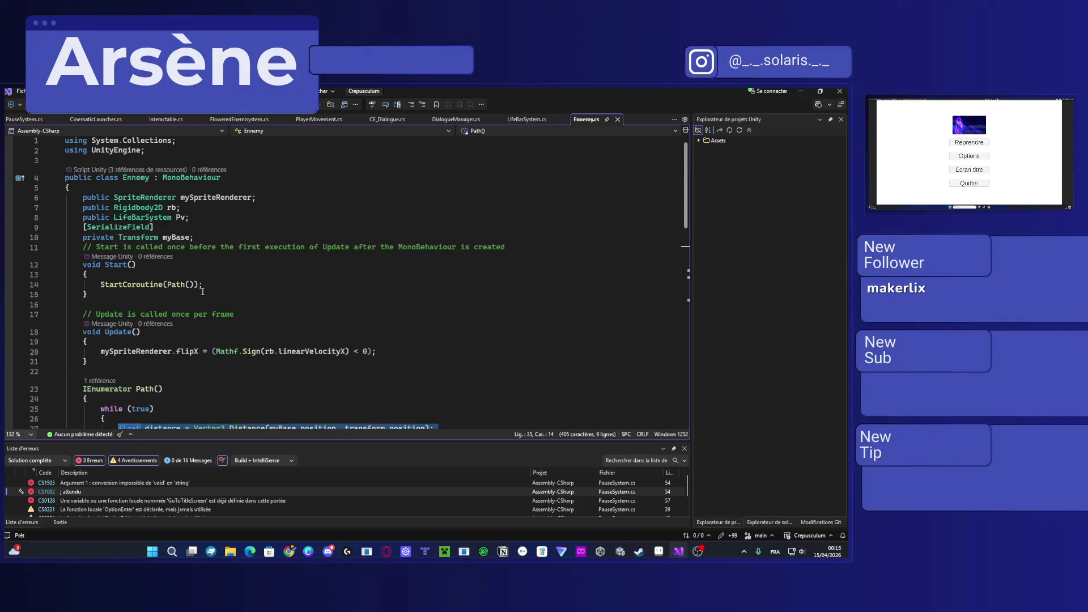
left_click(203, 286)
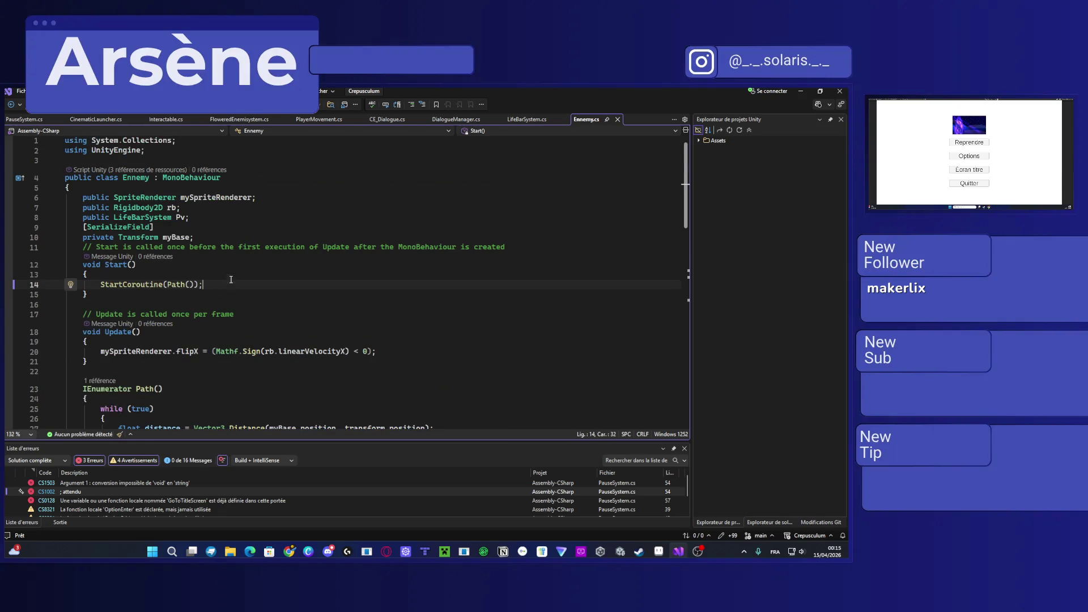
left_click(230, 238)
key("Return")
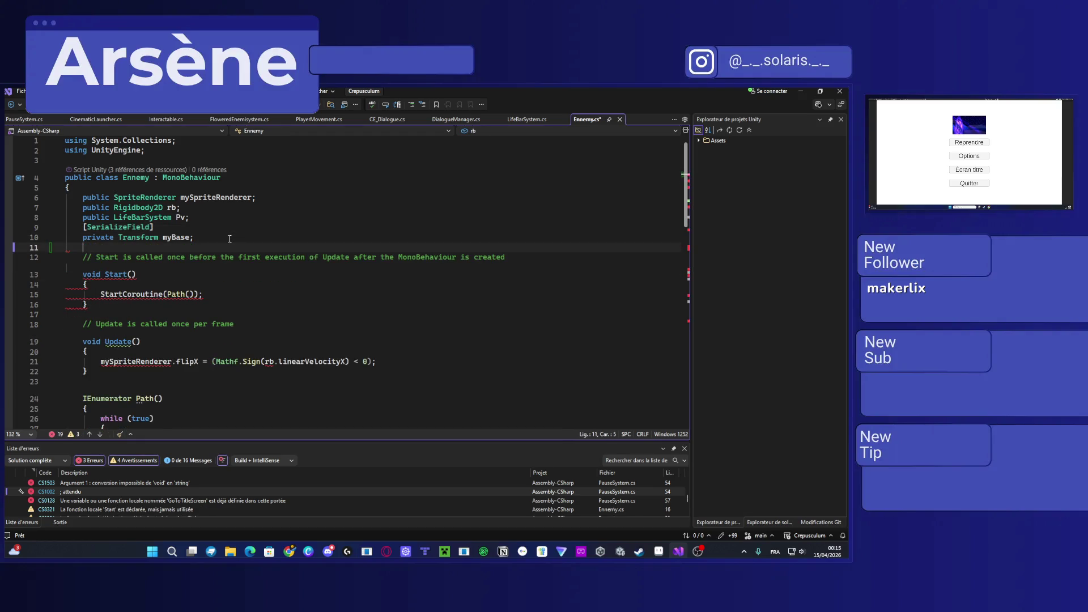
Step: Give Ennemy.cs an if (pause.isPaused) return guard in Update and a public PauseSystem pause field
left_click(150, 341)
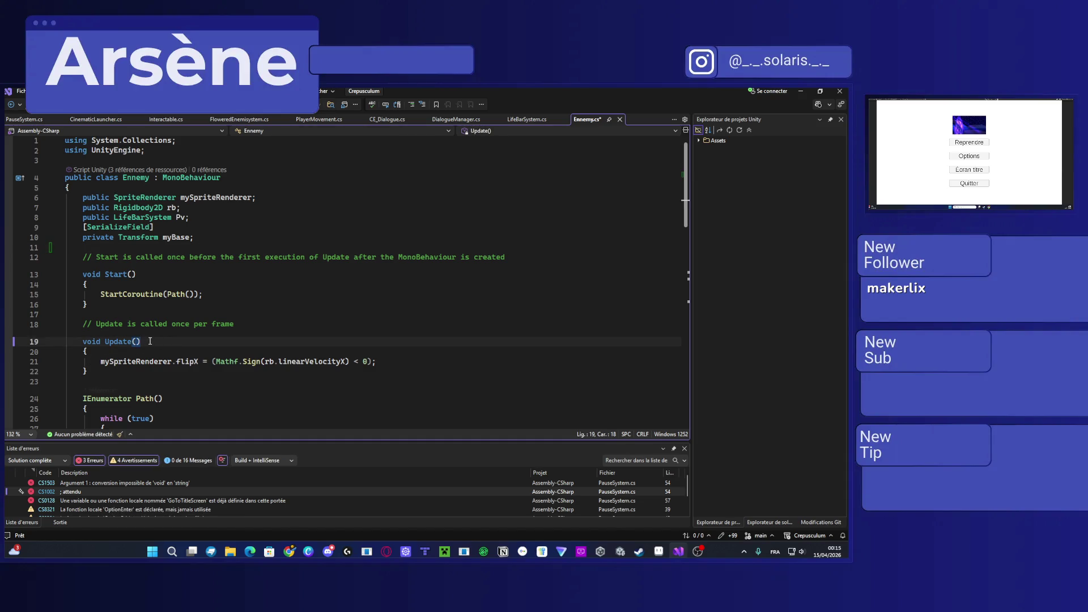
left_click(125, 352)
key("Return")
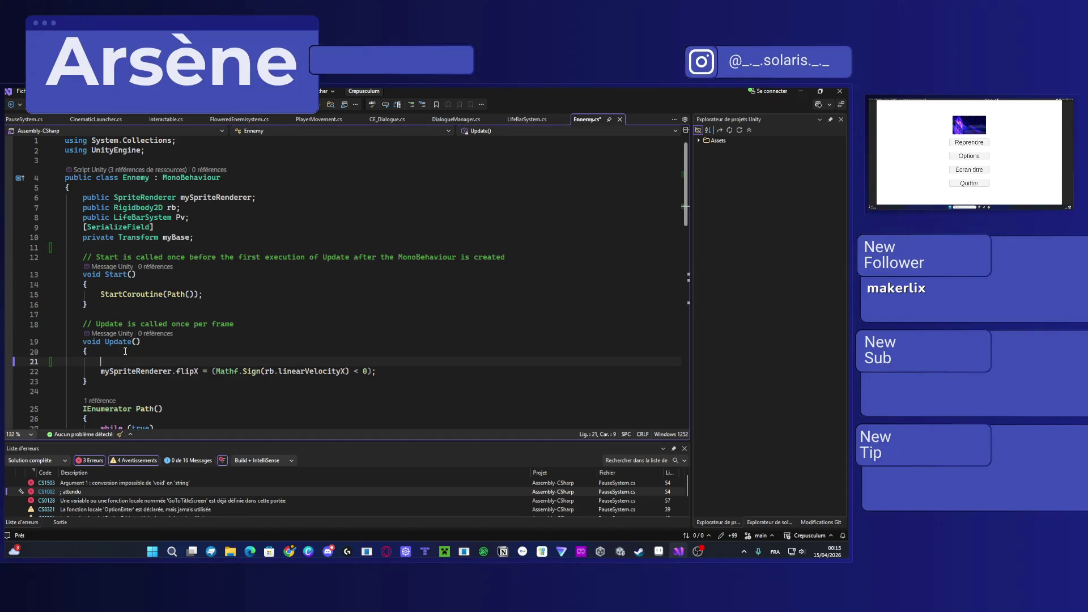
type("if (pause.isPaused)         {             return;         }")
key("ctrl+s")
left_click(210, 235)
key("Return")
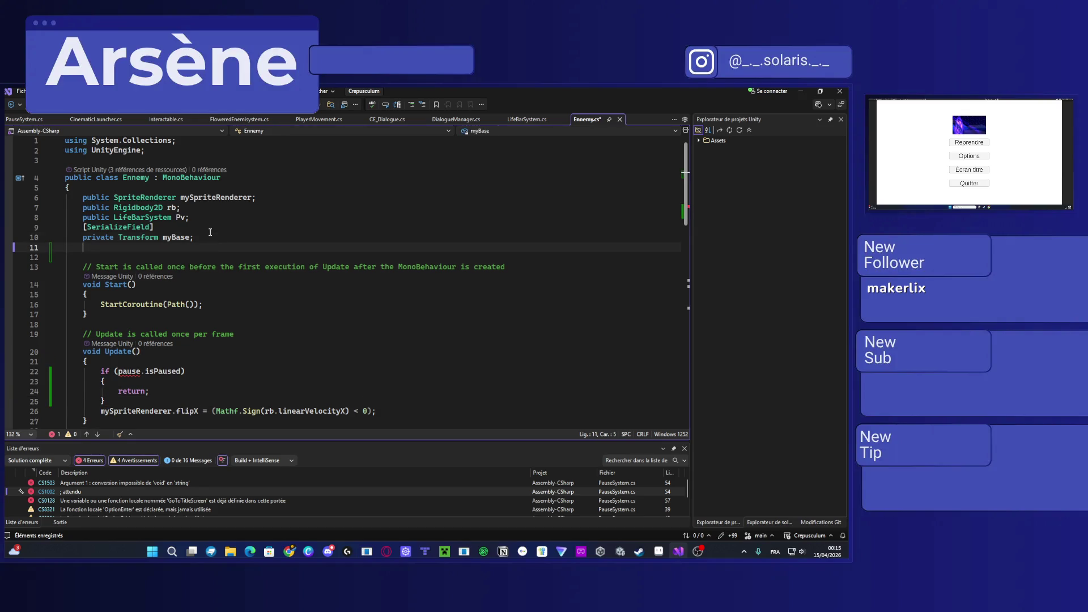
key("super+v")
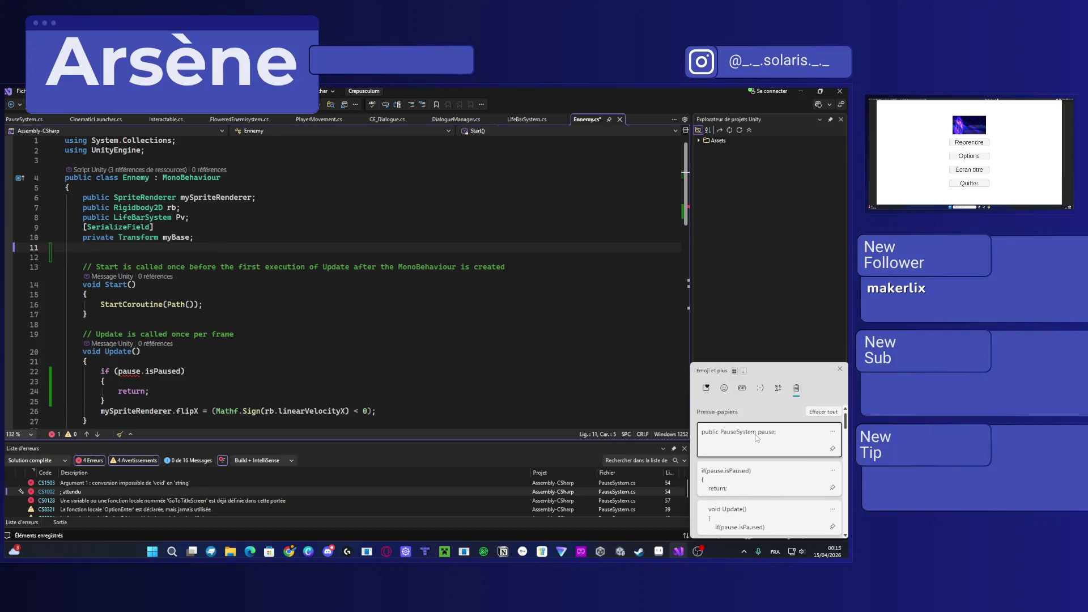
left_click(757, 438)
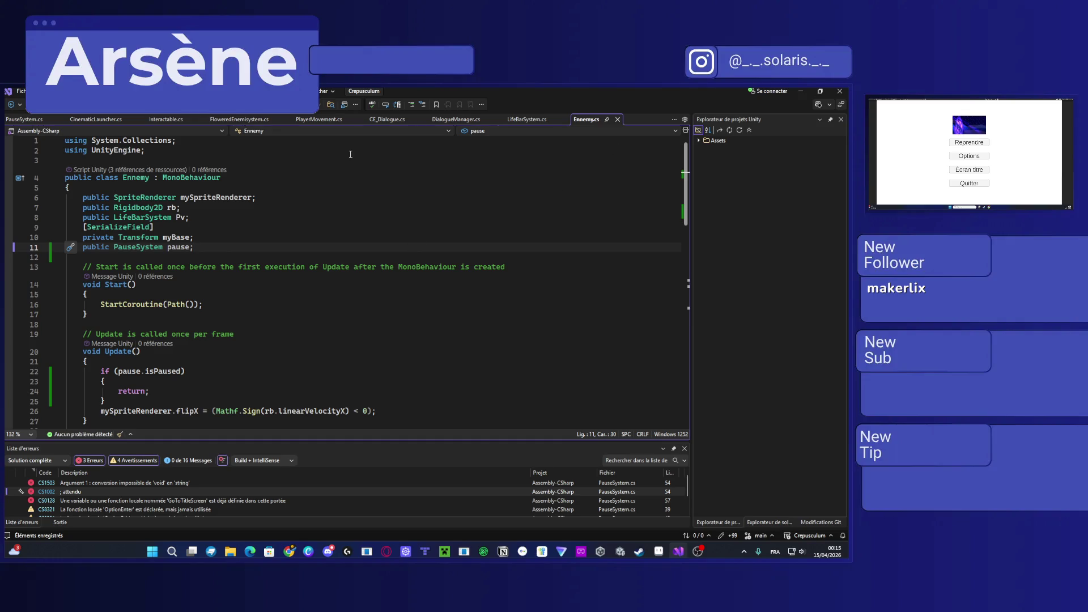
Step: Add a public PauseSystem pause field below the interactable field in CinematicLauncher.cs and save
left_click(96, 119)
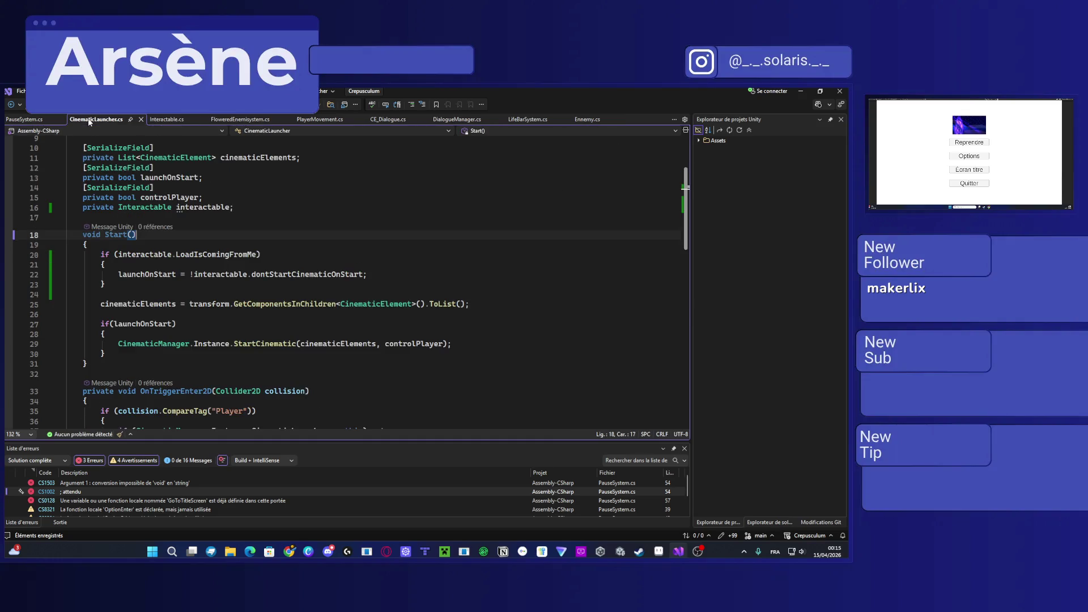
left_click(261, 208)
key("Return")
key("super+v")
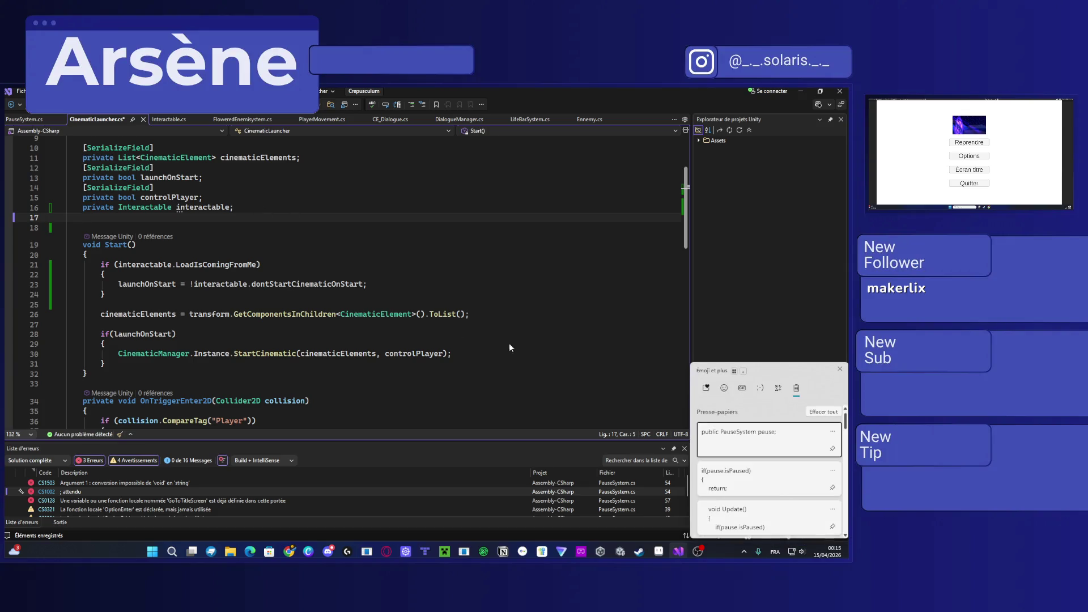
key("Return")
scroll(143, 340, "down", 2)
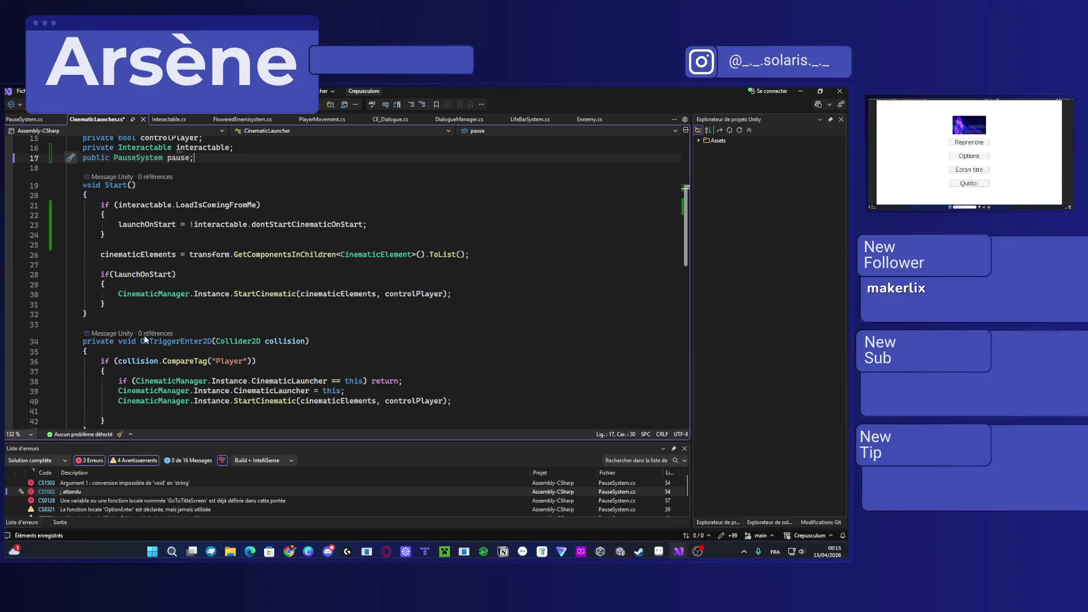
key("ctrl+s")
Step: Make CinematicLauncher's OnTriggerEnter2D return early while paused and save
left_click(119, 351)
type("public PauseSystem pause;")
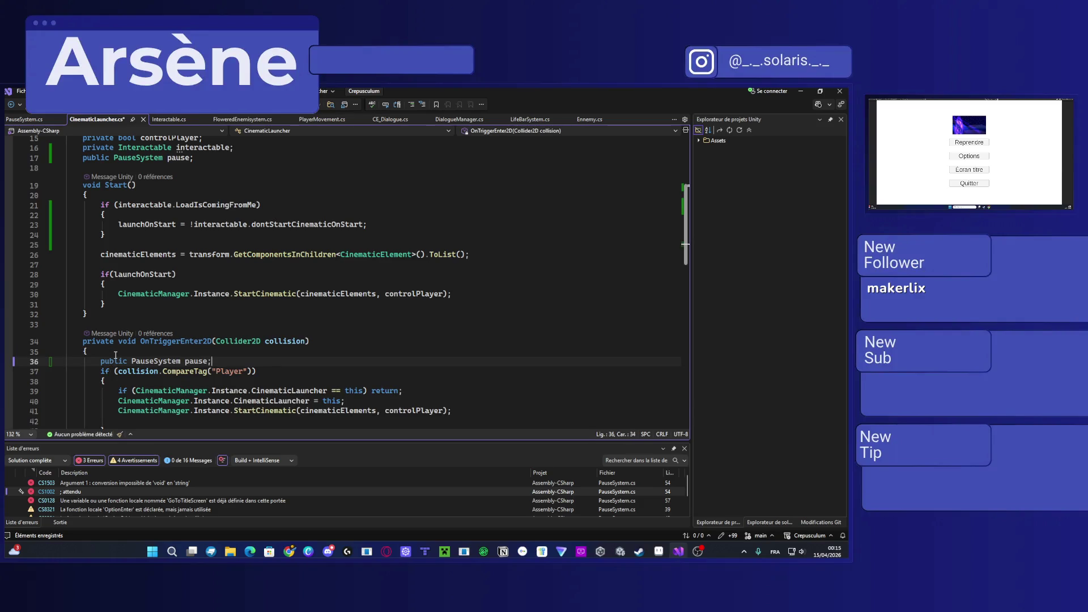
key("Return")
key("super+v")
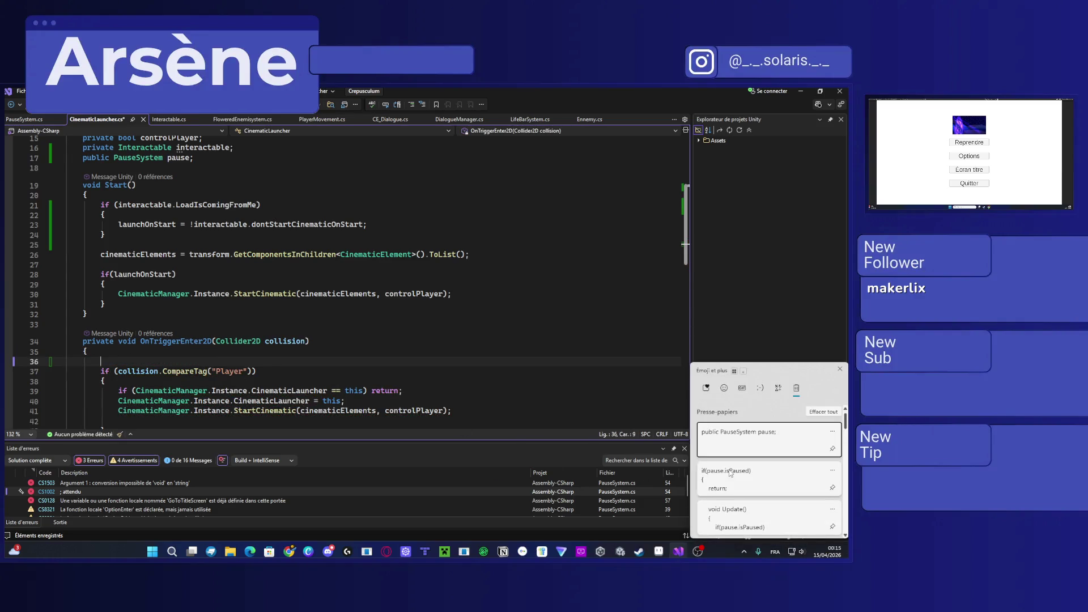
left_click(765, 440)
key("ctrl+s")
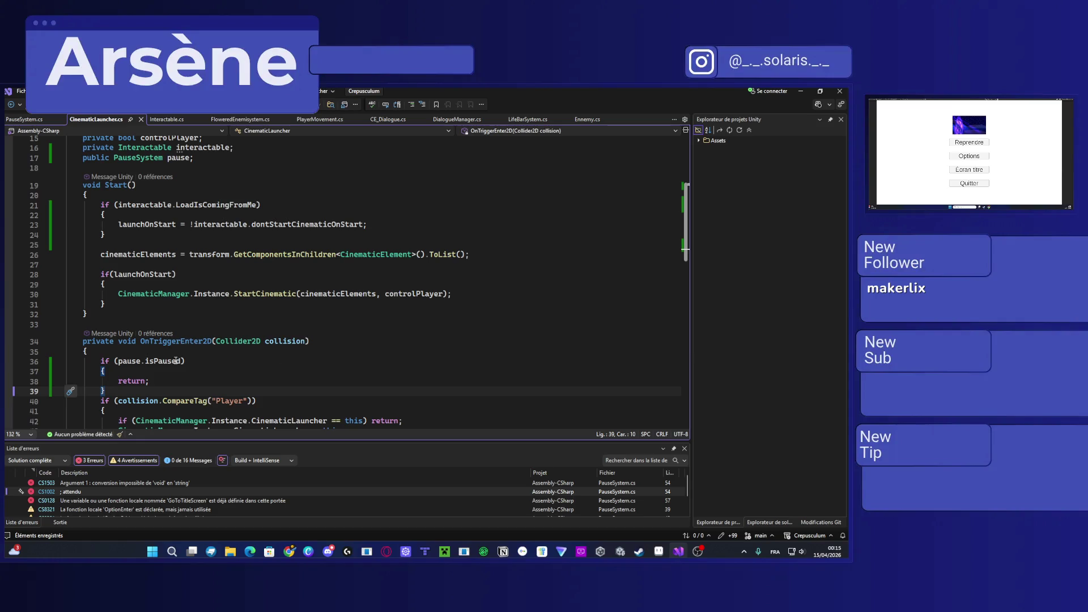
scroll(268, 368, "up", 5)
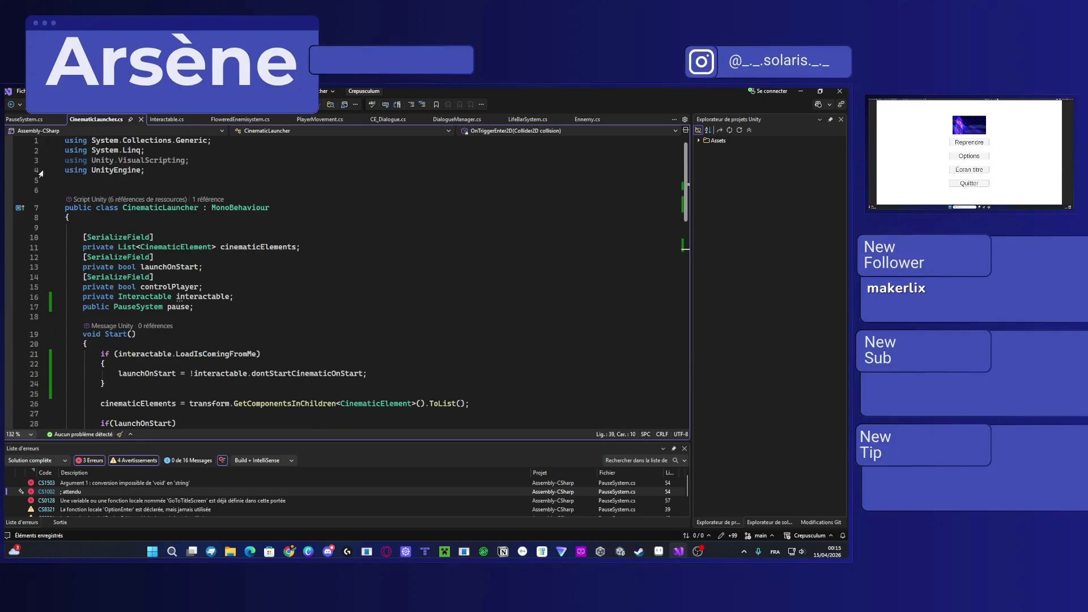
left_click(34, 119)
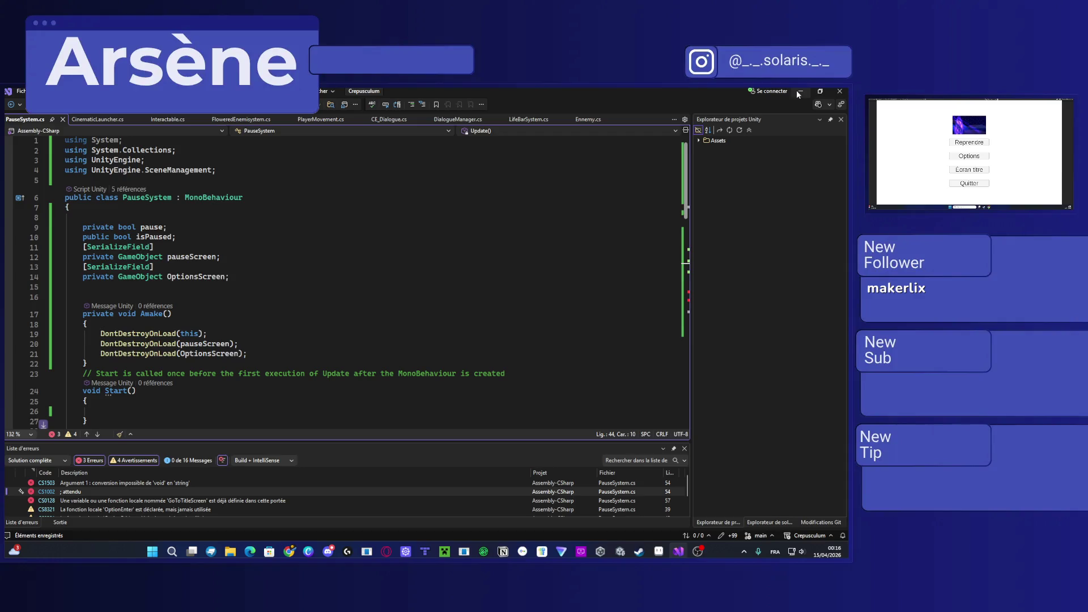
Step: Add the missing semicolon in PauseSystem.cs flagged by the Console compile error
left_click(799, 90)
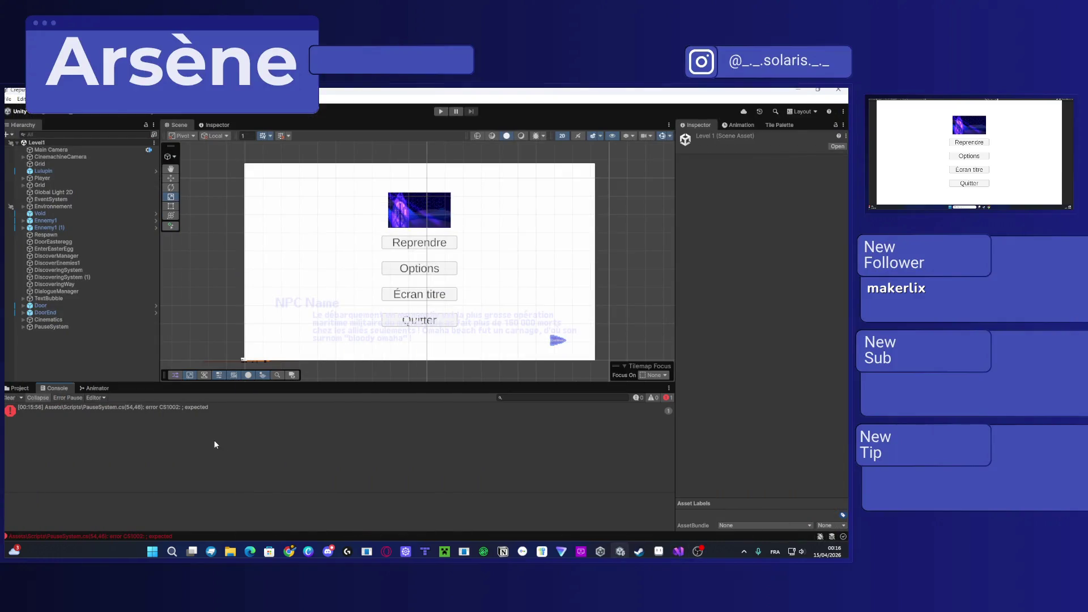
left_click(122, 405)
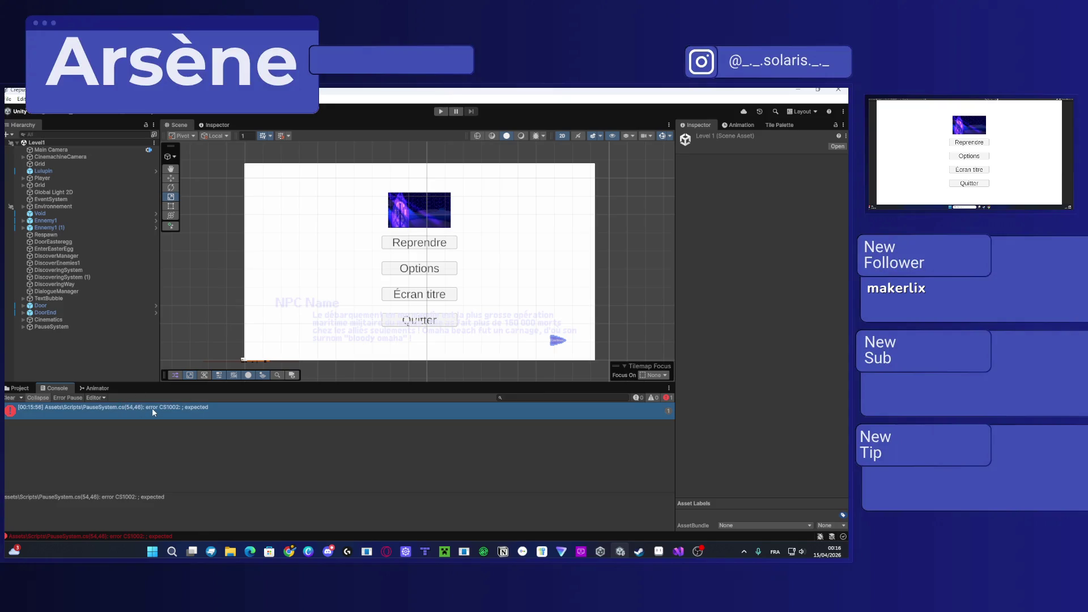
double_click(152, 408)
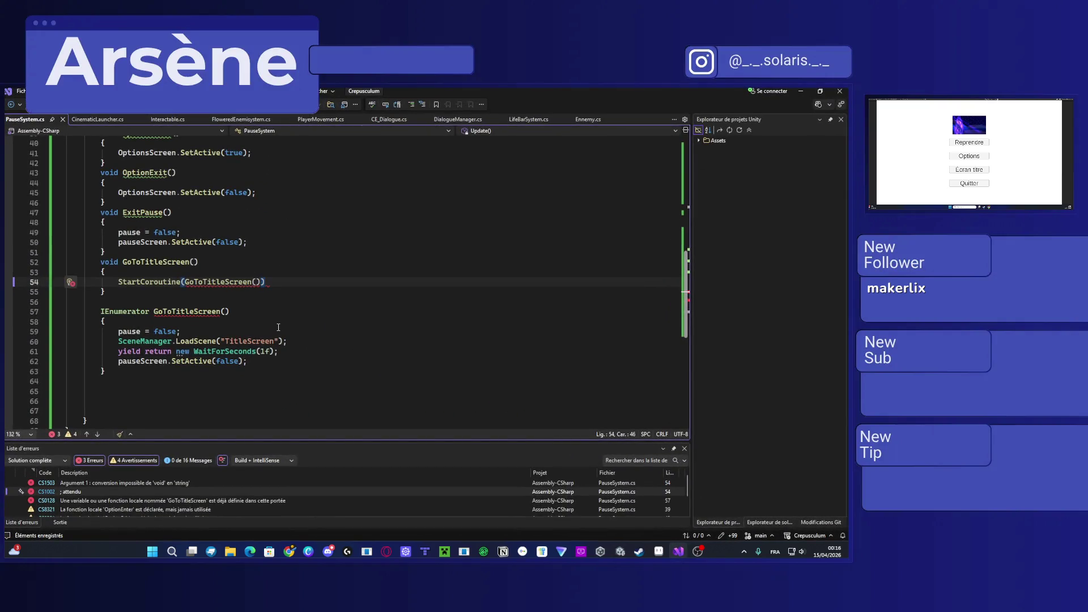
type(";")
left_click(800, 91)
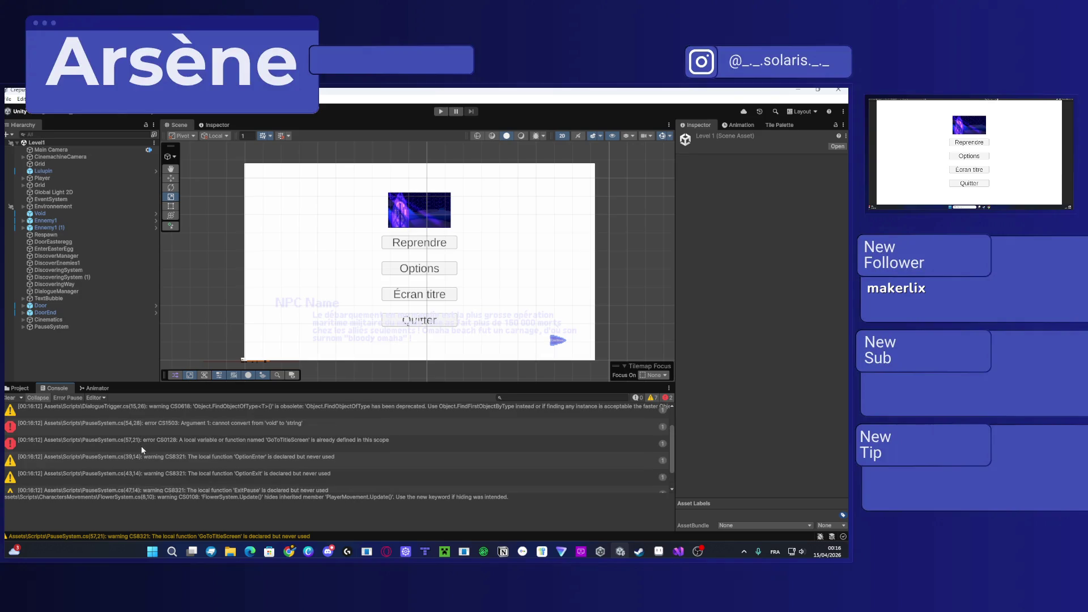
Step: Fix the faulty identifier on PauseSystem.cs line 54, recompile in Unity and clear the Console
double_click(160, 427)
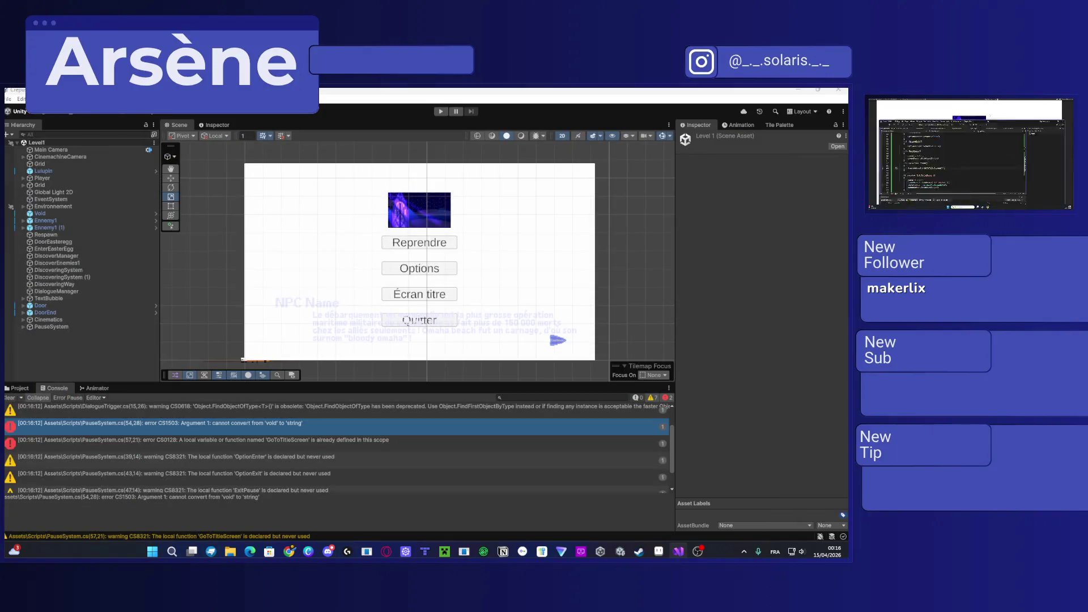
key("super+shift+Right")
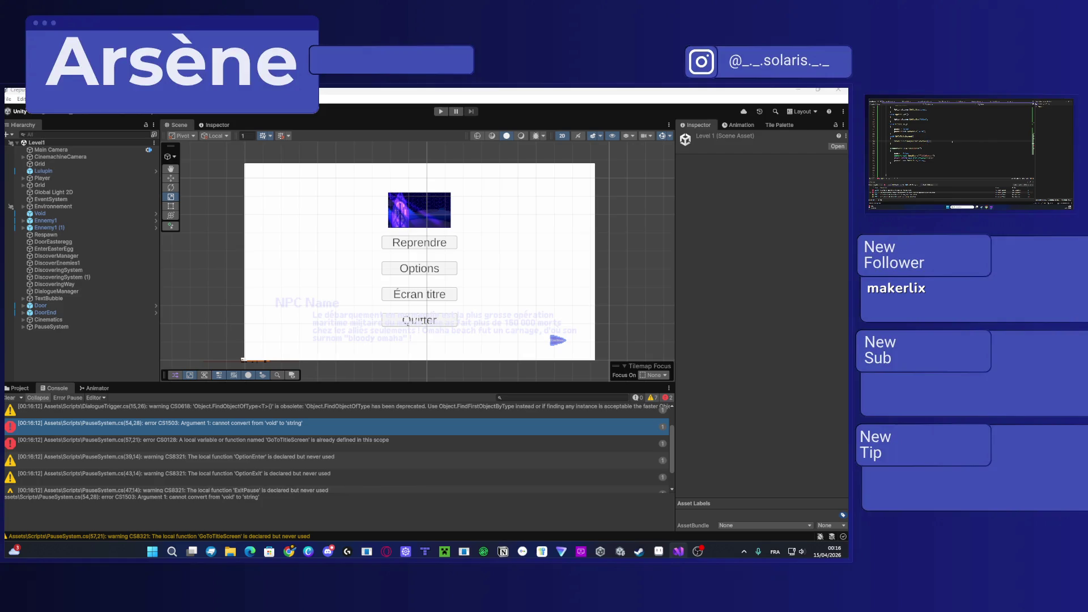
double_click(919, 141)
left_click(447, 453)
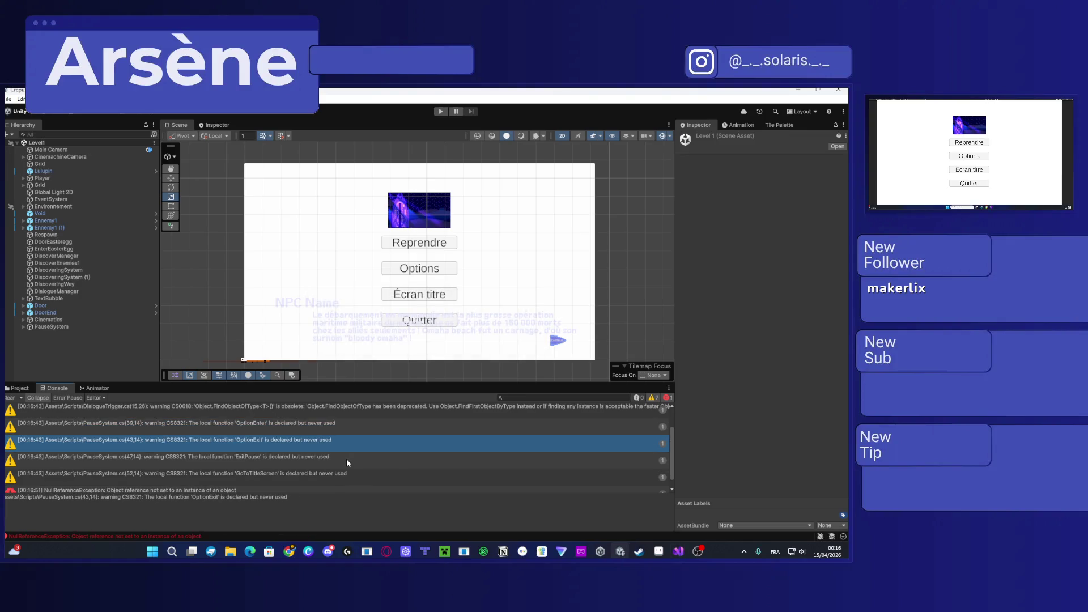
scroll(347, 460, "up", 2)
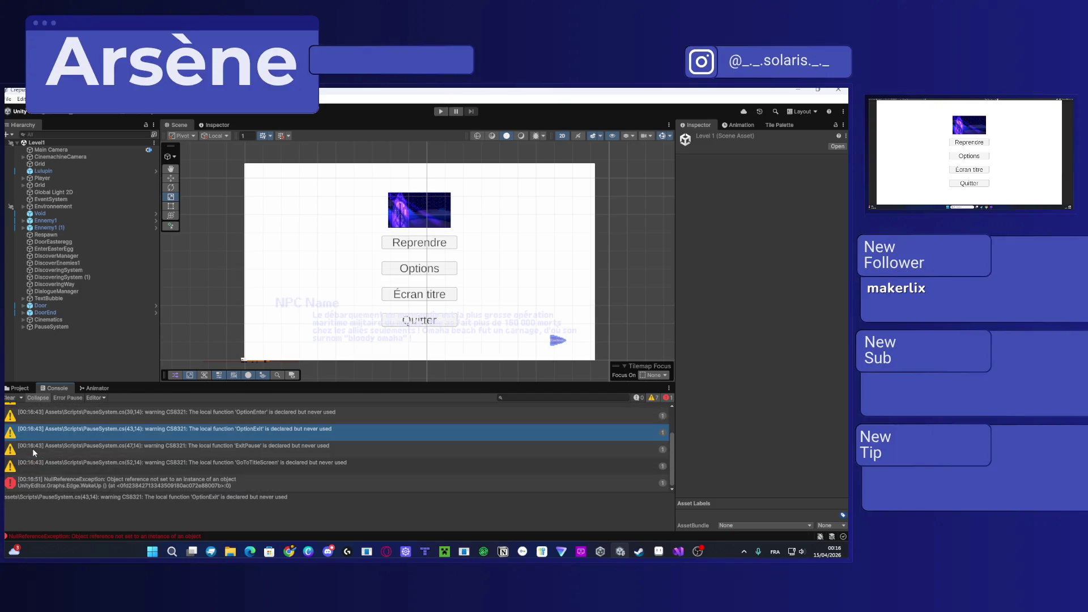
left_click(10, 397)
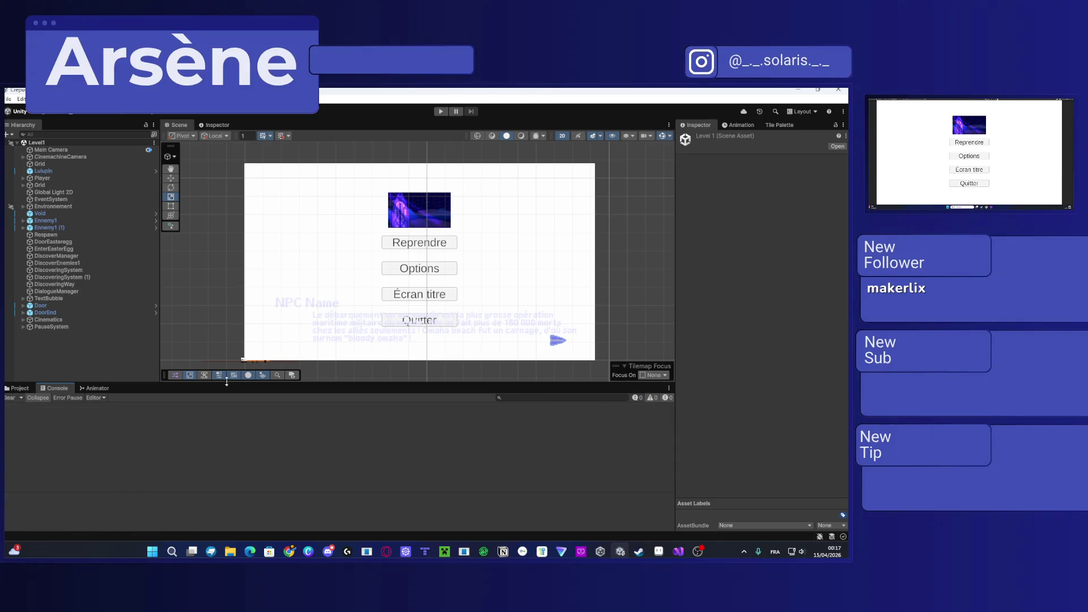
Step: Show the project's Assets > Scripts folder, then move the Game window onto the main screen
left_click(20, 389)
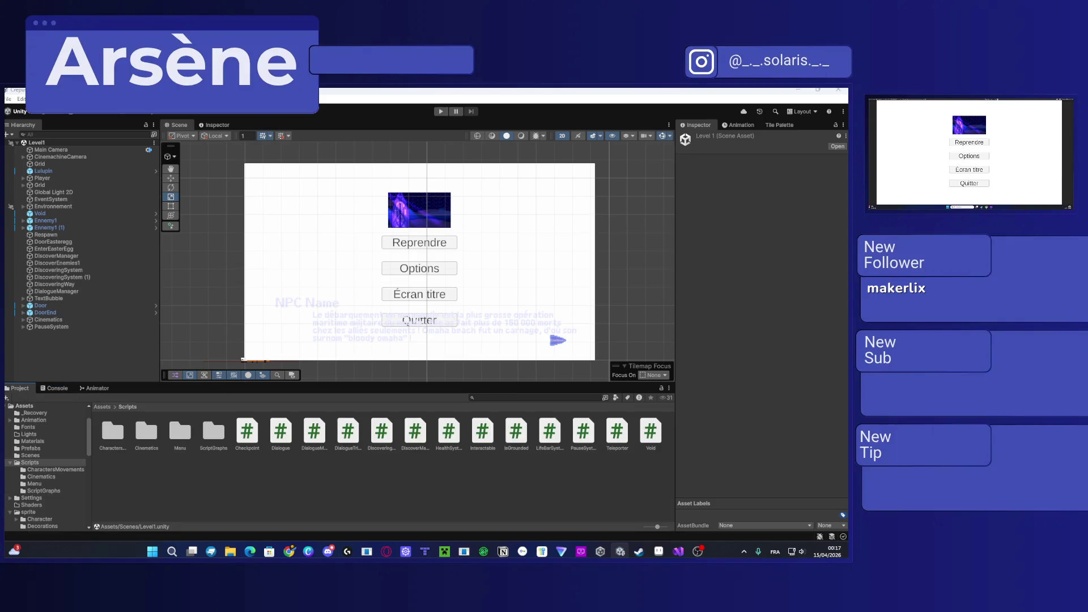
key("alt+Tab")
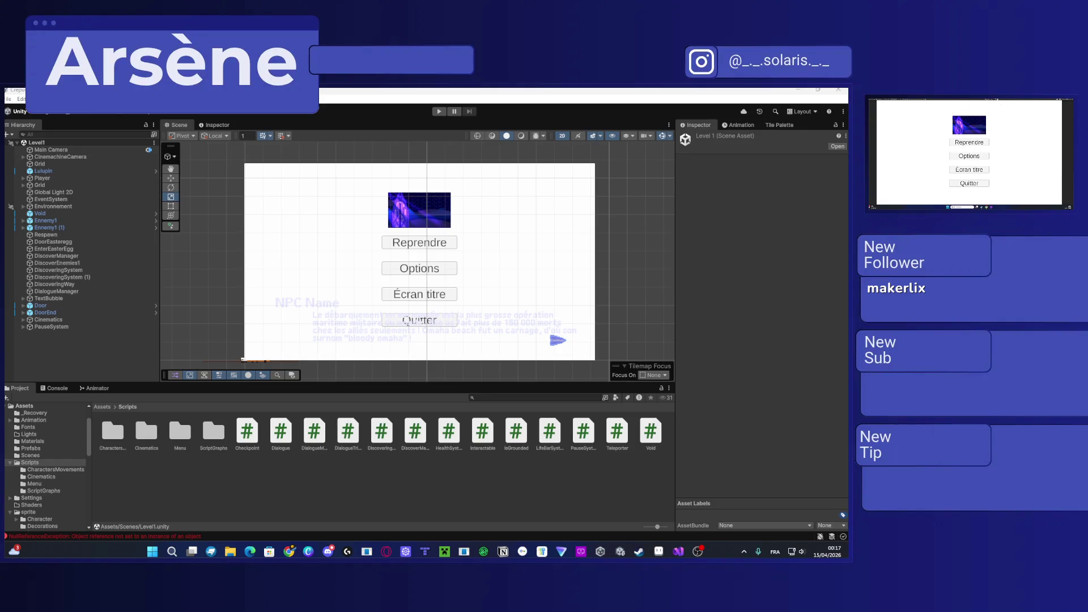
key("super+shift+Left")
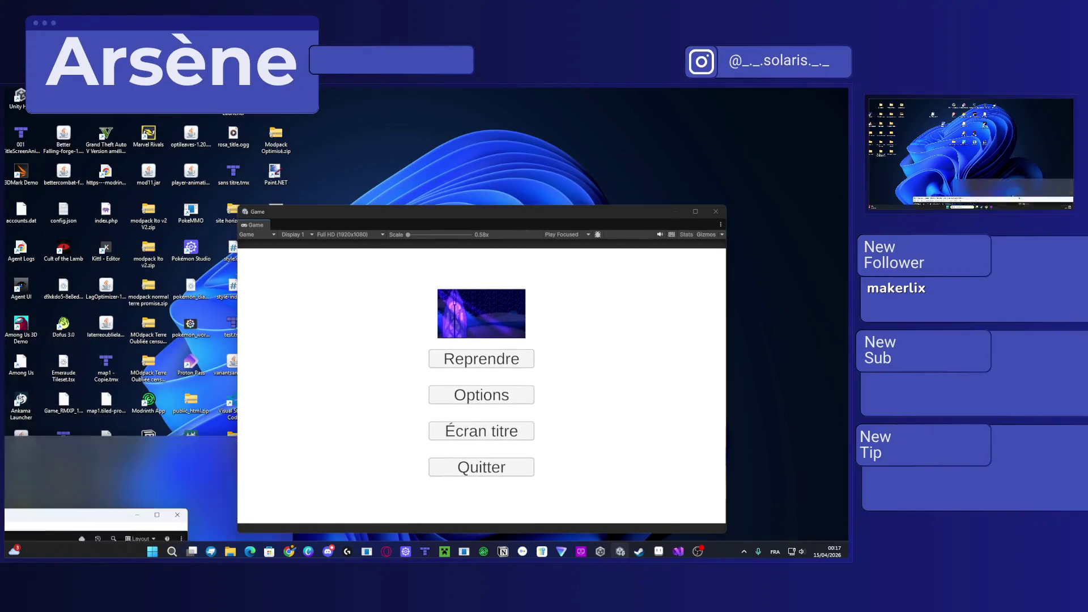
Step: Maximize the Game window and playtest the pause menu twice in Play mode
double_click(395, 213)
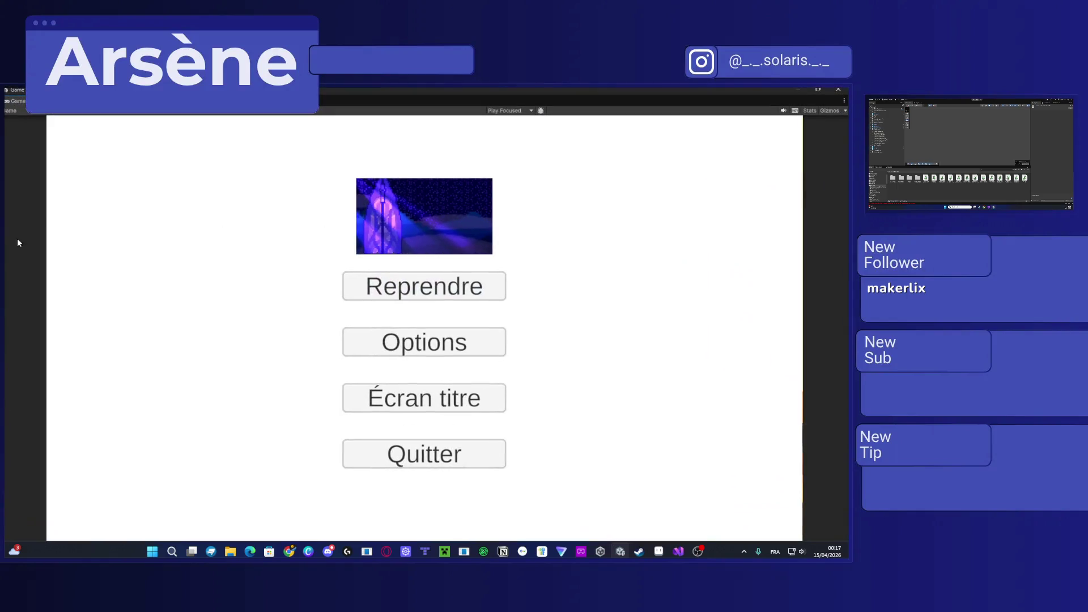
key("ctrl+p")
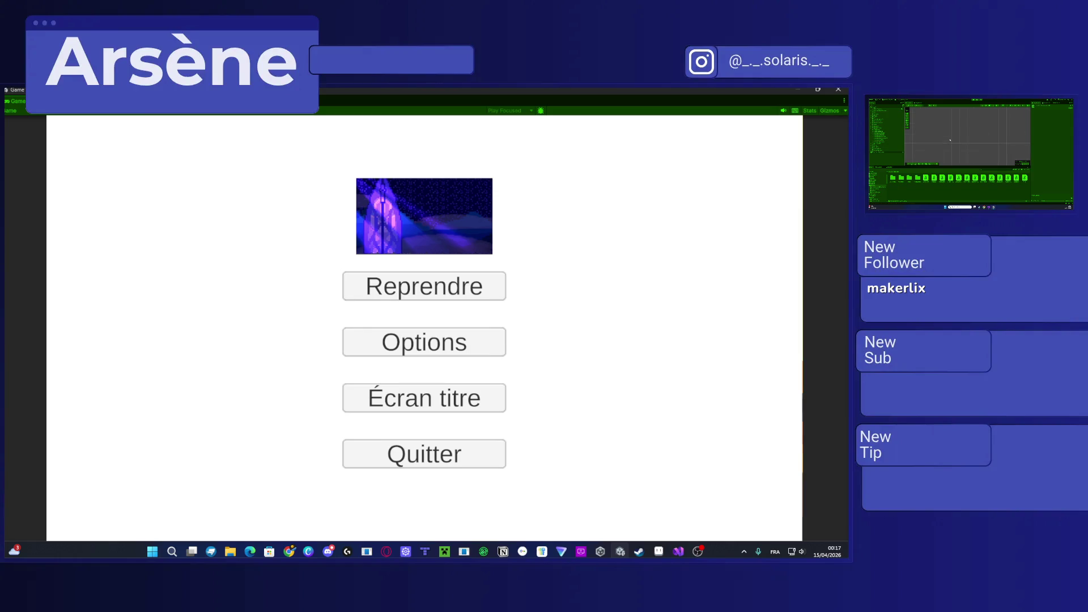
key("ctrl+p")
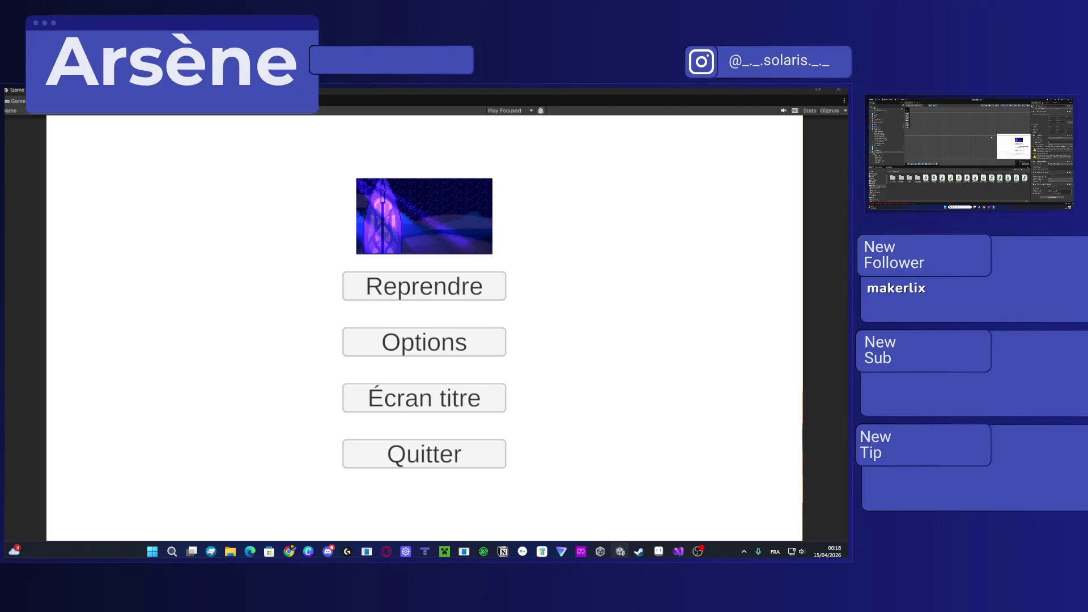
left_click(971, 102)
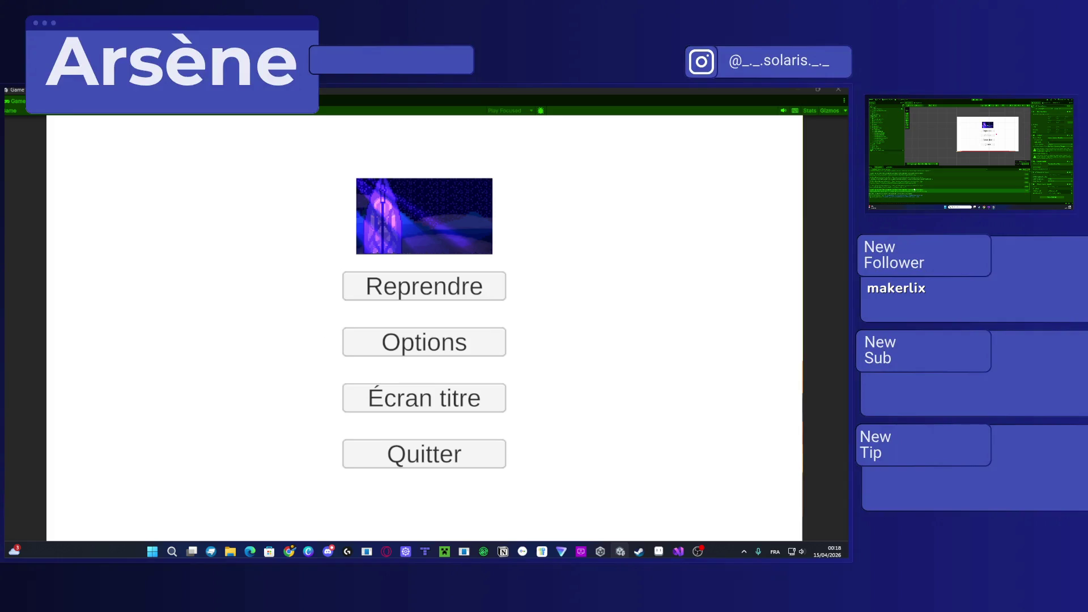
key("alt+Tab")
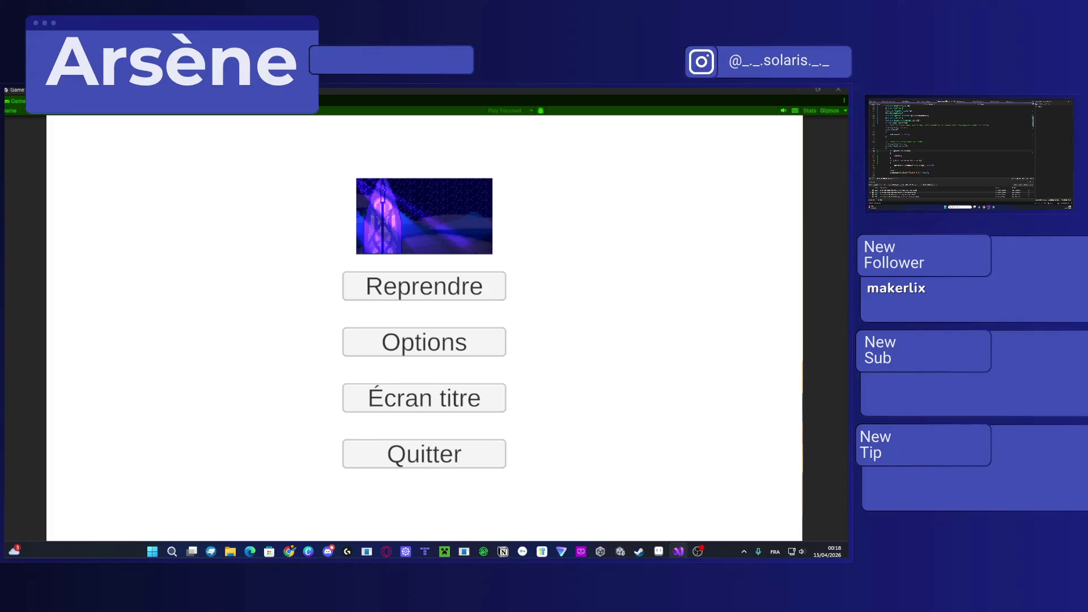
key("alt+Tab")
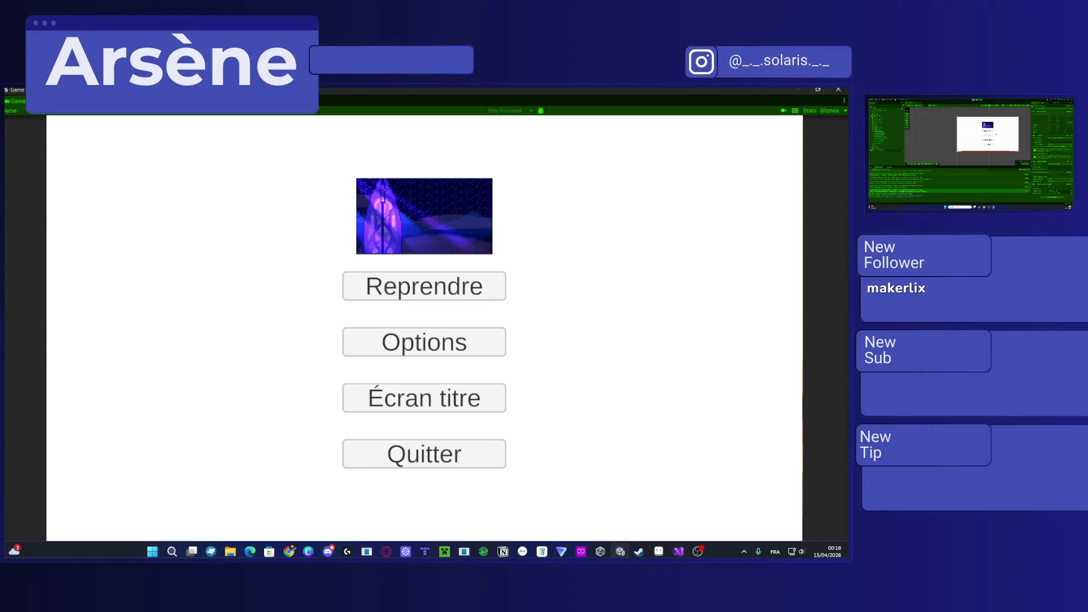
left_click(884, 117)
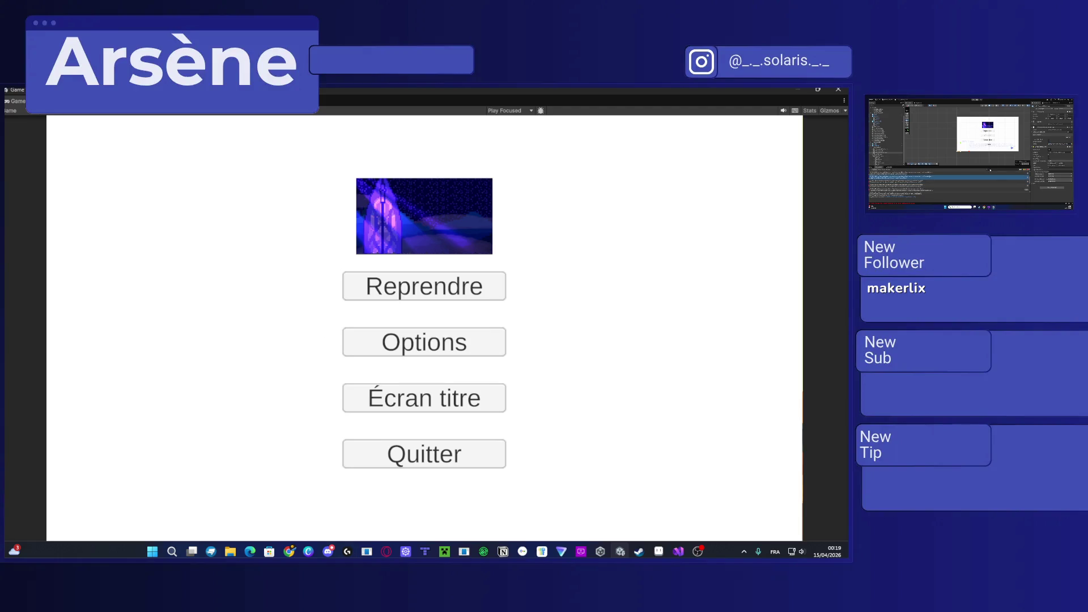
key("alt+Tab")
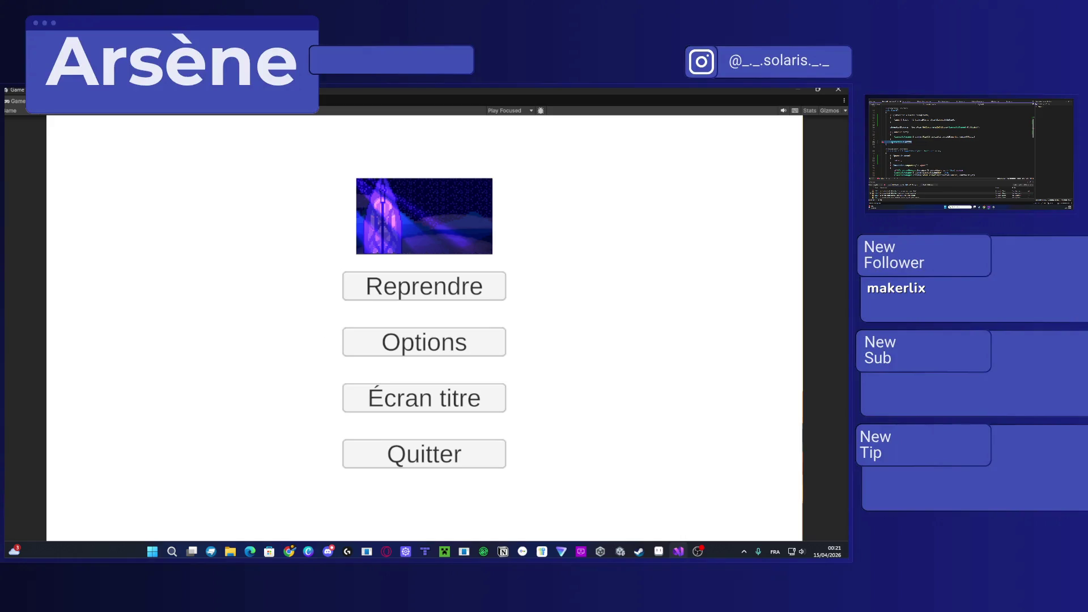
Step: Alternate between Unity and Visual Studio to recompile and review the script, then open notifications
key("alt+Tab")
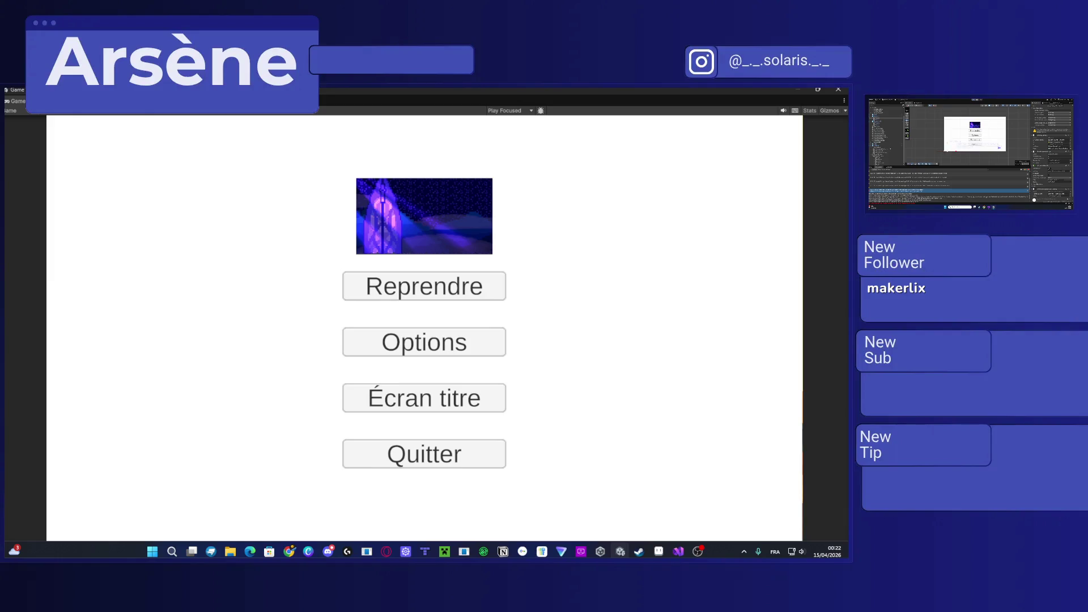
key("alt+Tab")
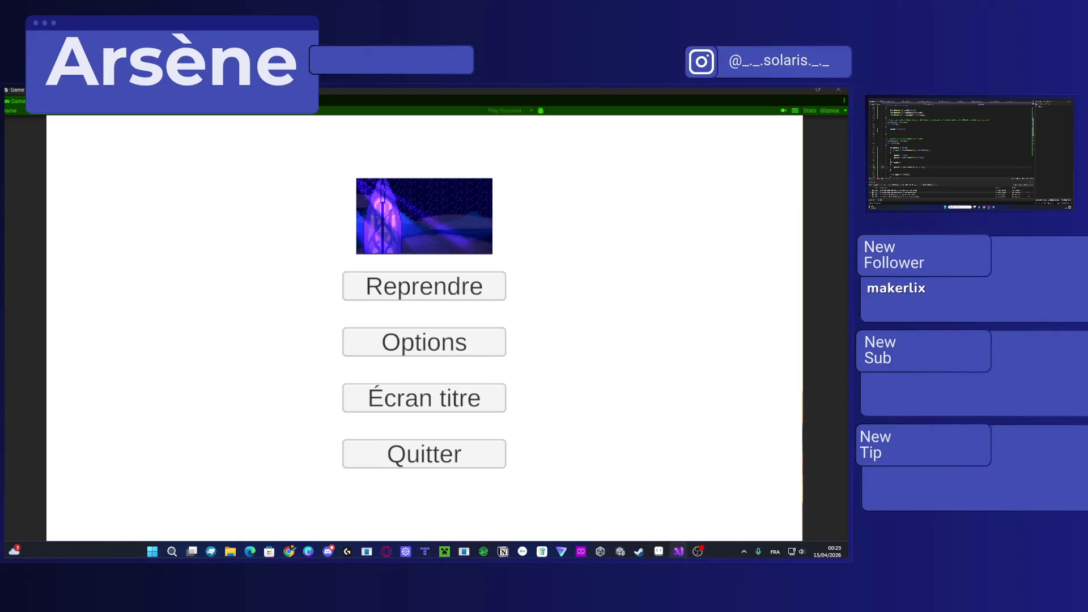
key("alt+Tab")
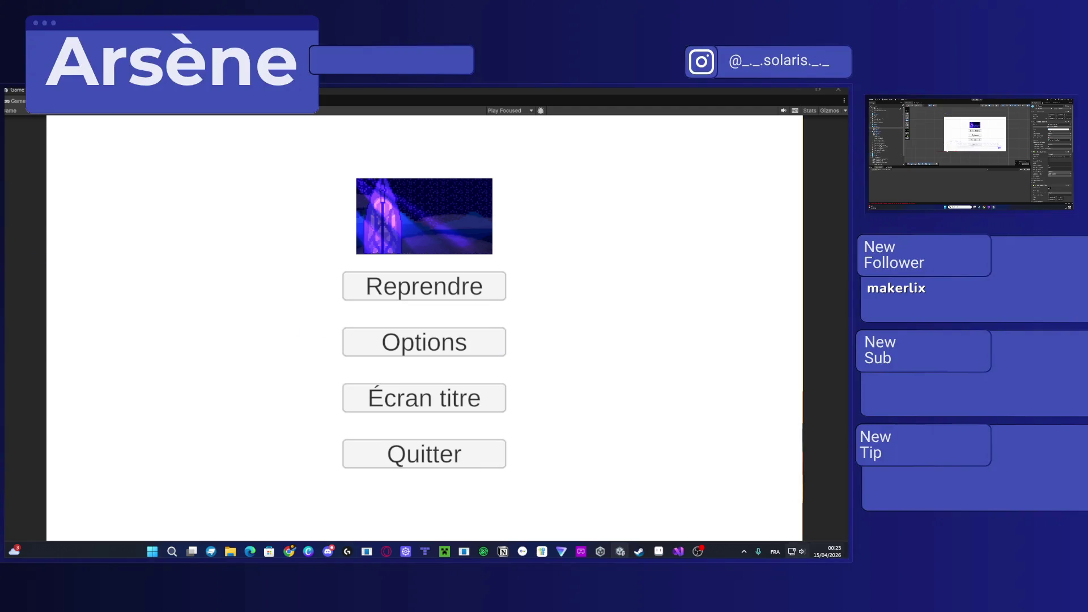
left_click(829, 555)
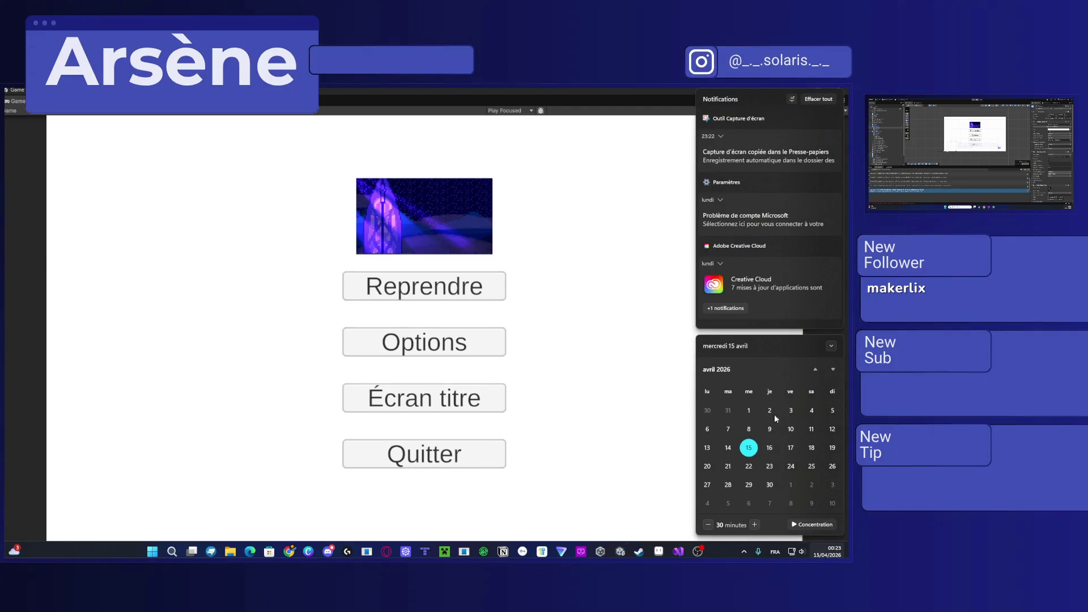
scroll(763, 492, "up", 2)
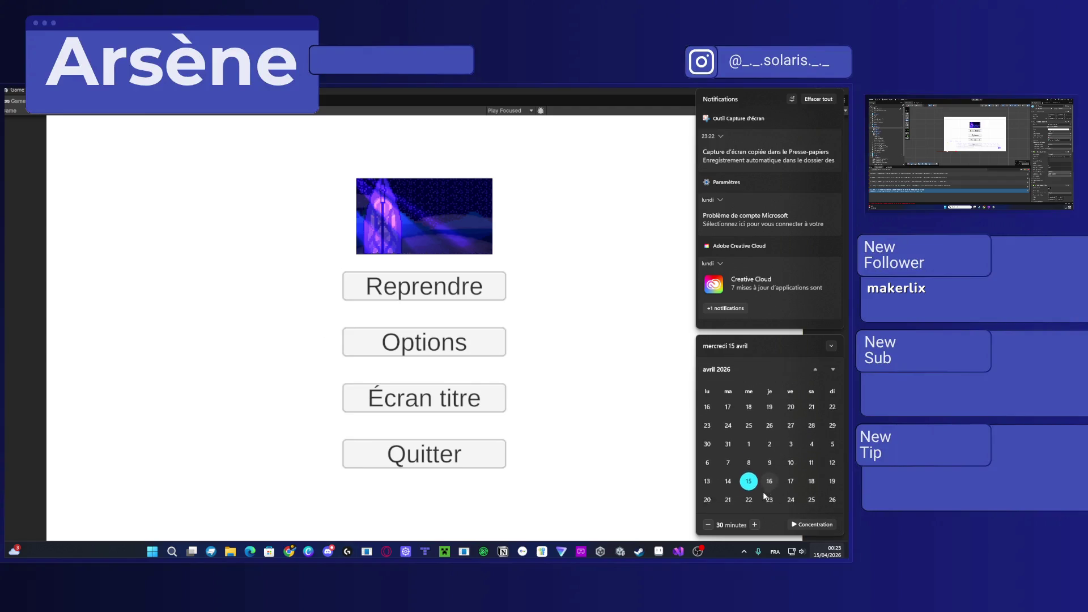
left_click(829, 554)
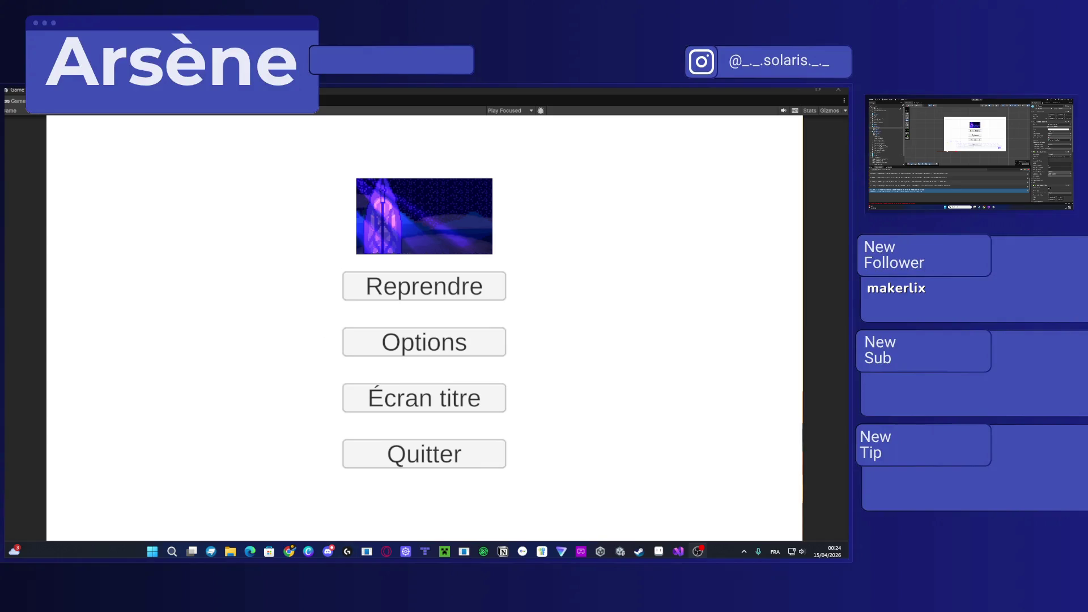
key("alt+Tab")
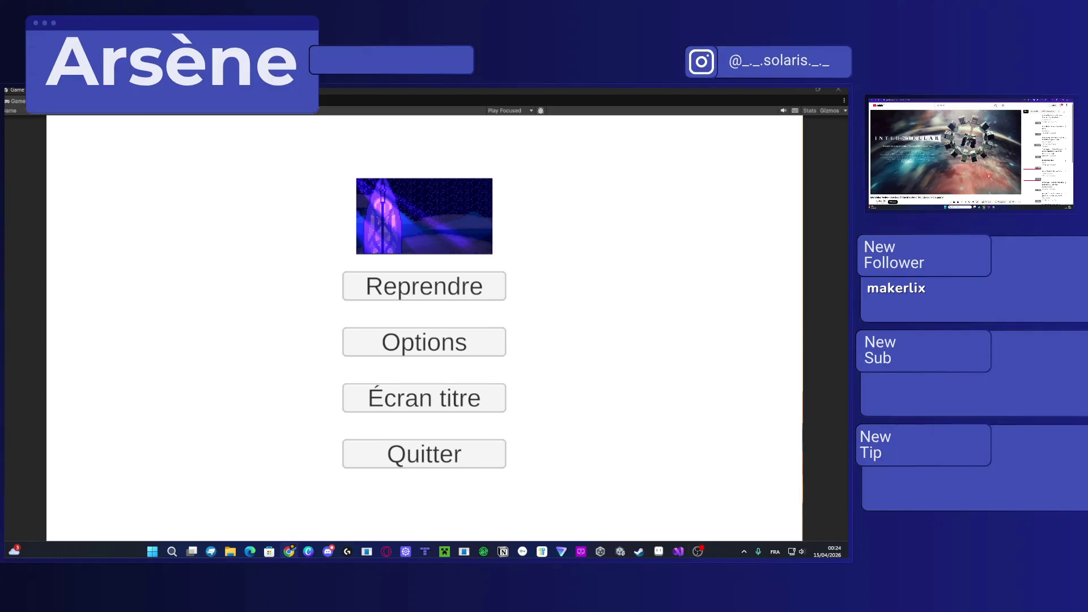
Step: Move the YouTube window to this monitor and lower the system volume to about 38
key("super+shift+Left")
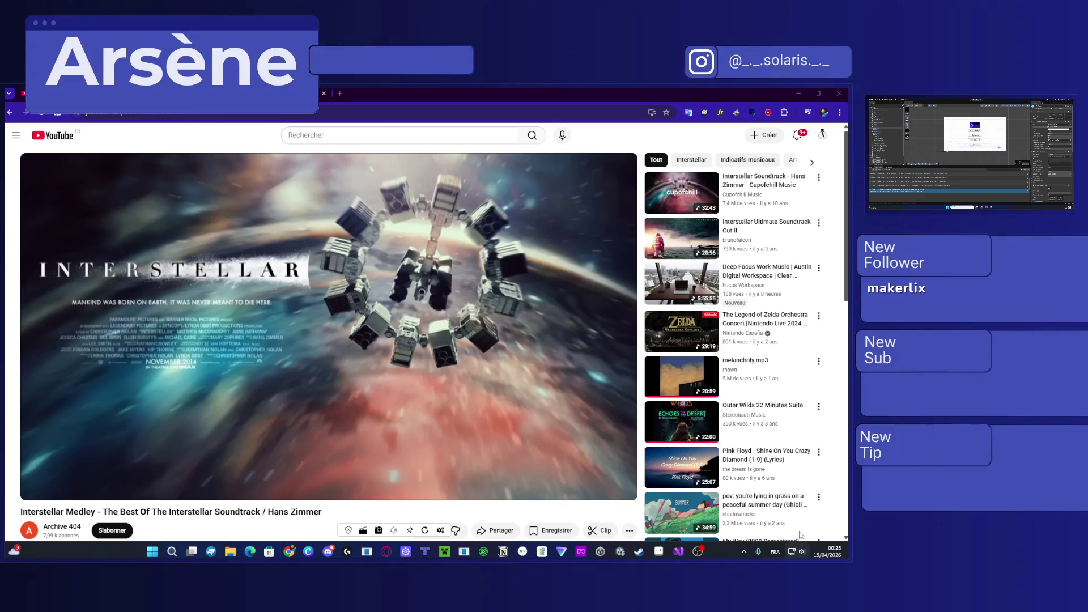
left_click(798, 551)
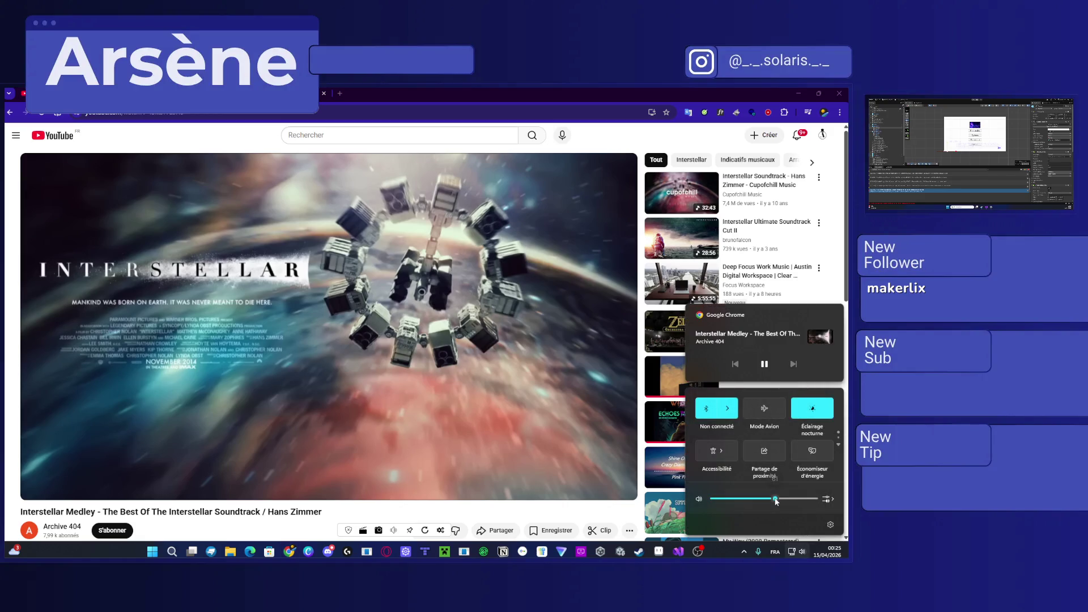
left_click_drag(775, 500, 752, 506)
left_click(289, 551)
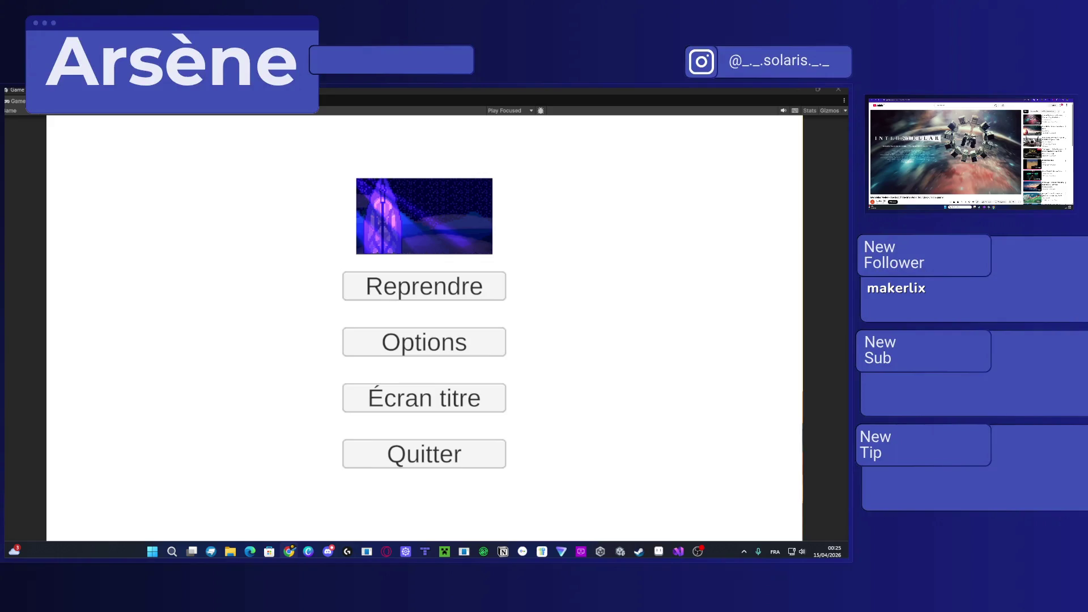
key("ctrl+p")
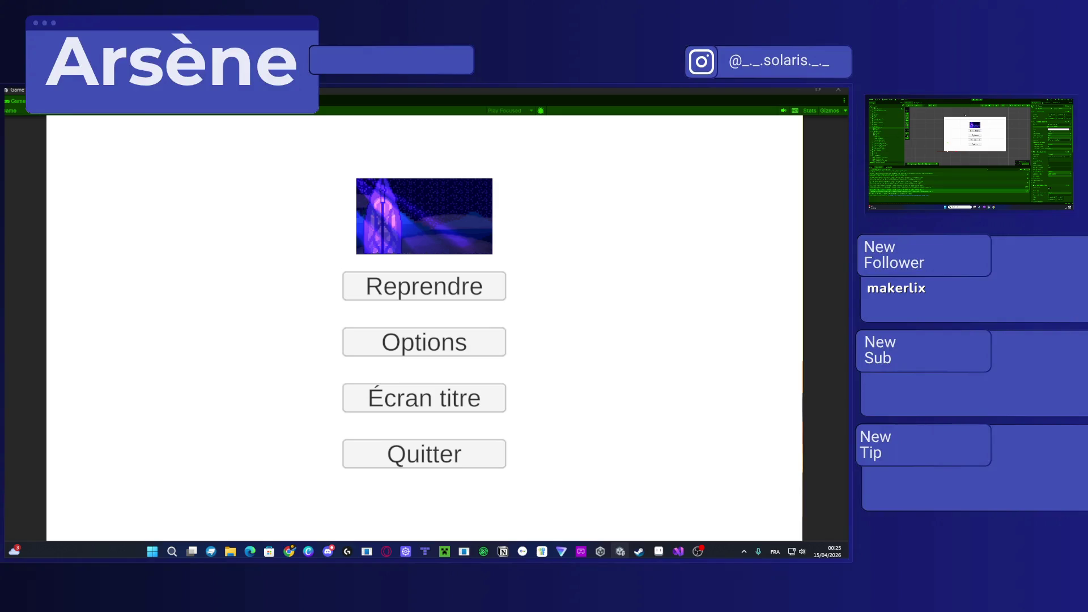
key("ctrl+p")
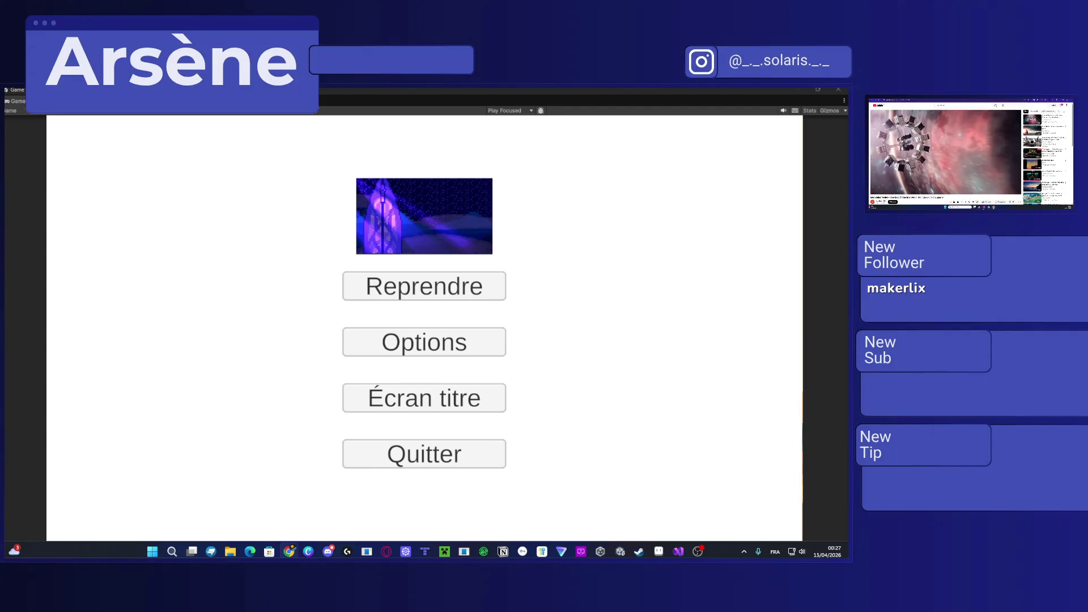
Step: Replace and rewrite several lines of the script in the code editor
key("alt+Tab")
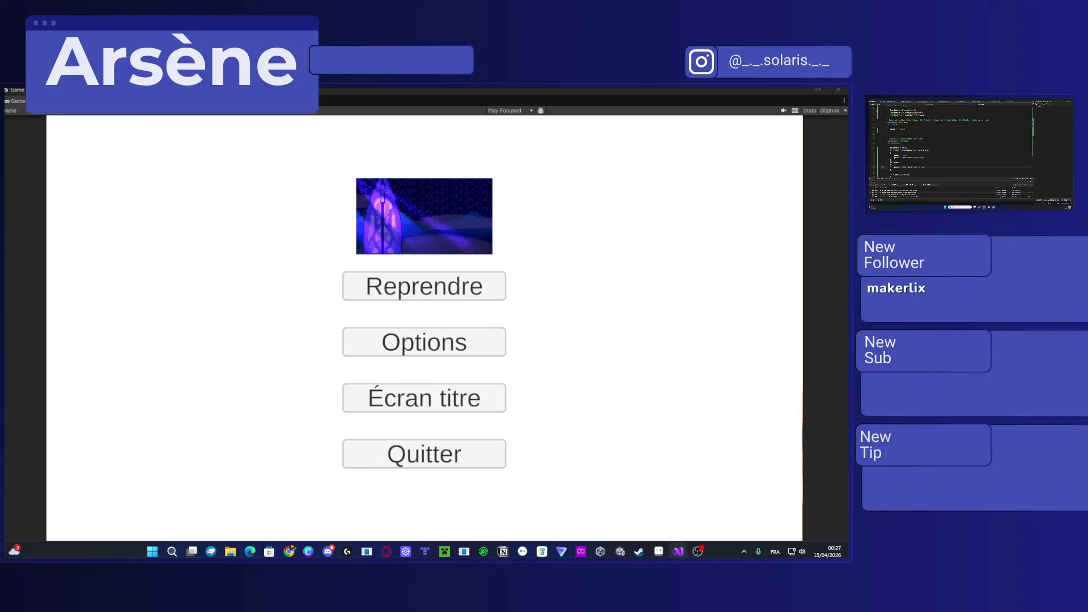
key("shift+Up")
key("ctrl+v")
key("ctrl+z")
key("ctrl+z")
key("ctrl+z")
left_click(897, 150)
type("(")
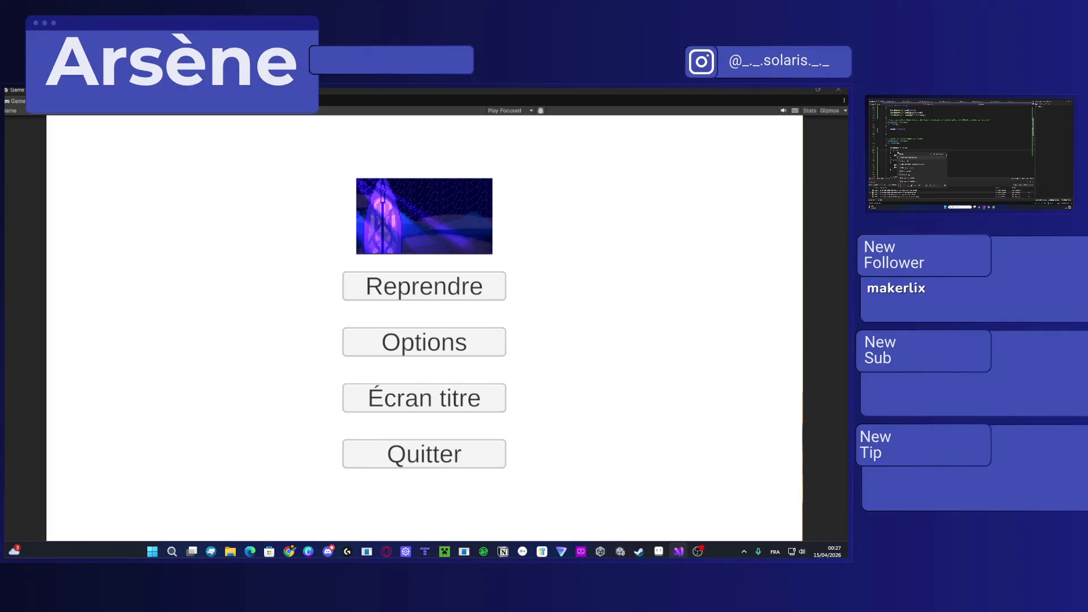
key("ctrl+v")
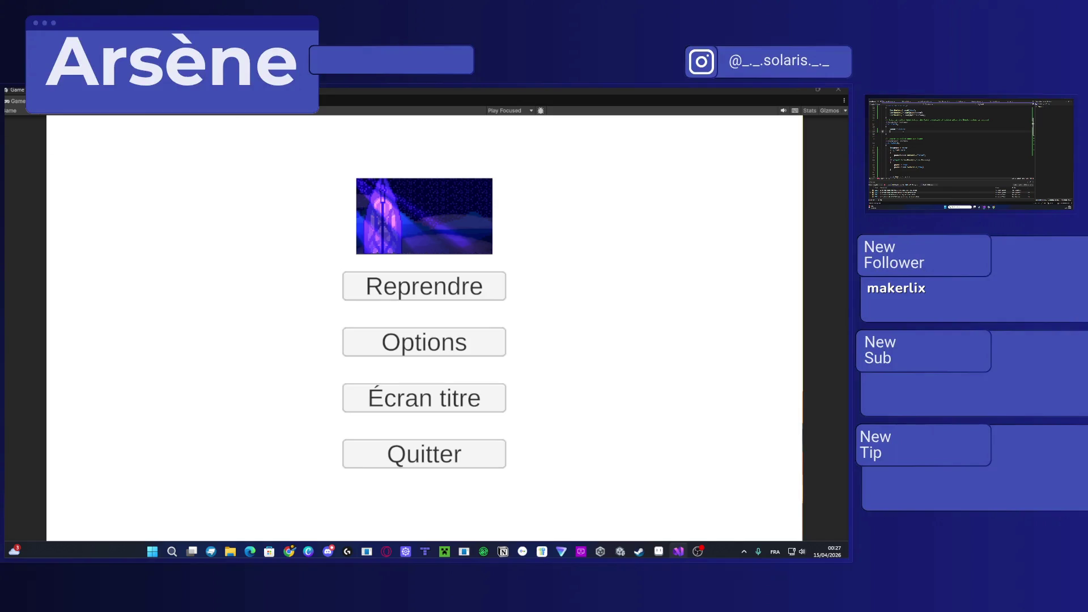
scroll(952, 139, "down", 5)
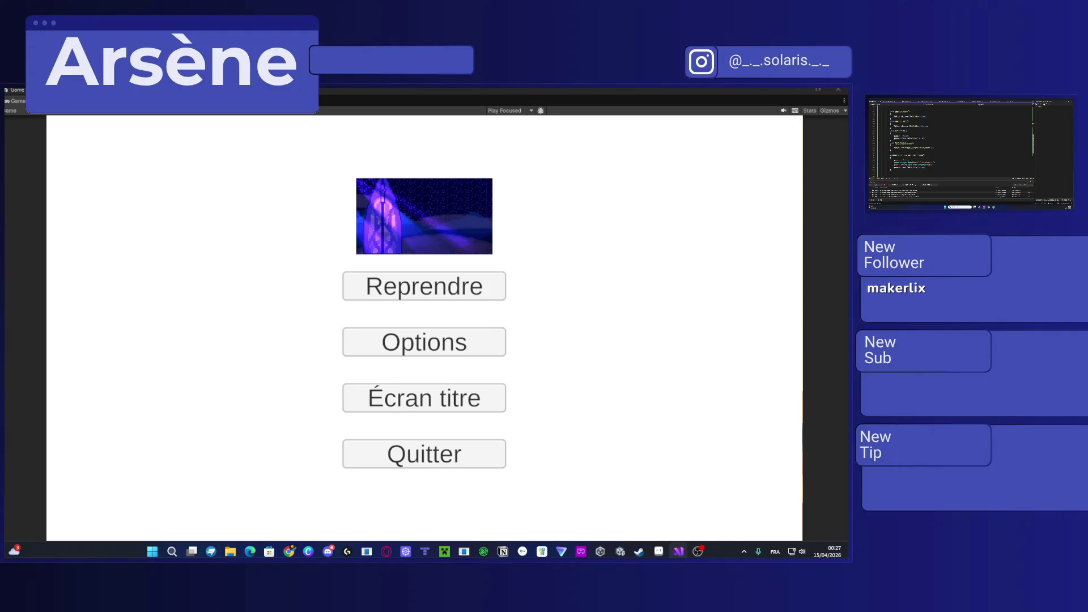
Step: Assign an object to an entry in the component's event list in Unity
key("alt+Tab")
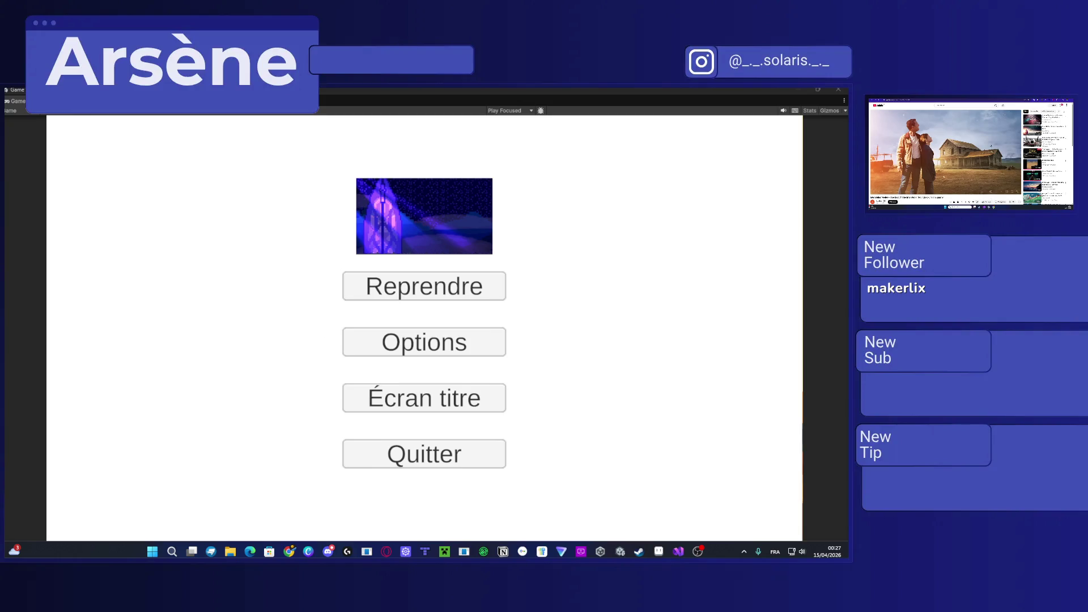
left_click(983, 204)
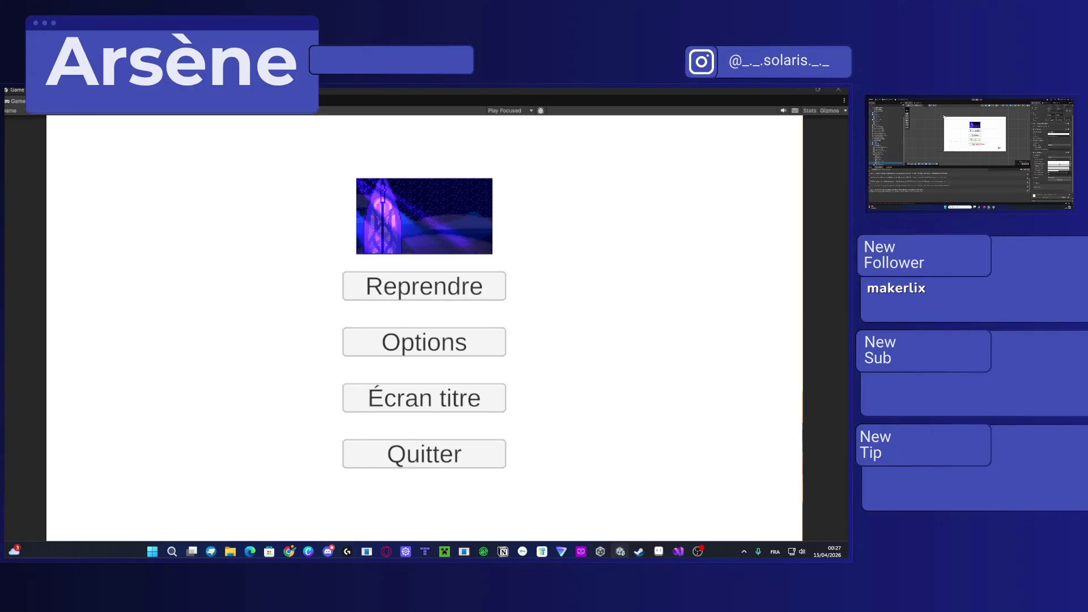
left_click(1052, 182)
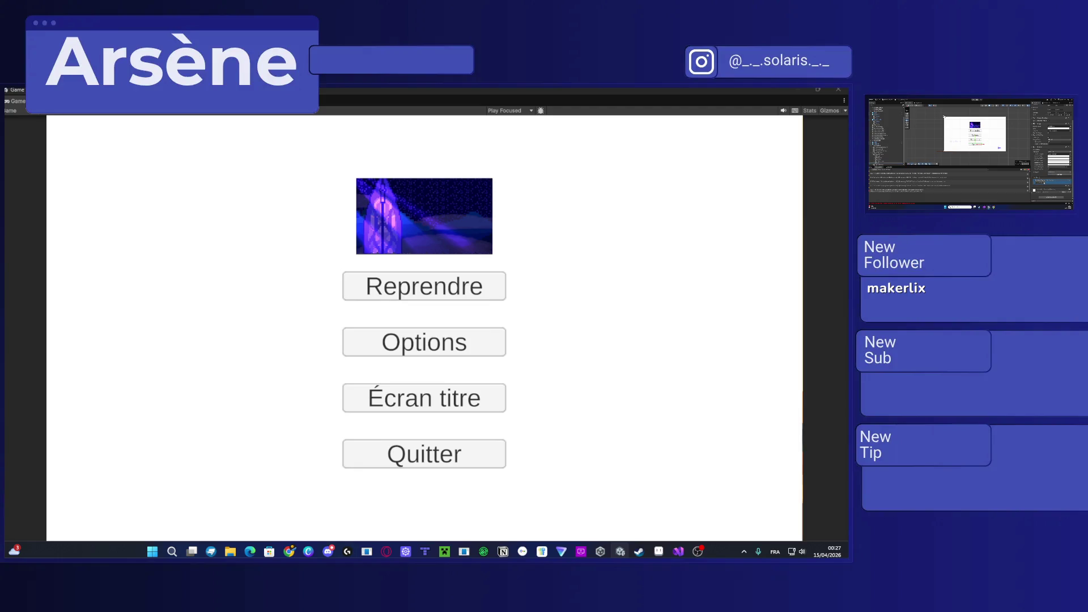
left_click(1068, 182)
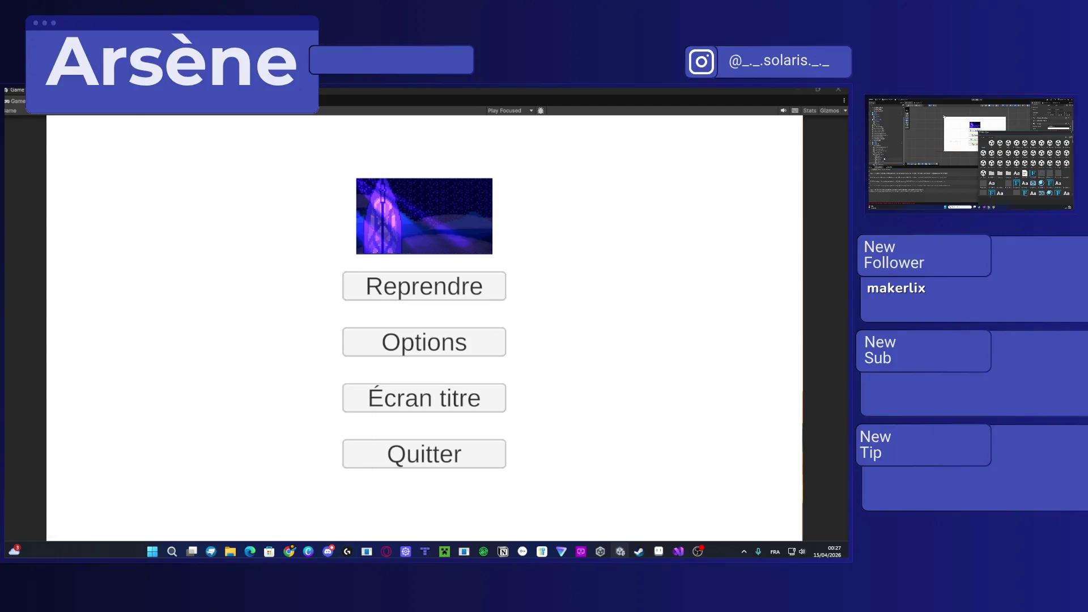
double_click(1037, 184)
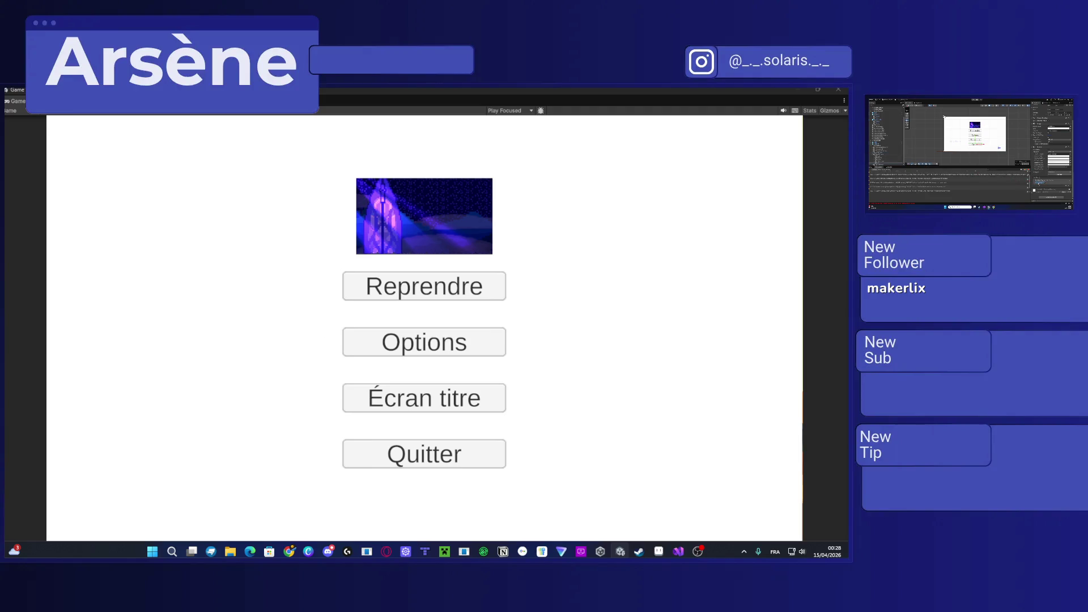
left_click(1048, 182)
mouse_move(1051, 182)
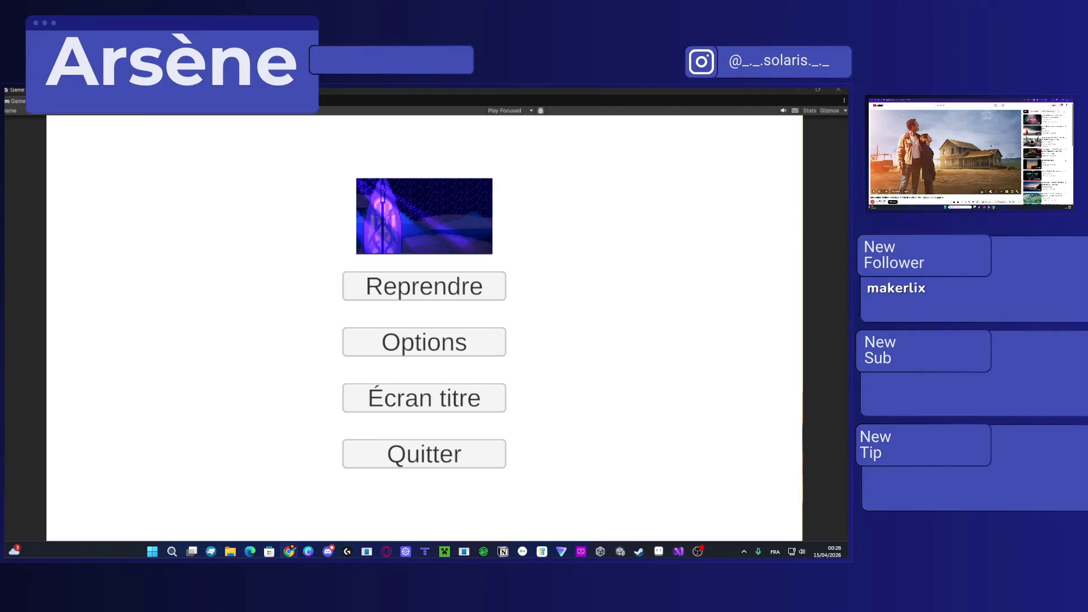
Step: Choose the function that the event entry calls
key("alt+Tab")
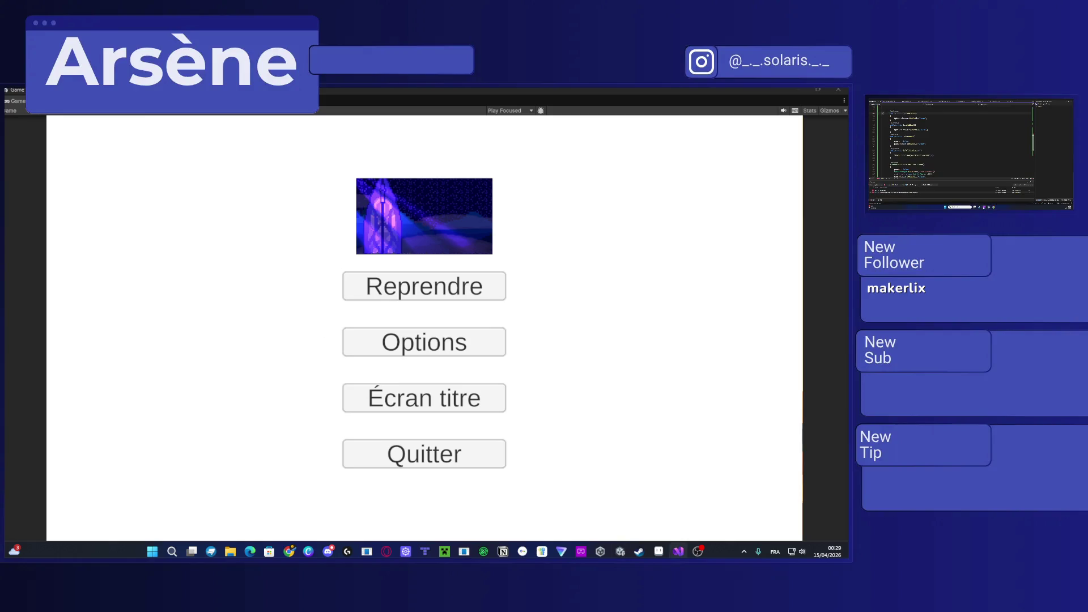
key("alt+Tab")
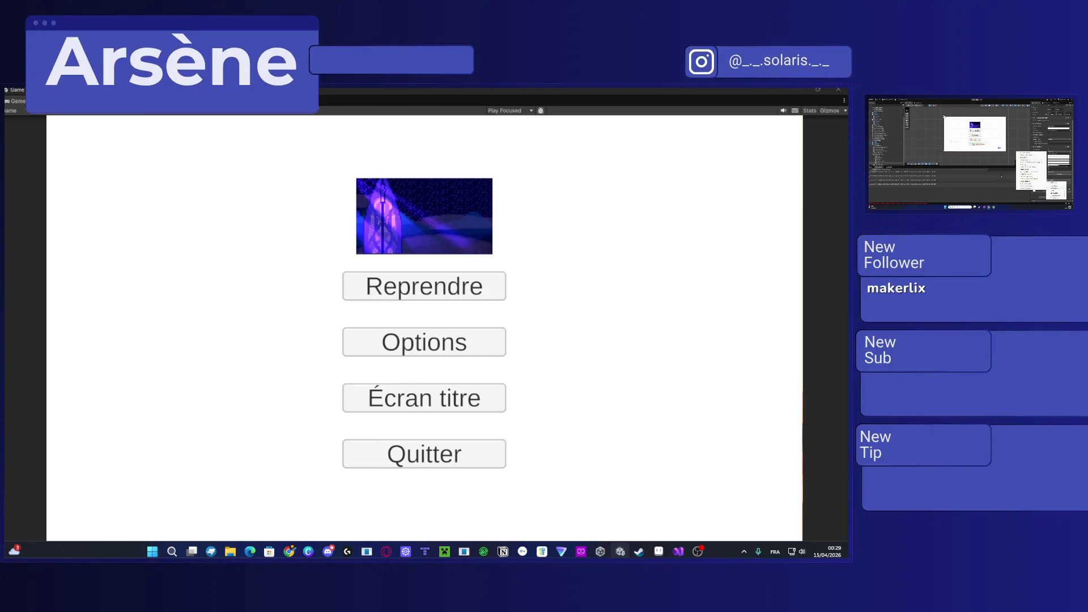
left_click(944, 117)
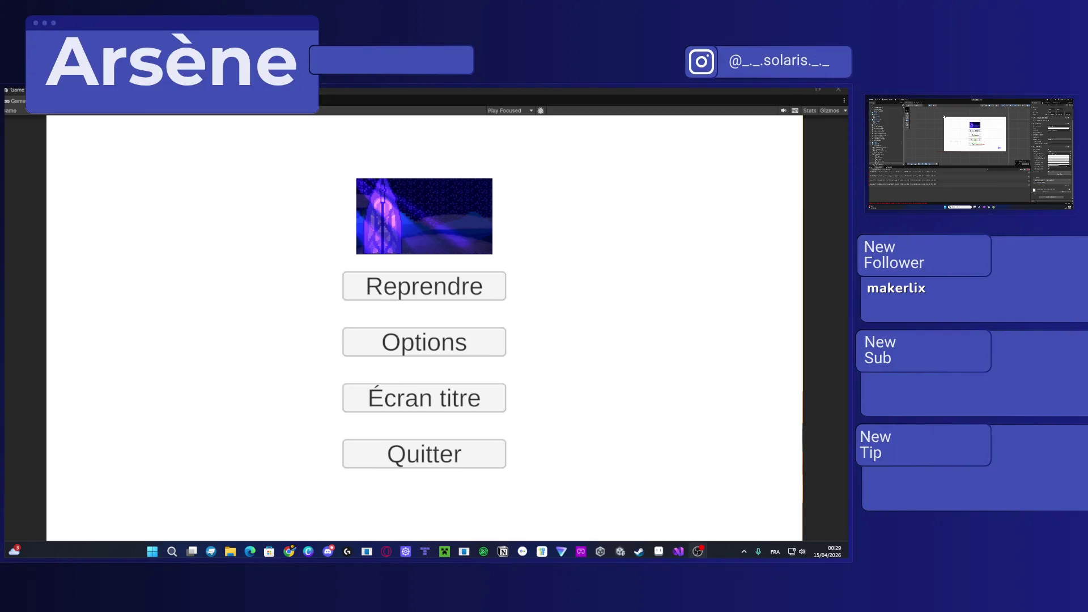
left_click(1053, 180)
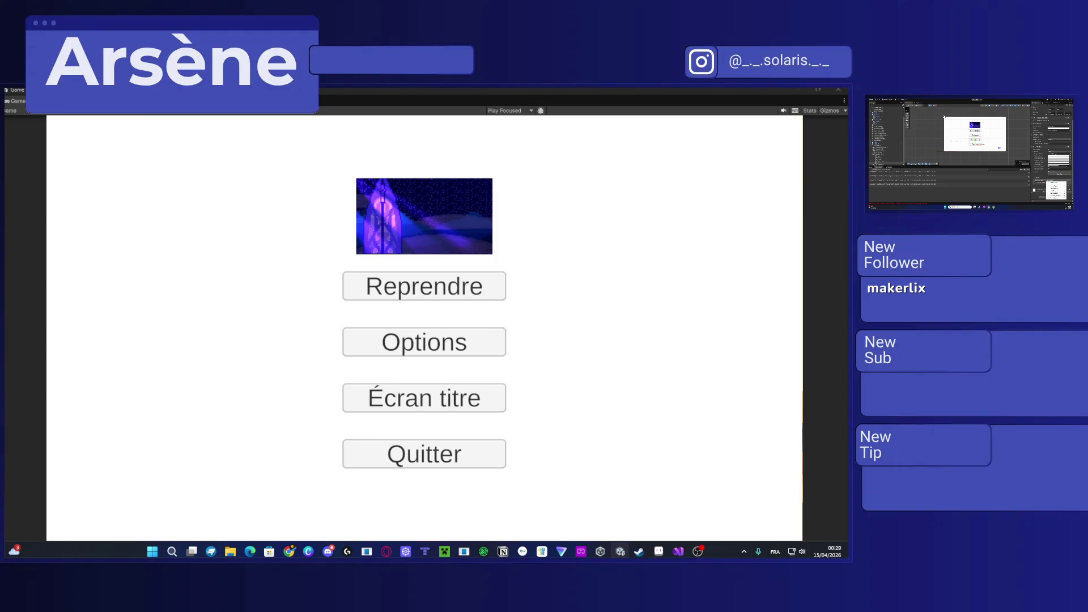
mouse_move(1049, 183)
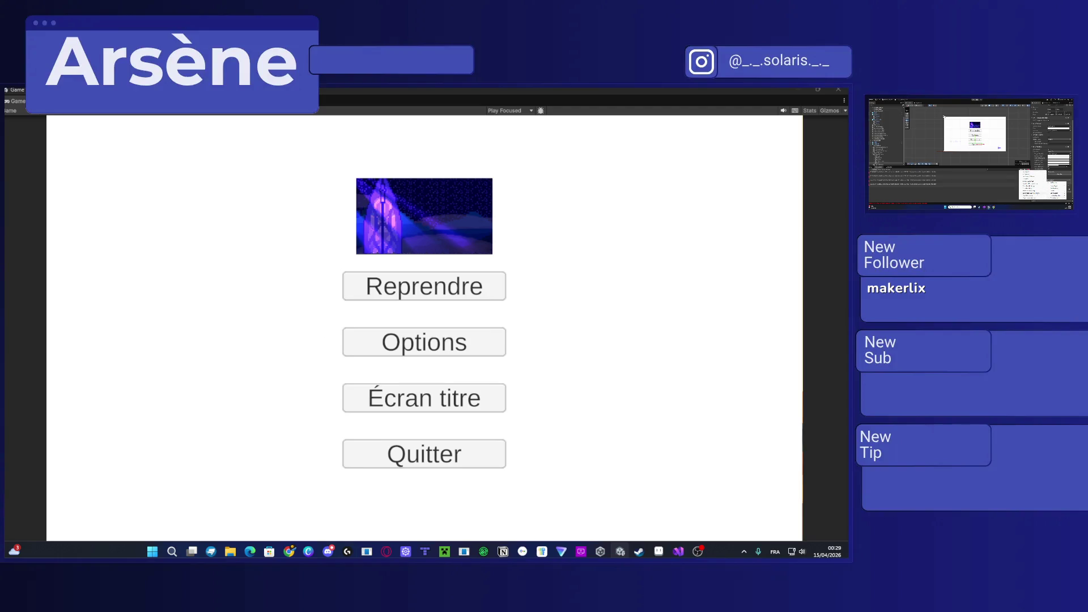
left_click(1033, 189)
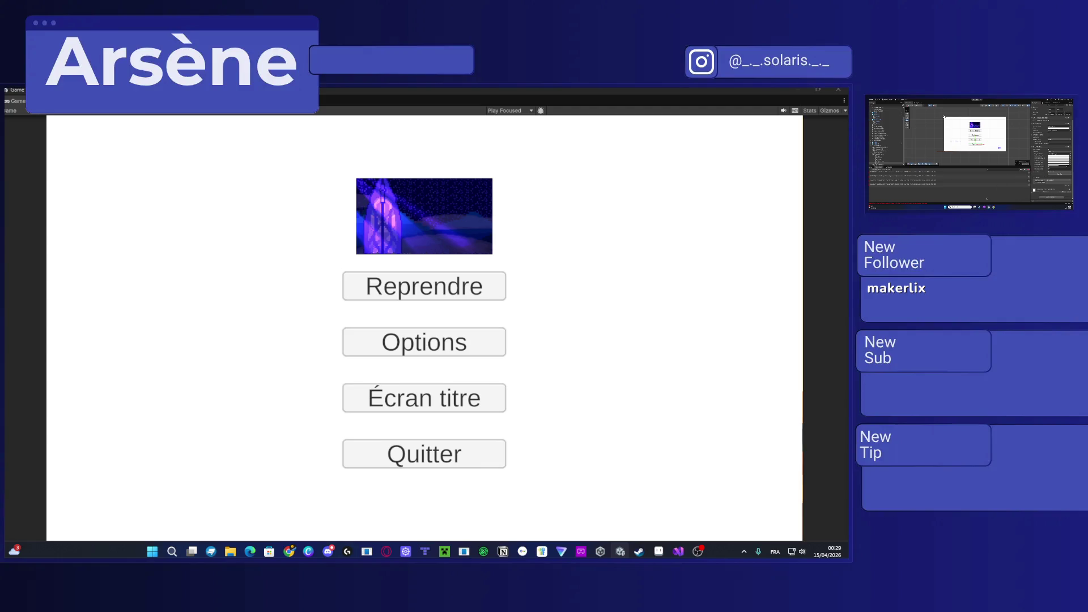
scroll(952, 142, "down", 10)
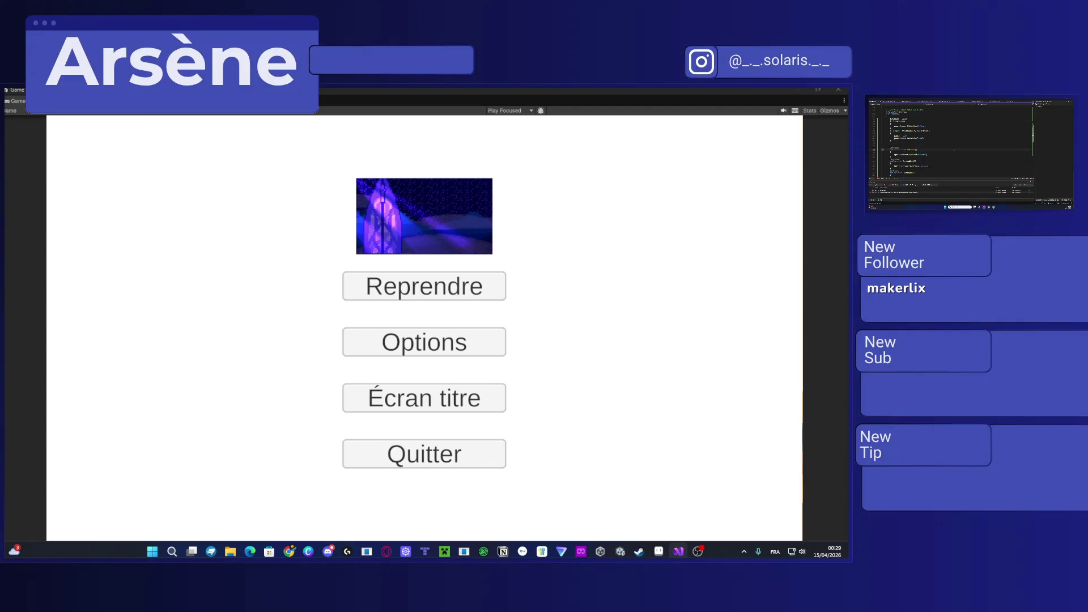
scroll(952, 142, "up", 3)
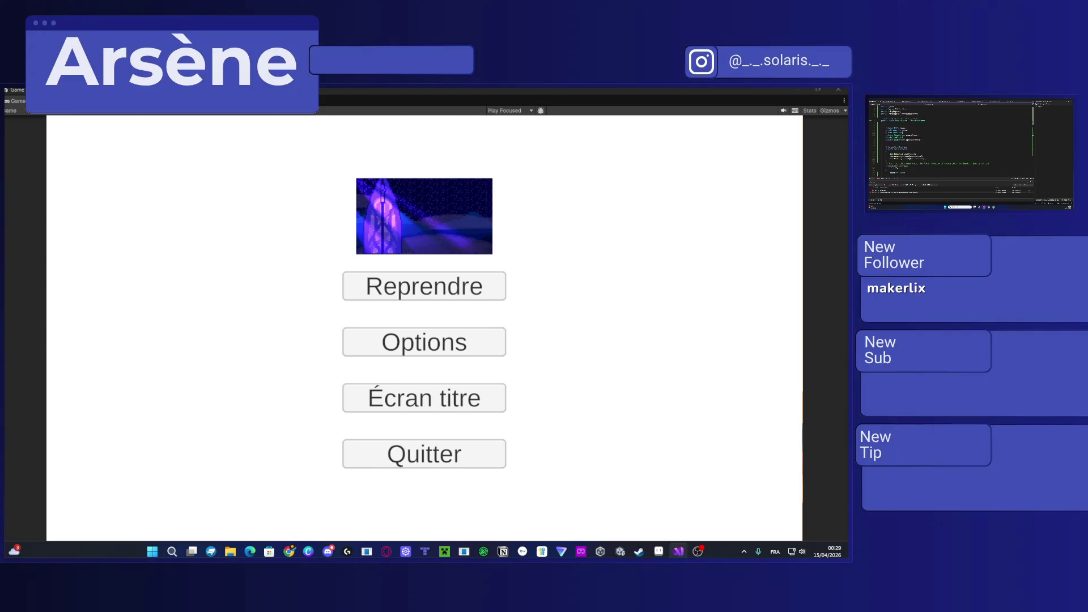
scroll(952, 142, "down", 3)
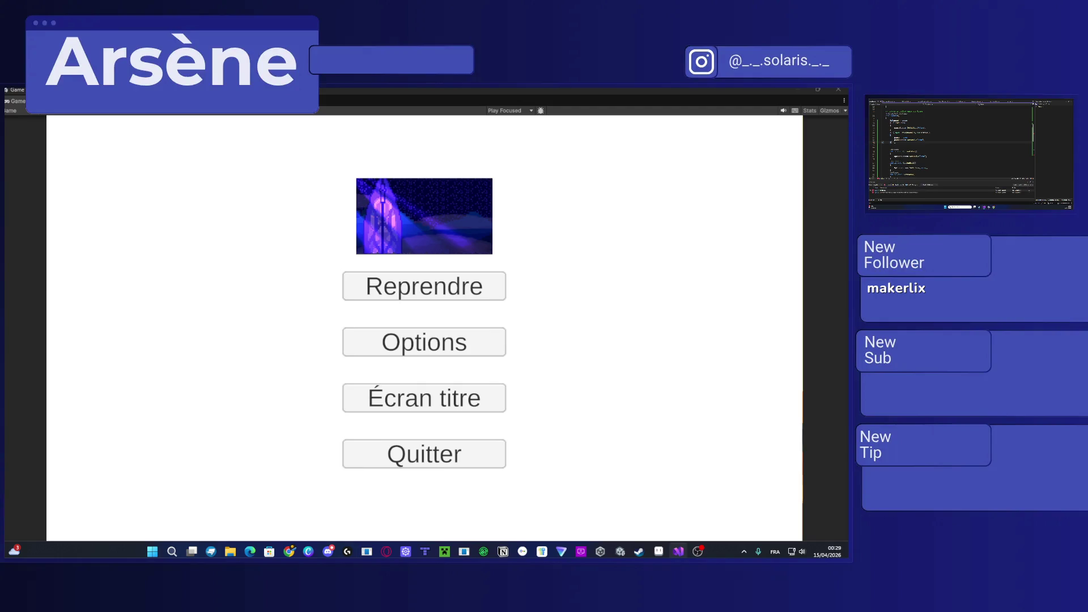
Step: Select and look over lines of code in the script
mouse_move(882, 141)
left_mouse_down()
mouse_move(927, 139)
mouse_move(893, 135)
left_mouse_up()
left_click(912, 127)
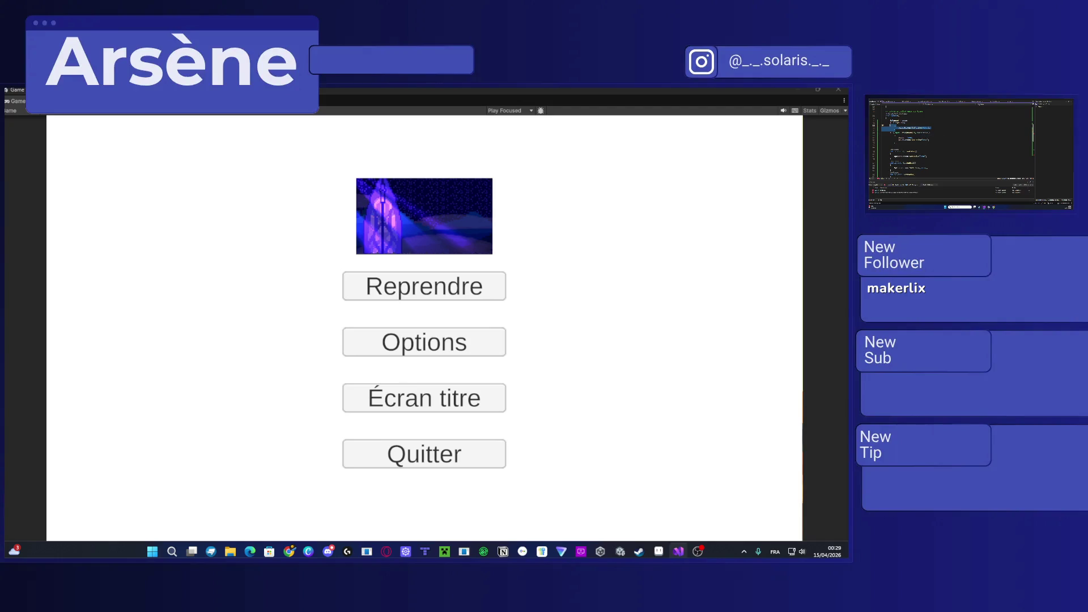
scroll(952, 142, "down", 5)
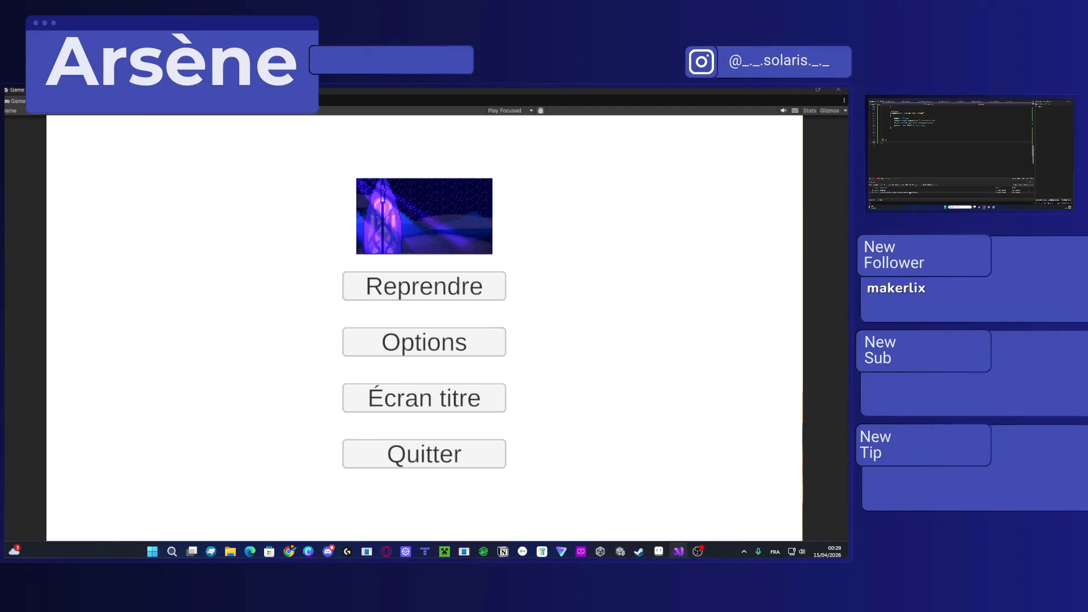
scroll(952, 142, "up", 3)
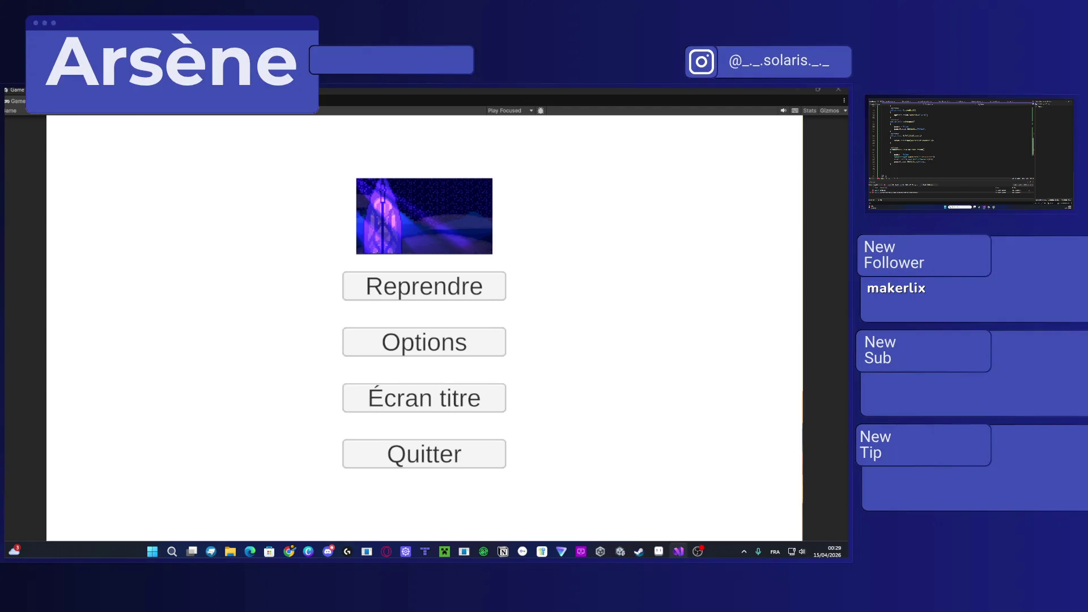
scroll(952, 142, "down", 5)
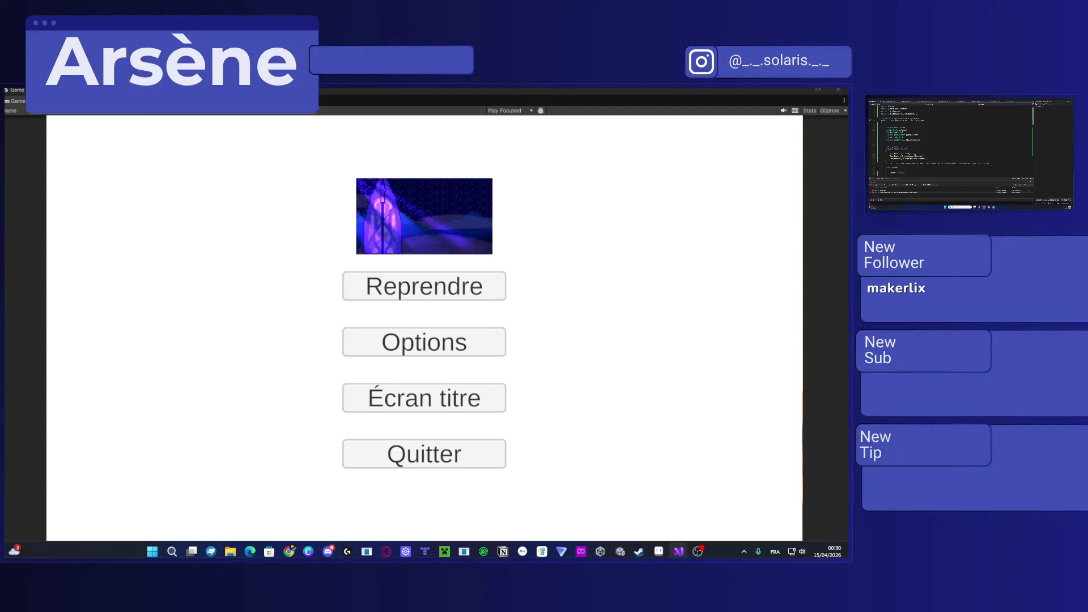
scroll(952, 142, "down", 5)
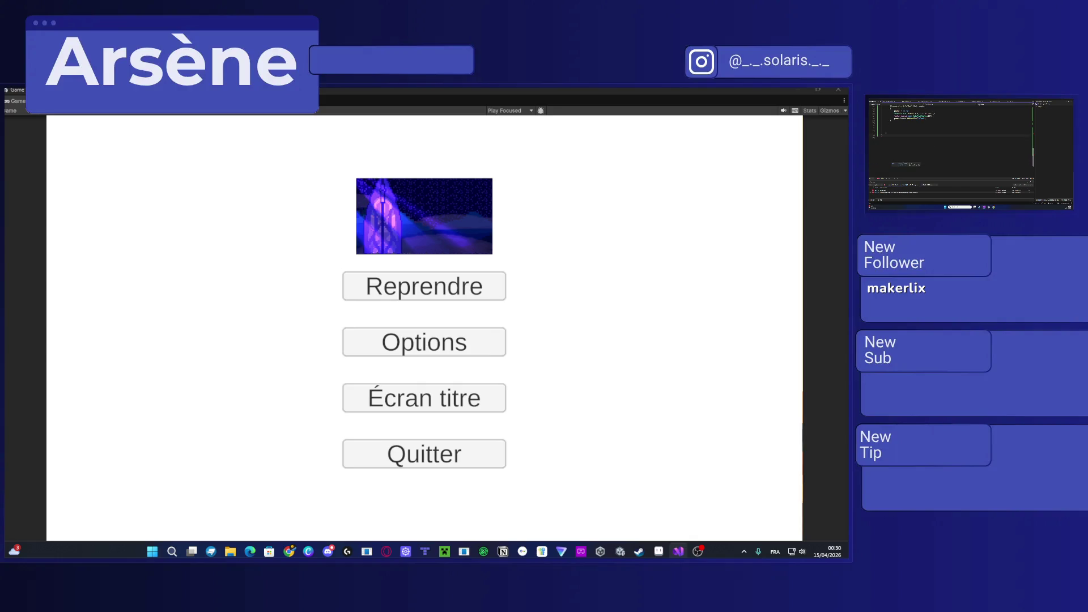
scroll(952, 142, "up", 5)
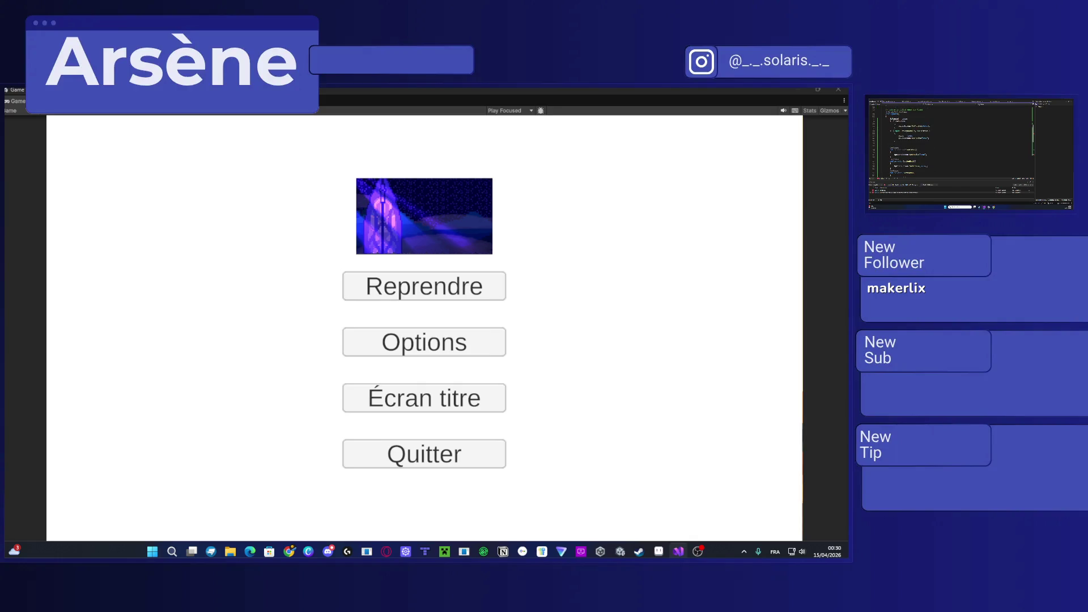
scroll(952, 142, "down", 5)
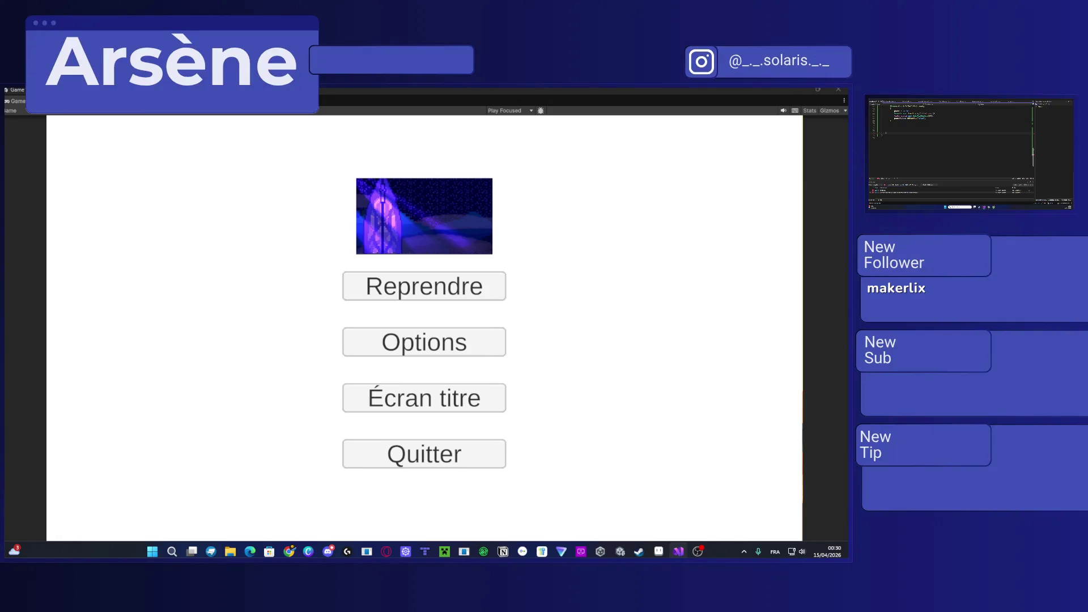
scroll(952, 142, "up", 5)
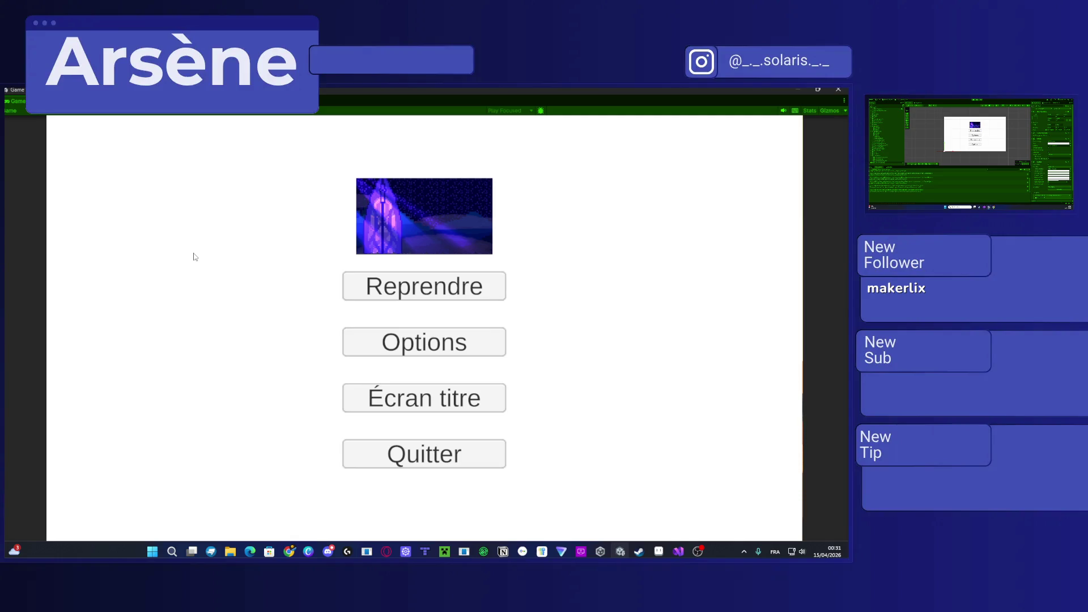
Step: Test the Quitter button in the pause menu, then stop and restart Play mode with Ctrl+P
left_click(460, 458)
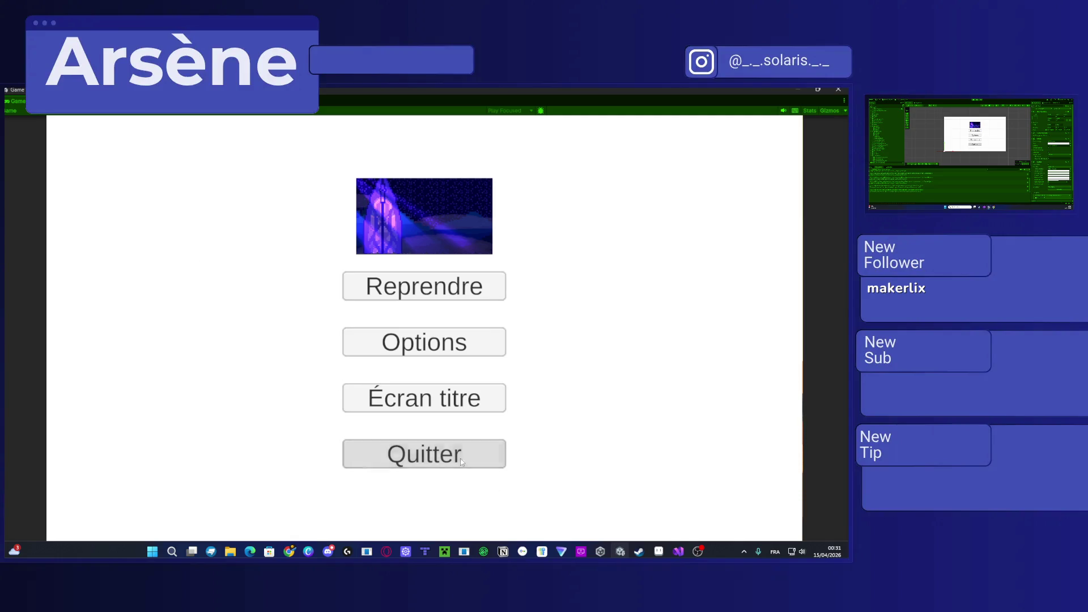
left_click(460, 458)
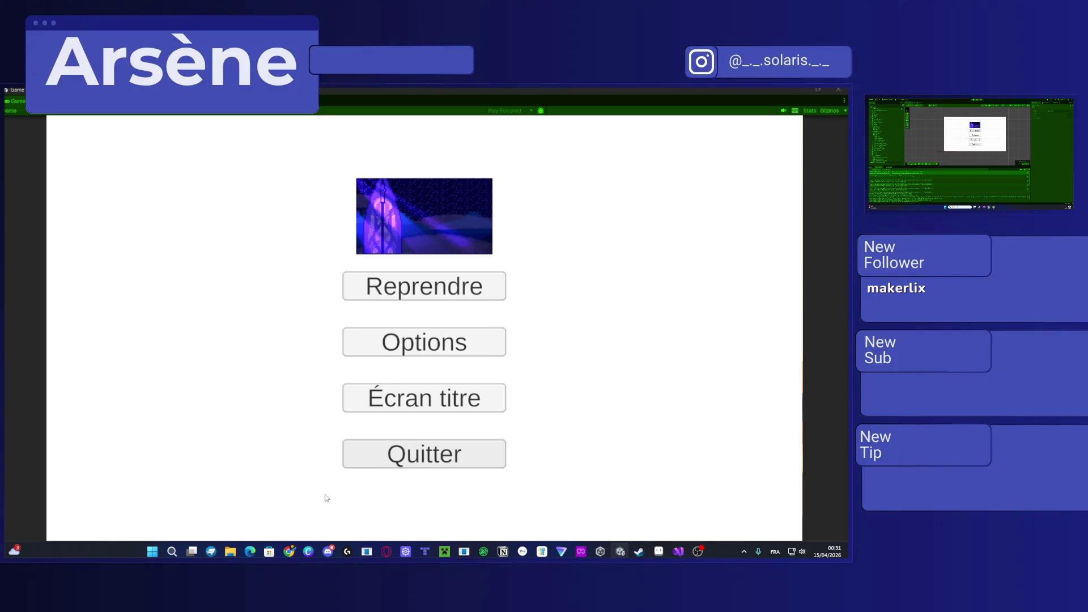
left_click(363, 457)
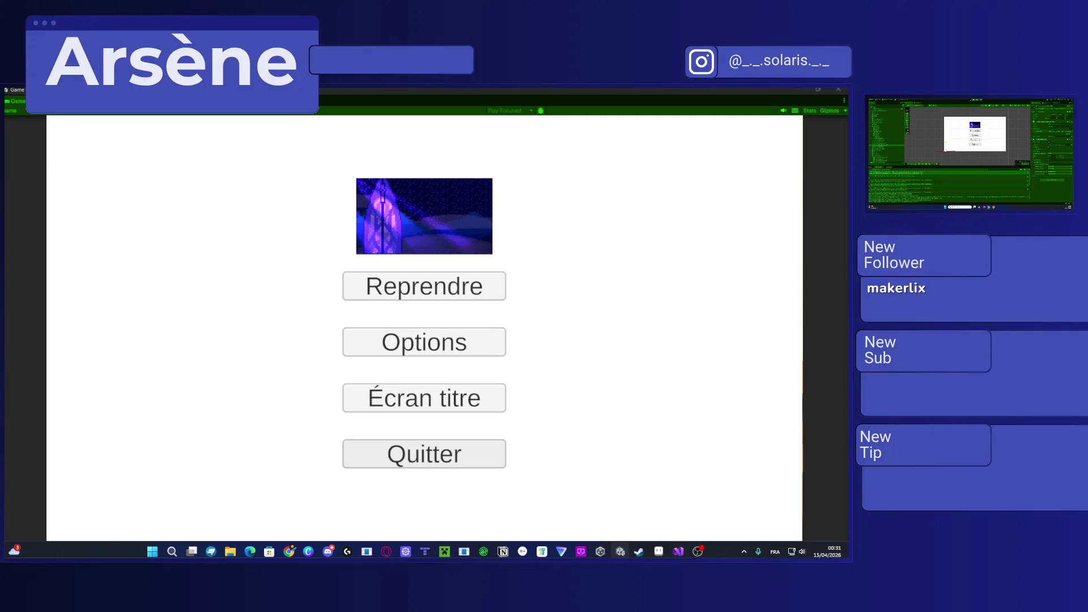
key("ctrl+p")
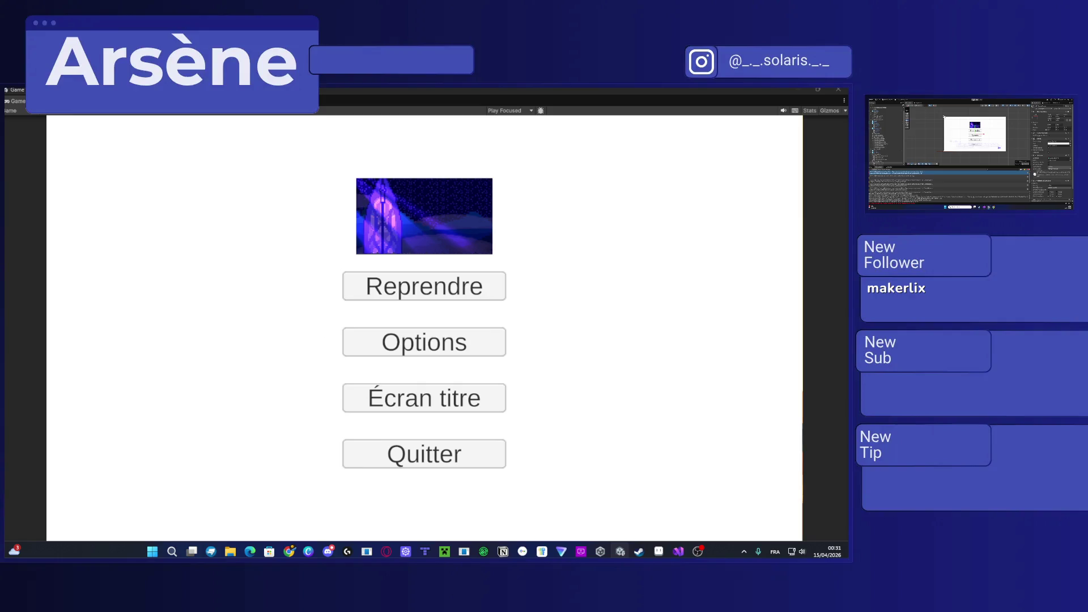
key("ctrl+p")
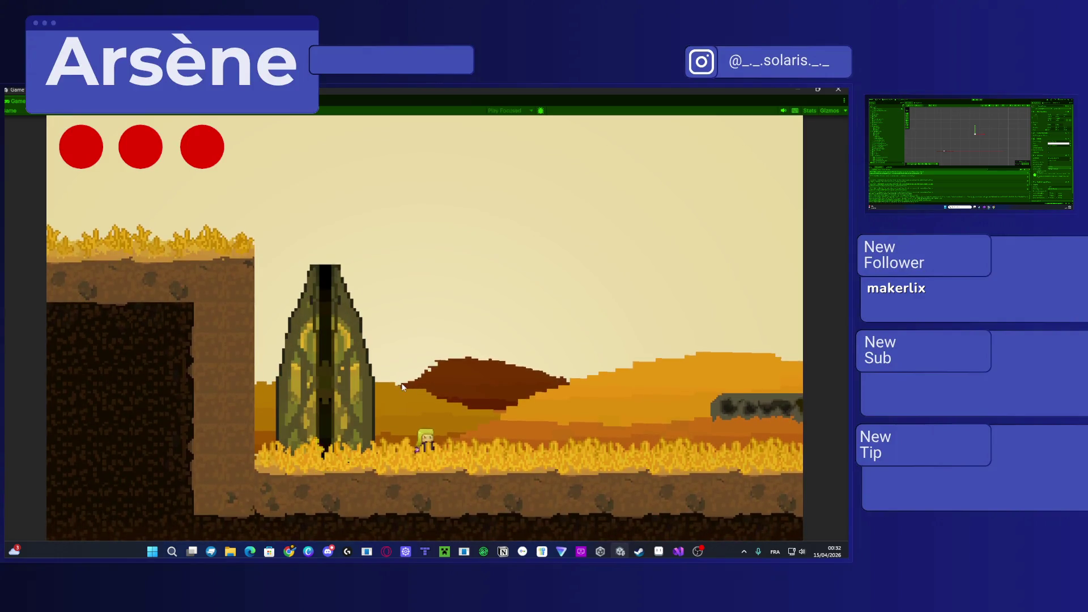
Step: Run and jump the player right across the dunes onto the vine
key("space")
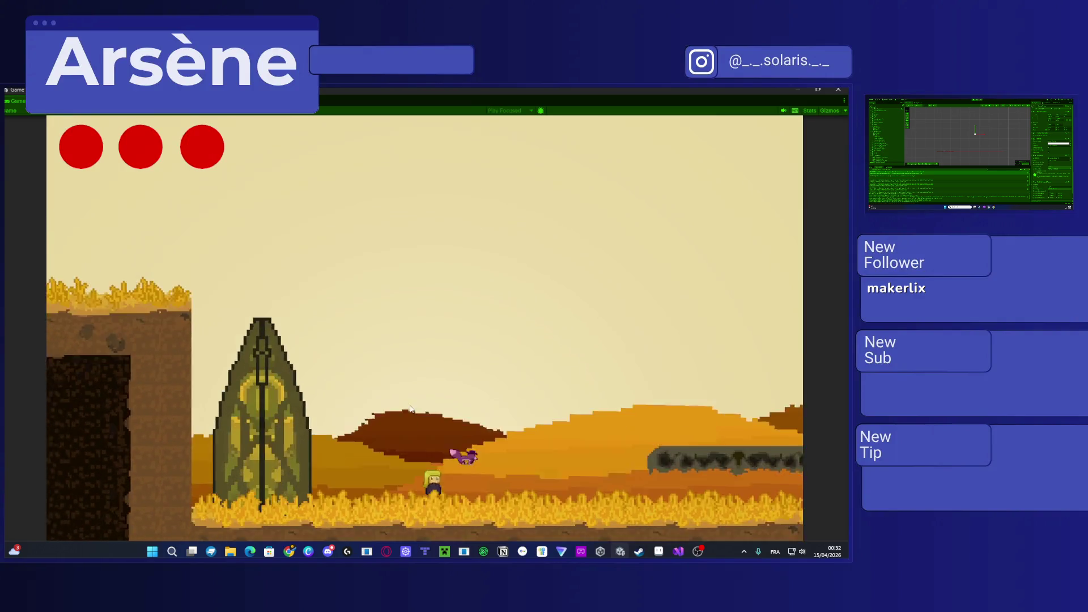
key("d")
key("space")
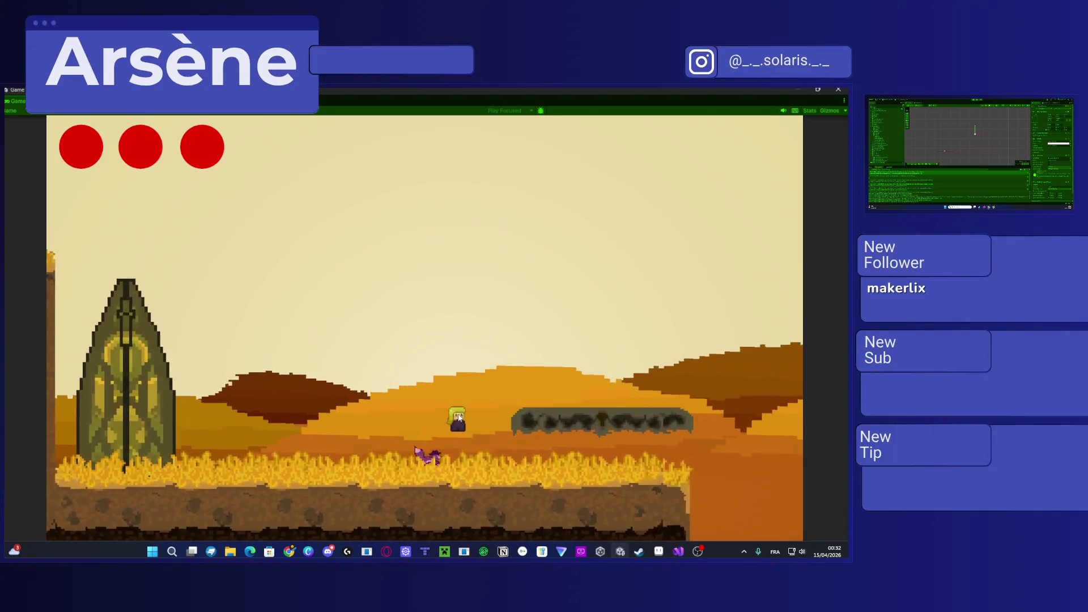
key("space")
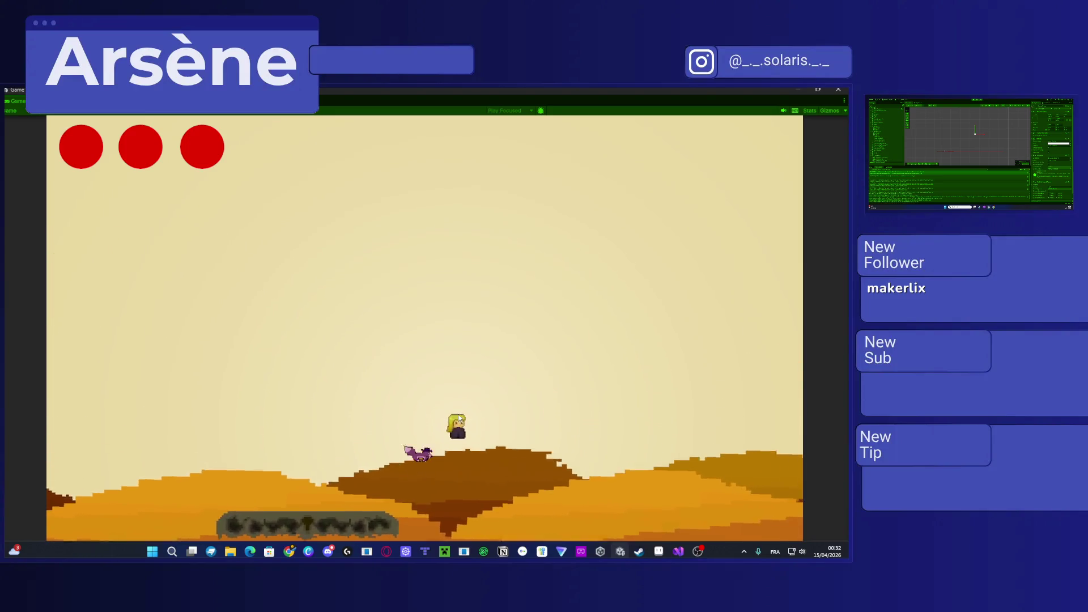
key("d")
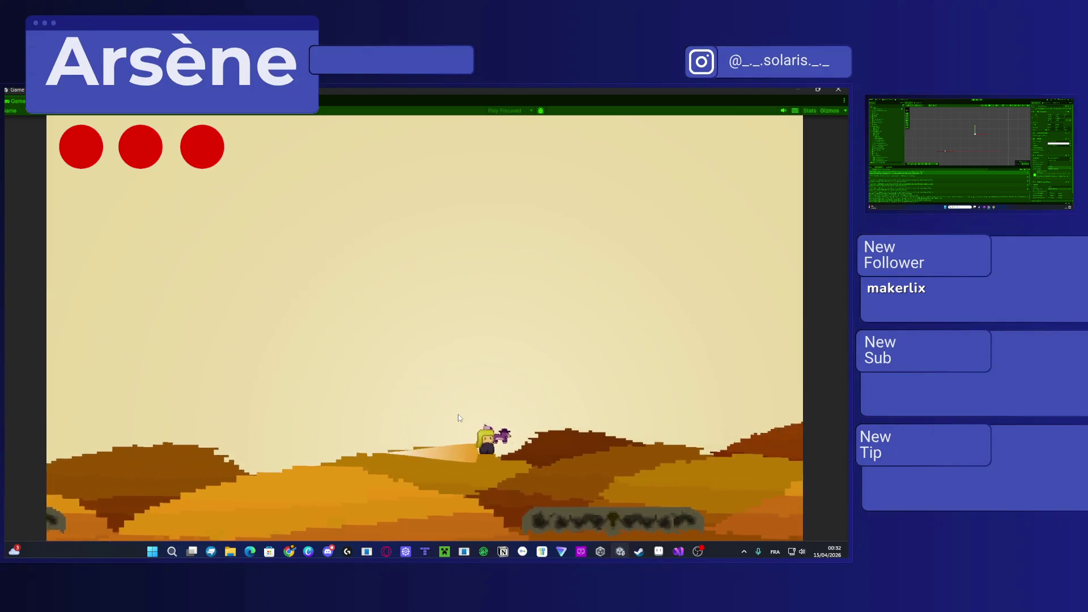
key("d")
key("space")
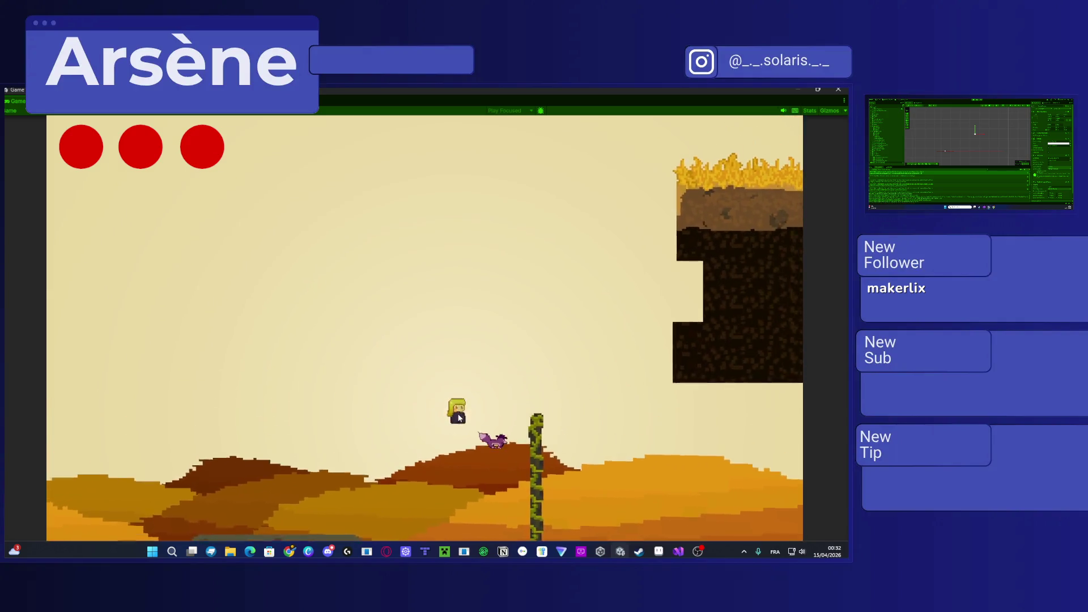
key("d")
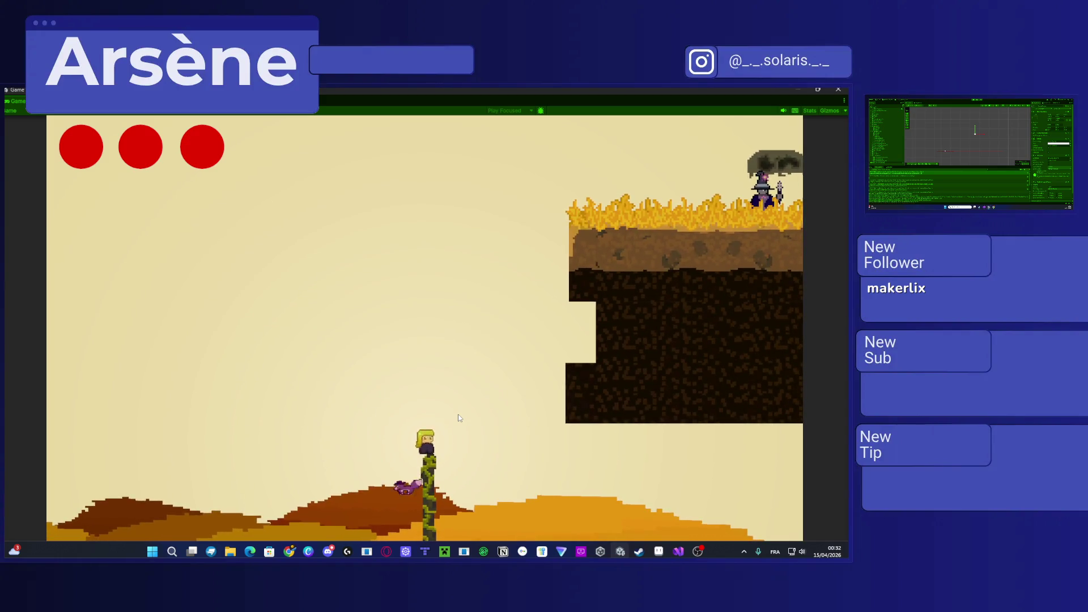
Step: Climb the cliff face, cross the house roof and land on the NPC's cliff top
key("space")
key("d")
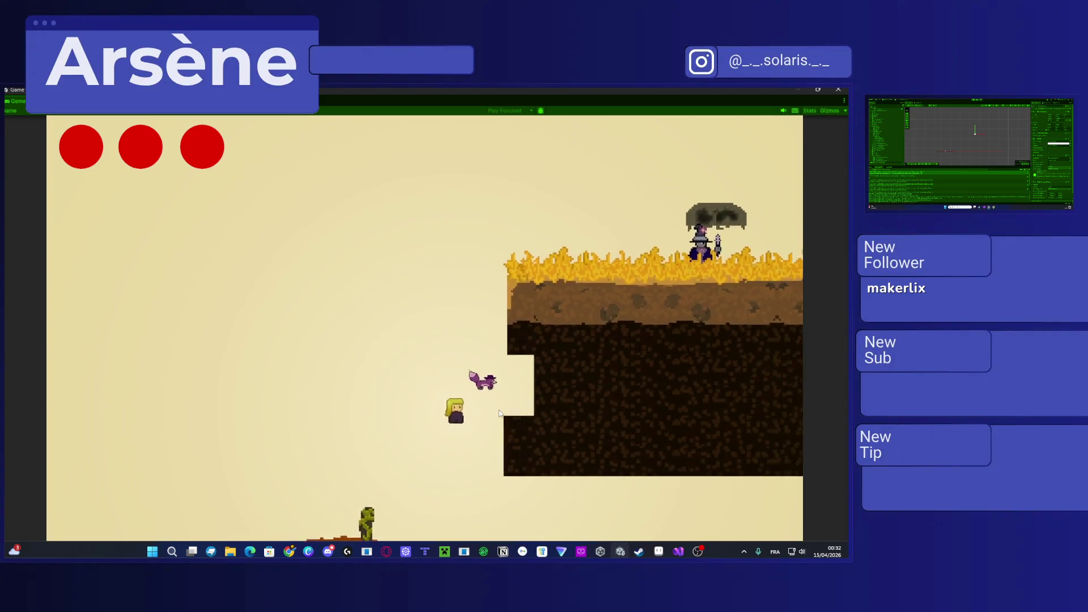
key("space")
key("d")
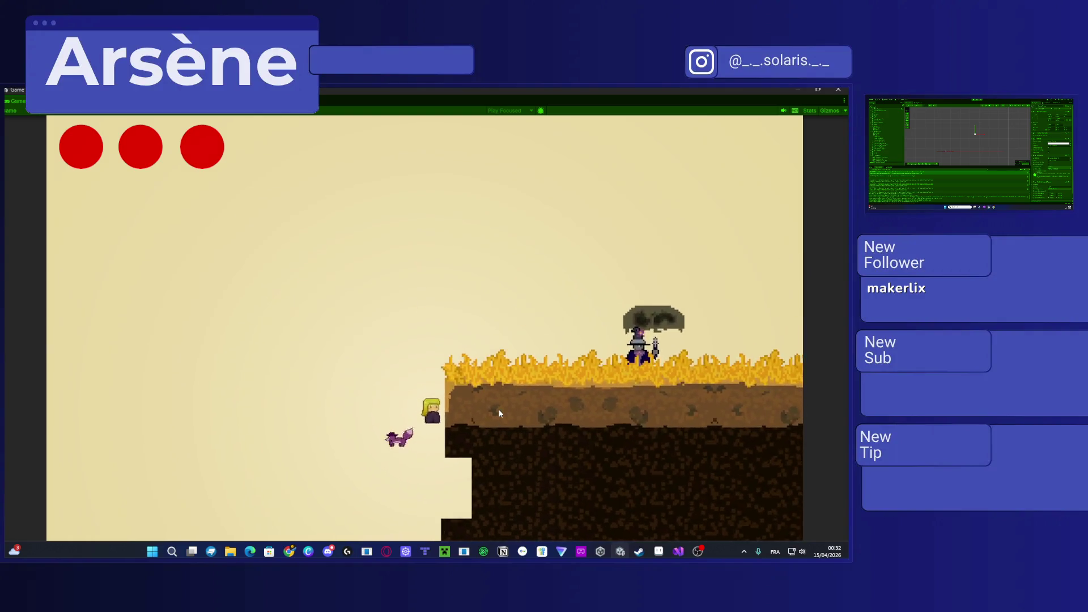
key("space")
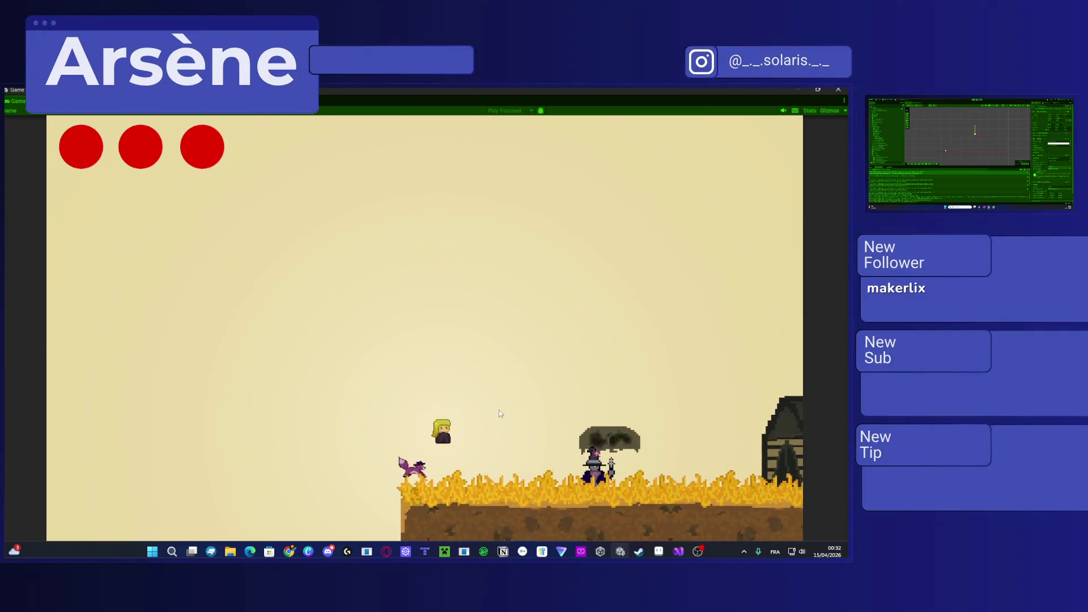
key("space")
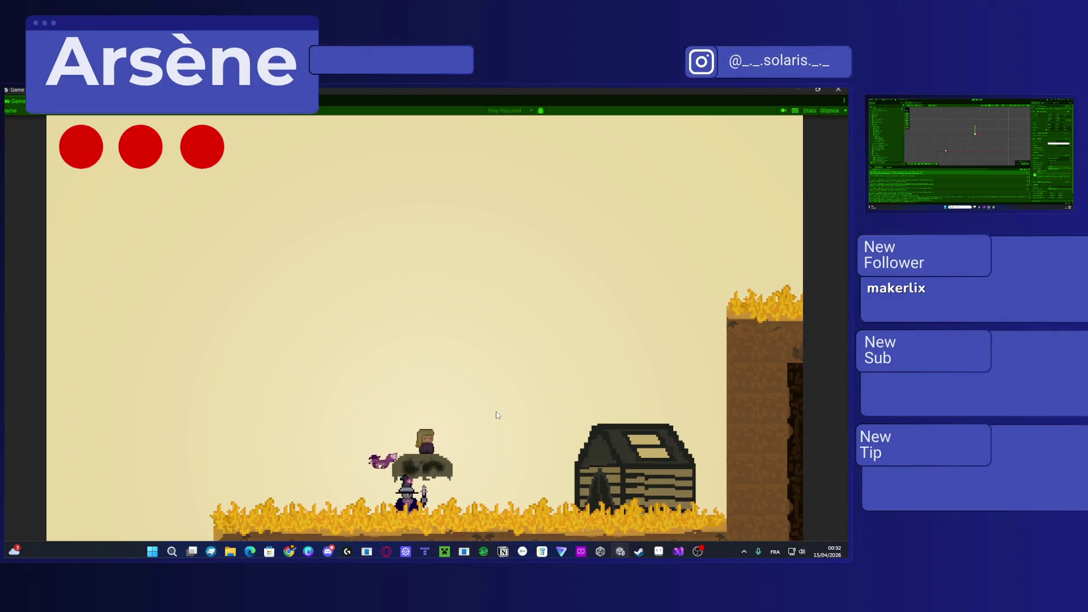
key("Right")
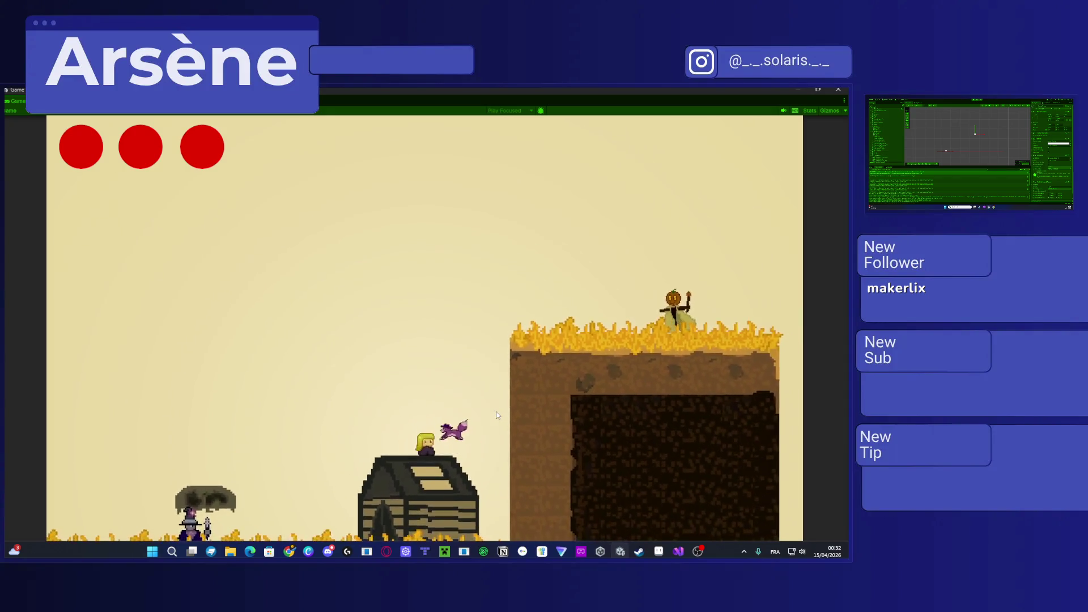
key("space")
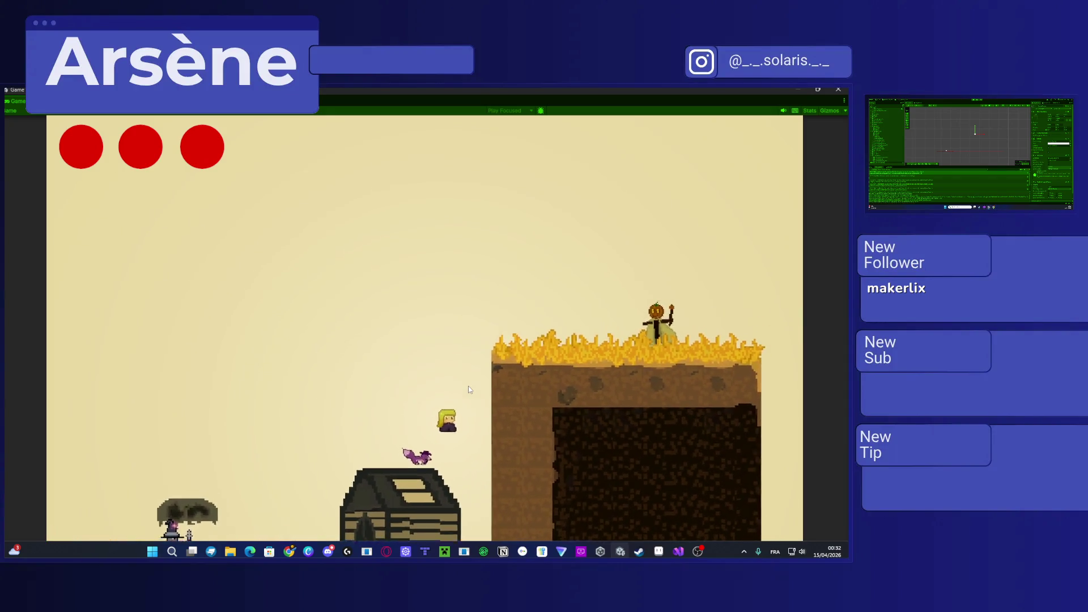
key("Right")
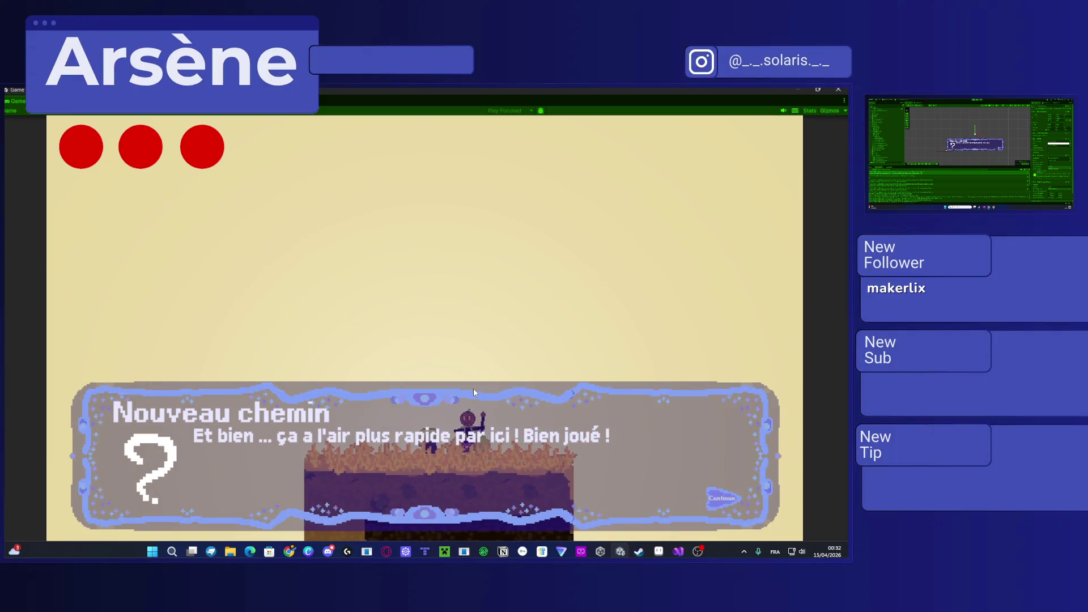
Step: Dismiss the Nouveau chemin box, finish Silly's dialogue and walk the player past the NPC
left_click(473, 390)
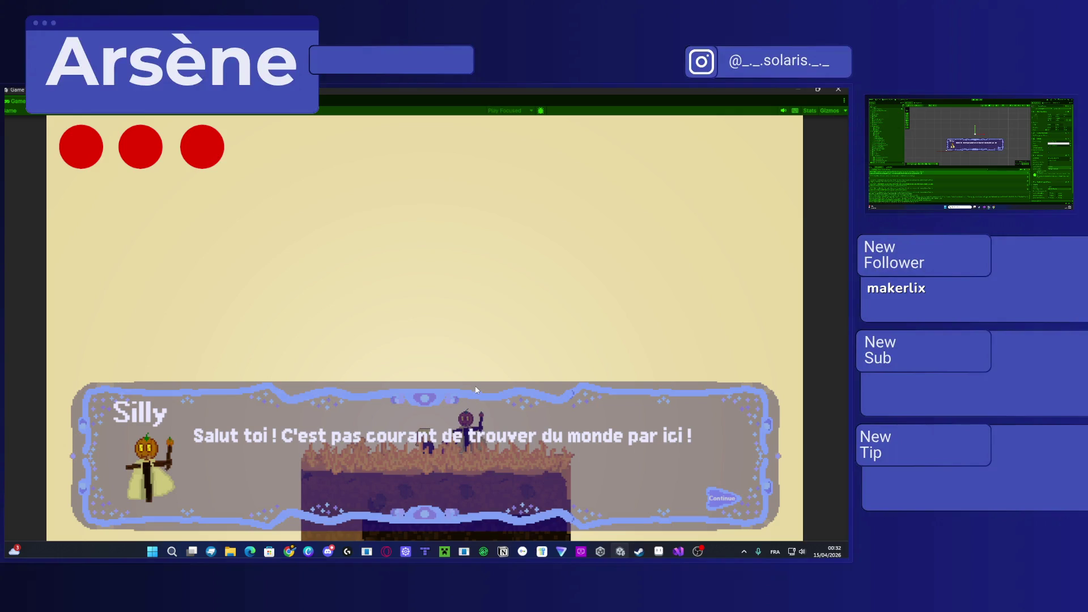
left_click(684, 451)
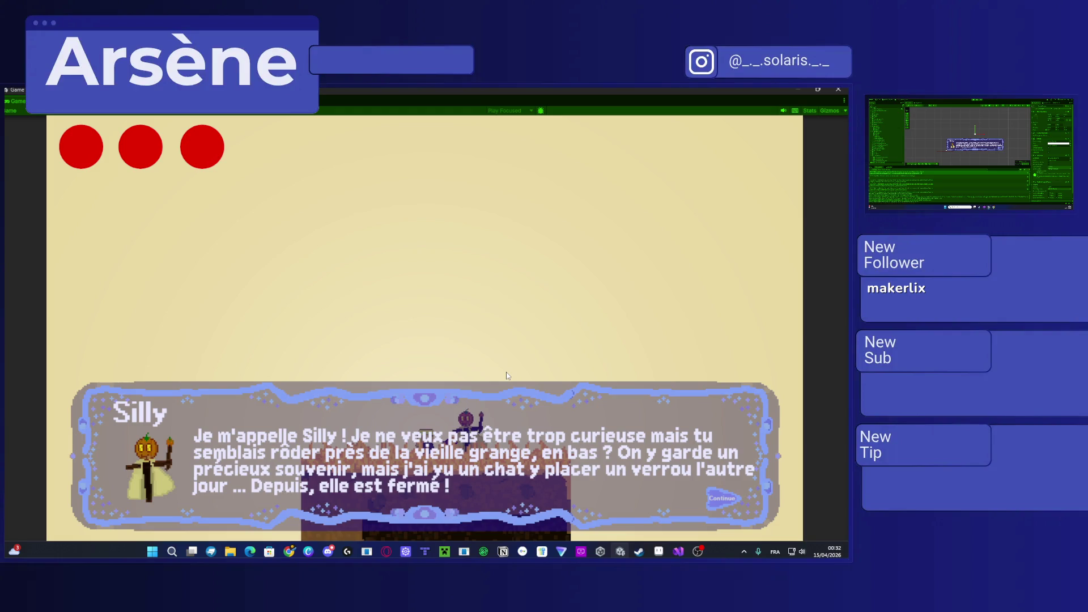
key("space")
key("space")
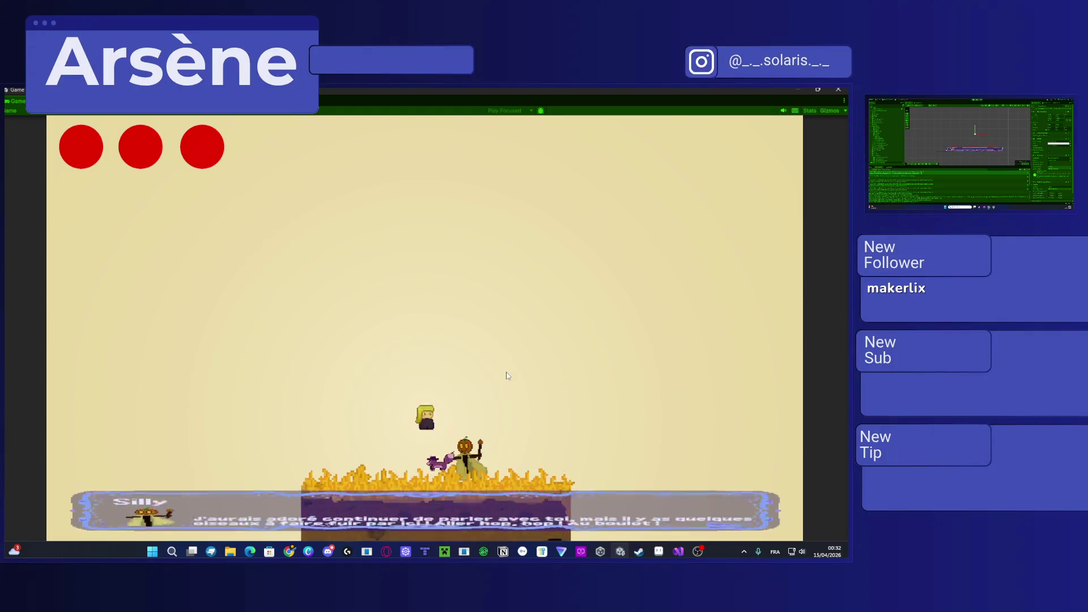
key("Right")
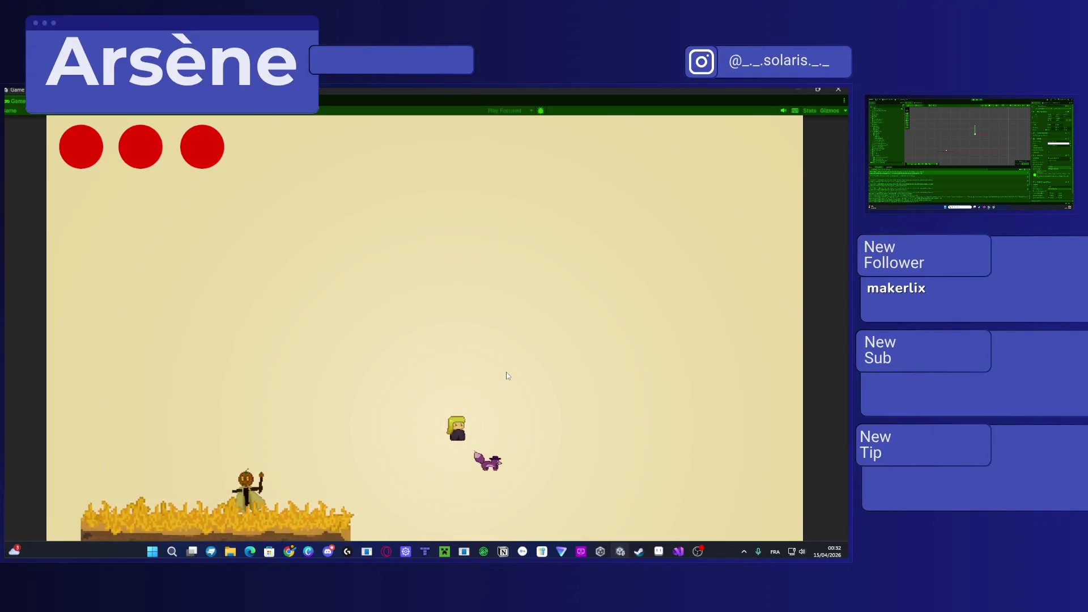
key("Right")
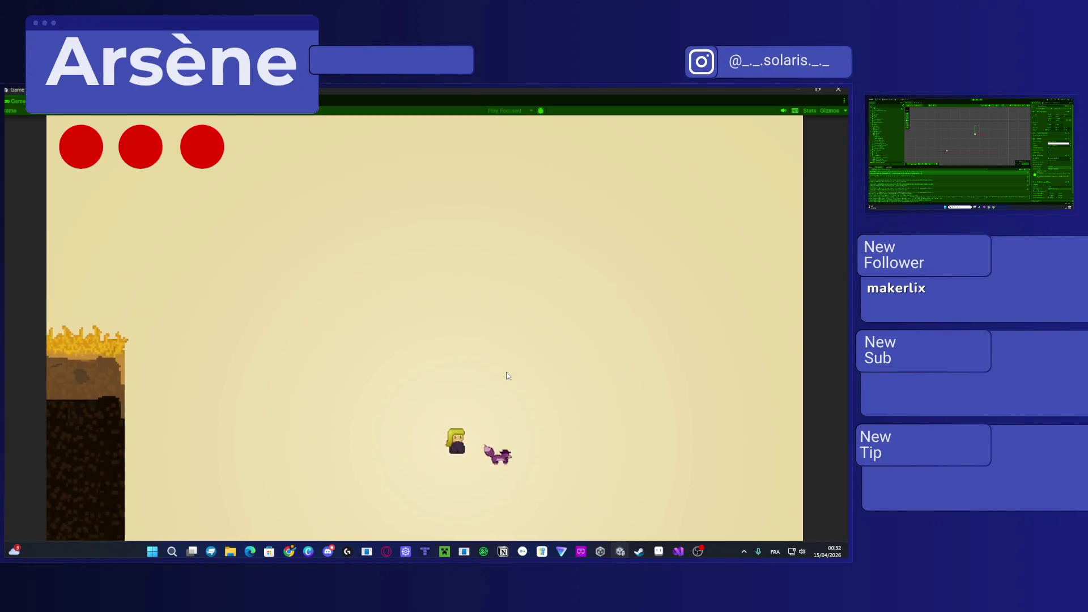
Step: Dash the player right, then jump up the hill and over the hills
key("Down")
key("Right")
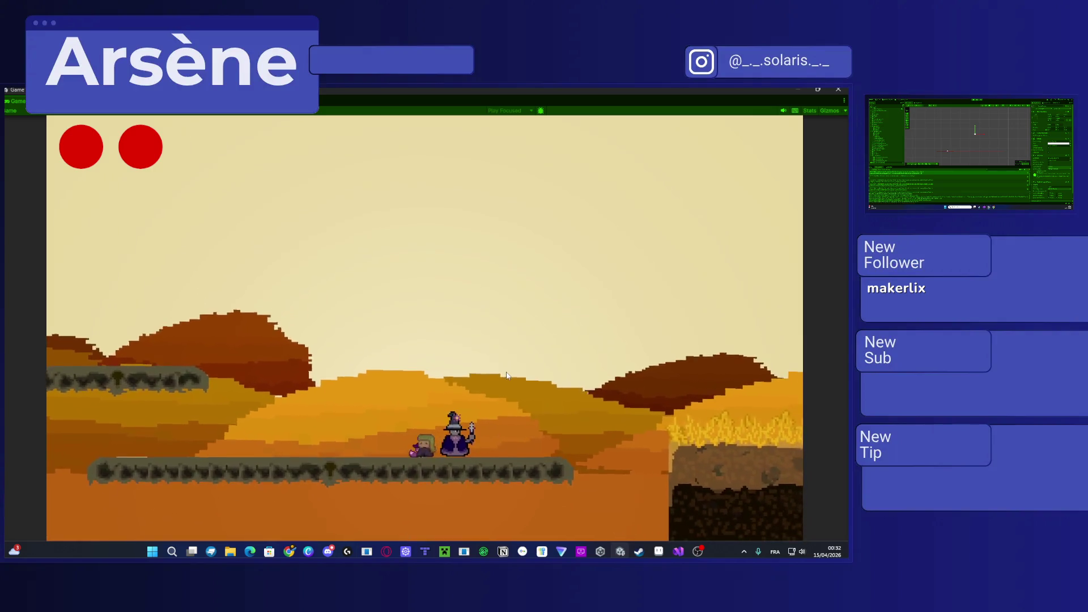
key("Left")
key("space")
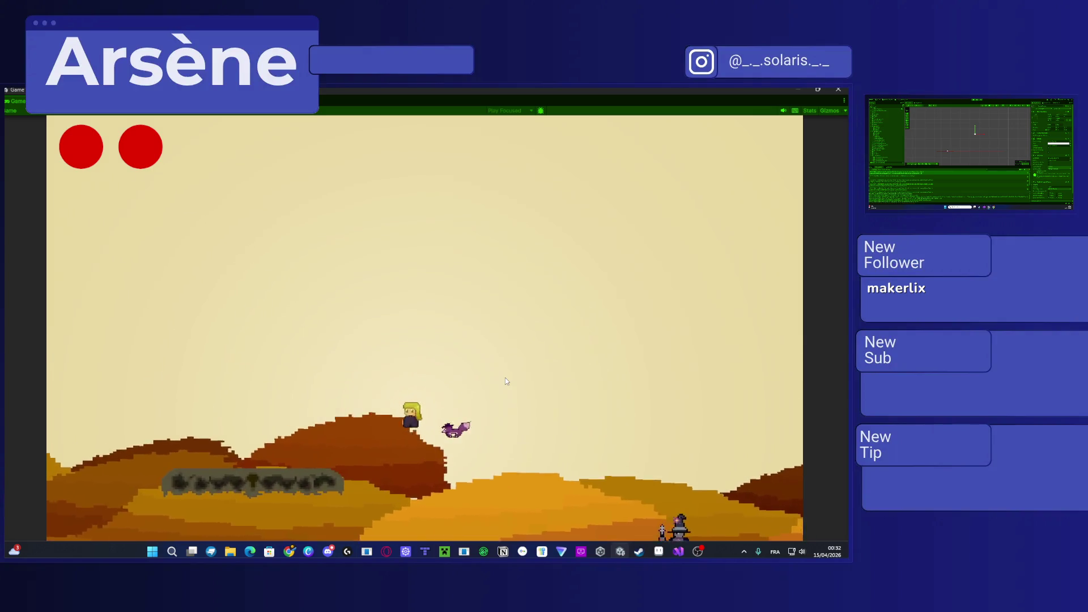
key("Right")
key("space")
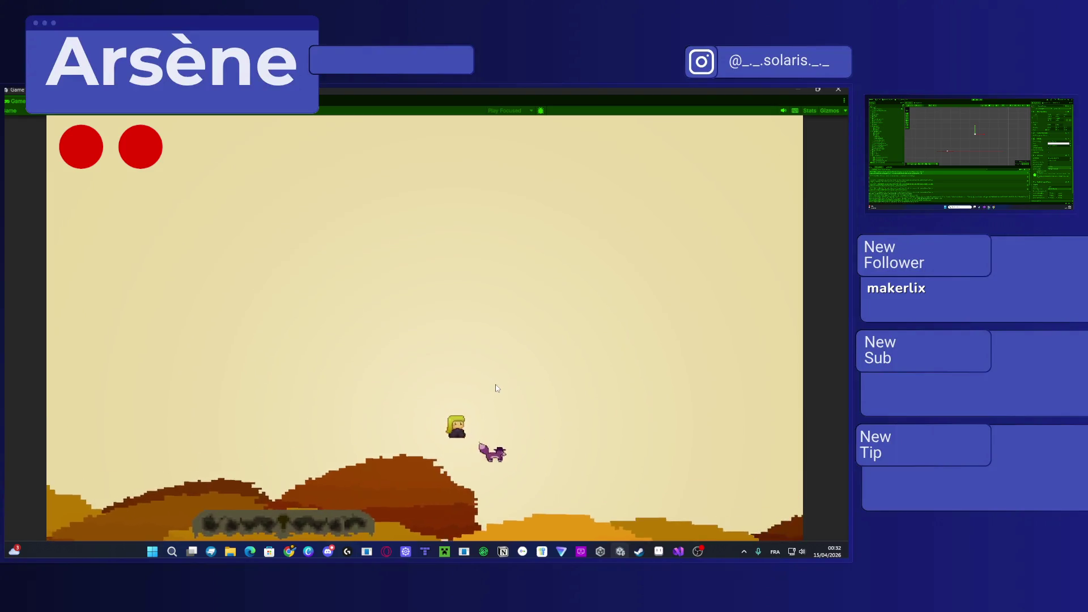
Step: Dash onto the grassy platform, climb onto the dirt platform by the tower, and toggle the pause menu with Escape
key("shift")
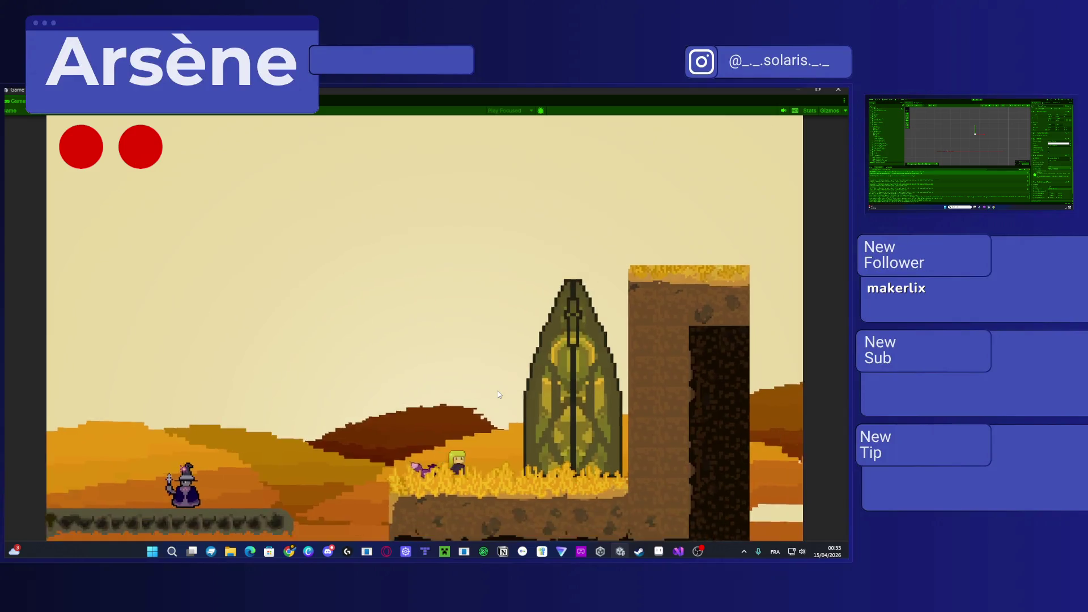
key("Right")
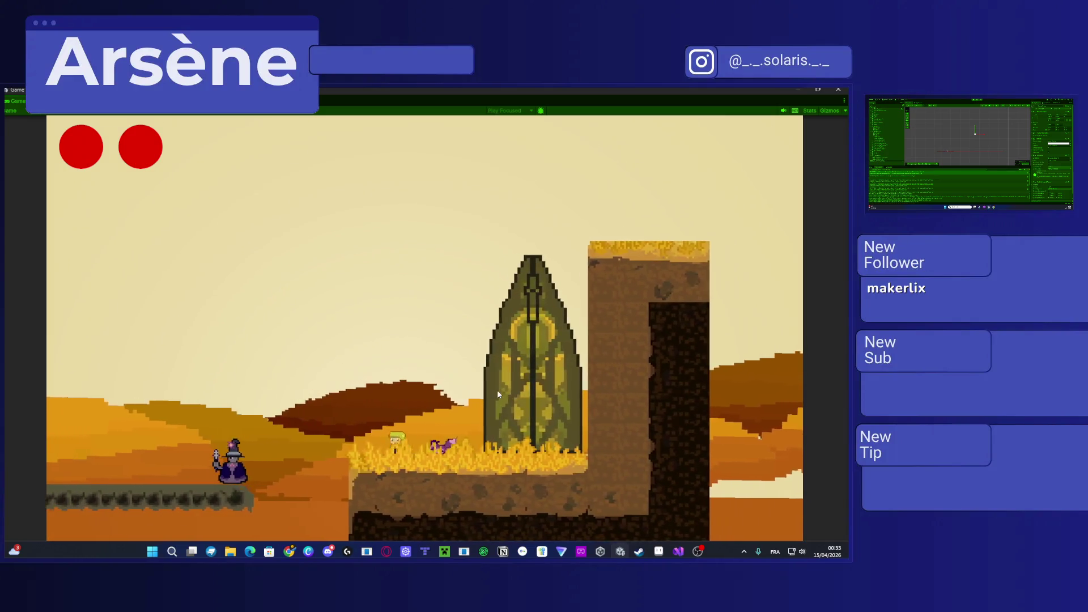
key("Left")
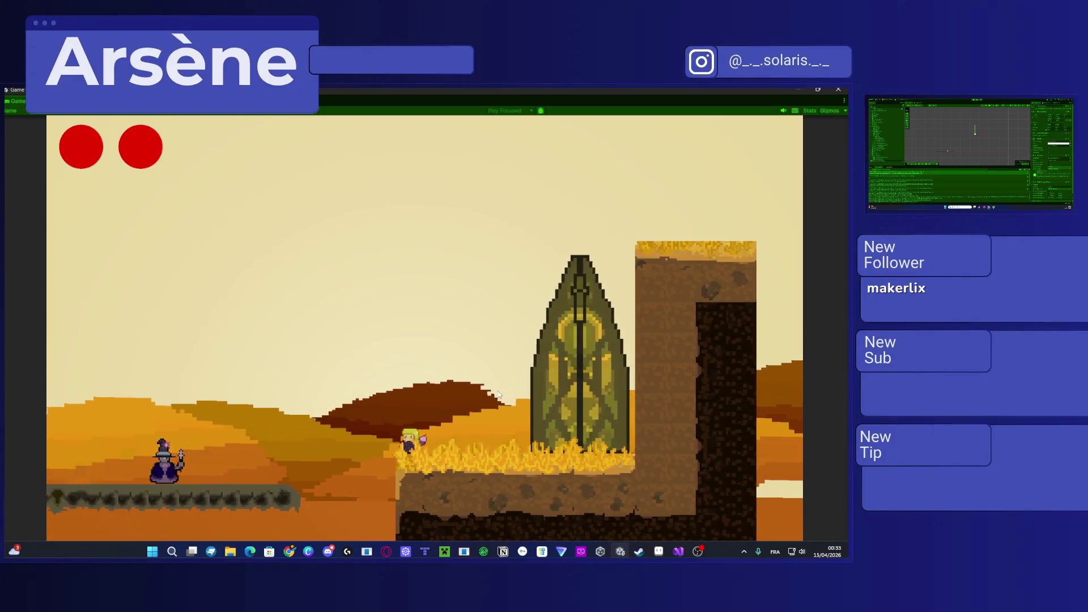
key("space")
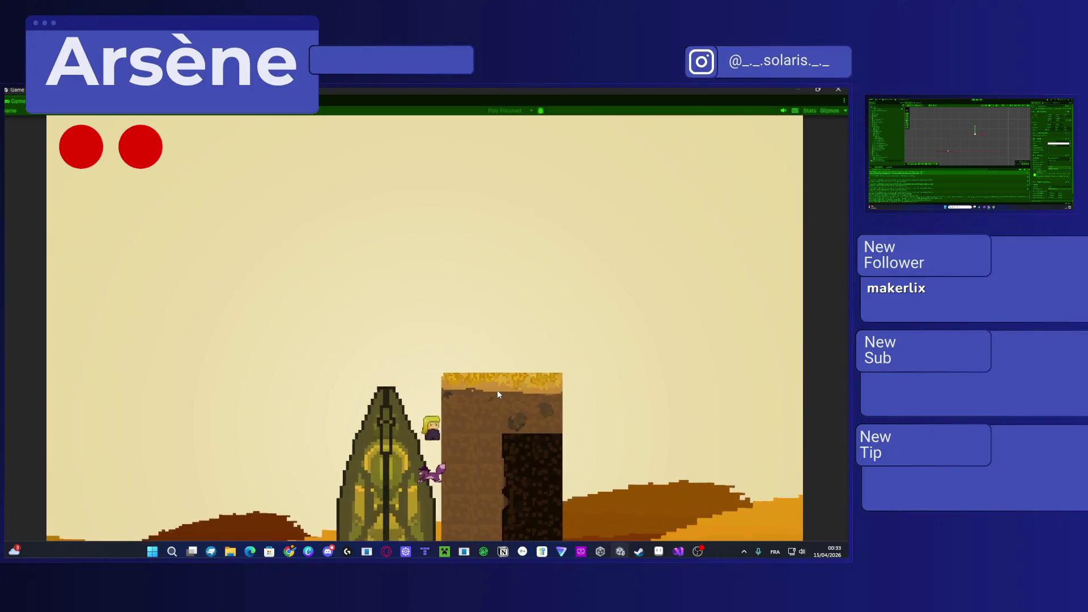
key("space")
key("Right")
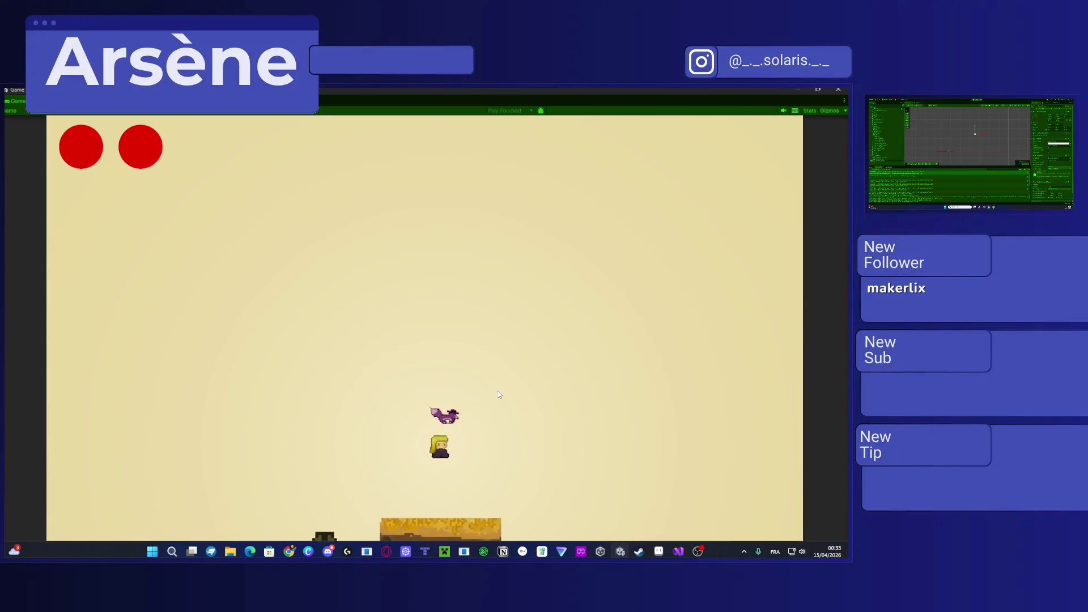
key("Escape")
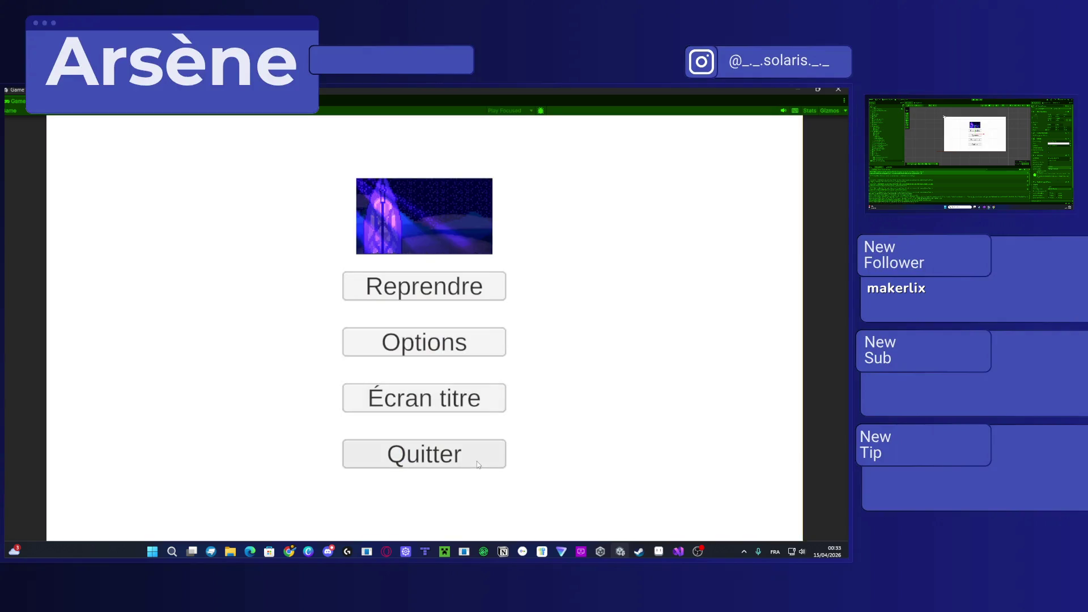
key("Escape")
key("Escape")
key("Escape")
key("Escape")
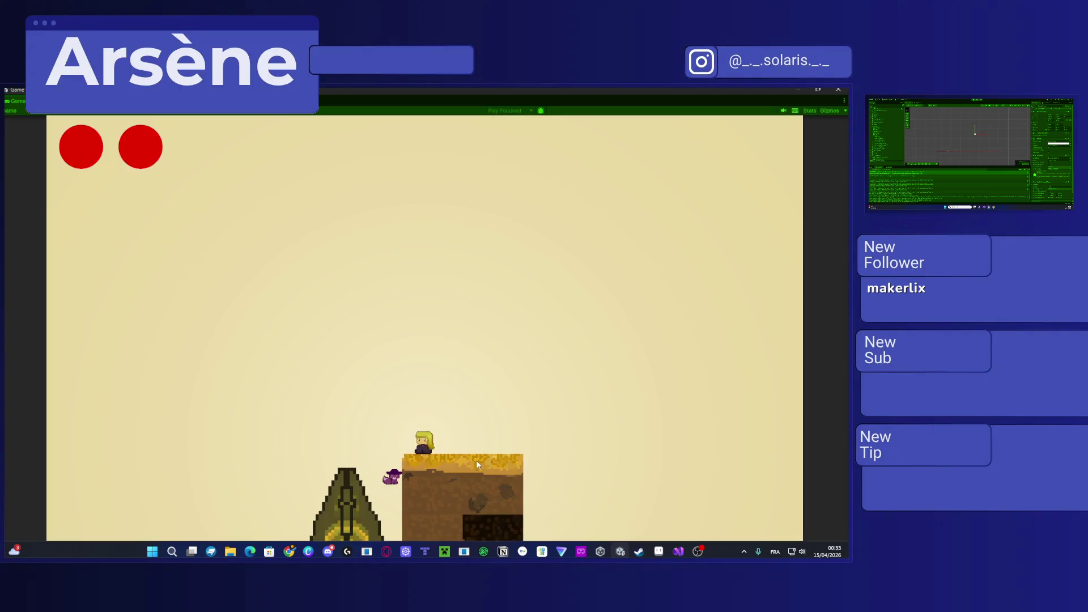
Step: Resume play, jump and dash off the dirt platform, then back away from the wizard after losing health
key("Escape")
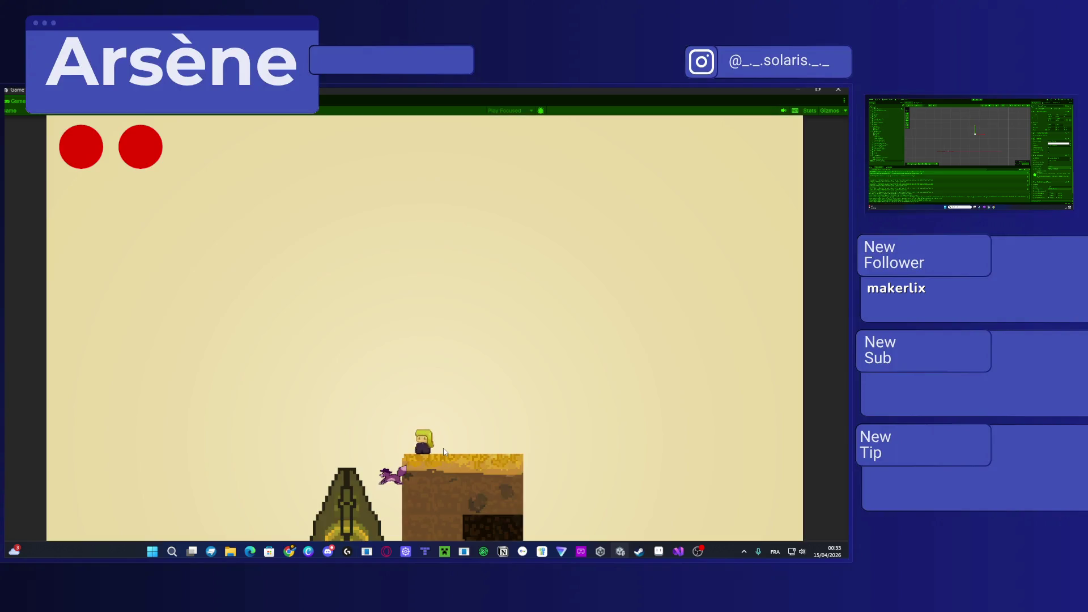
key("space")
key("Left")
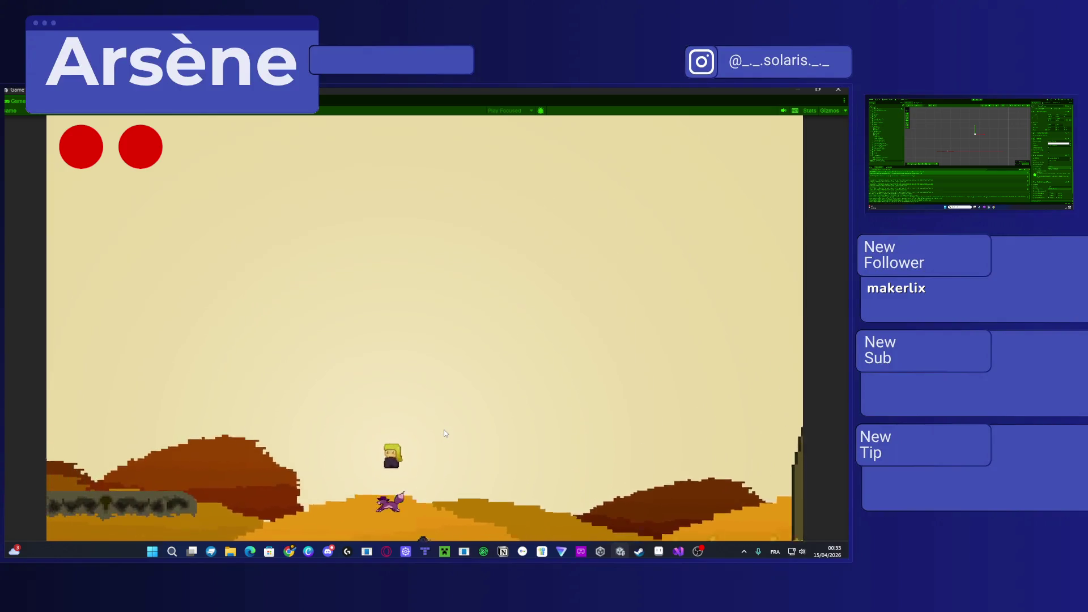
key("shift")
key("Right")
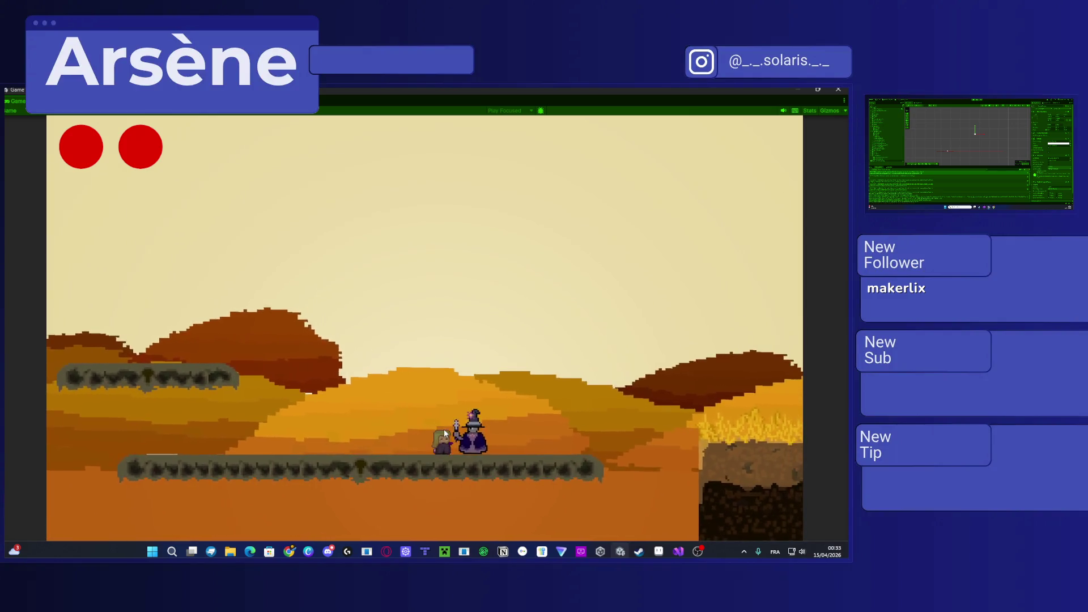
key("Left")
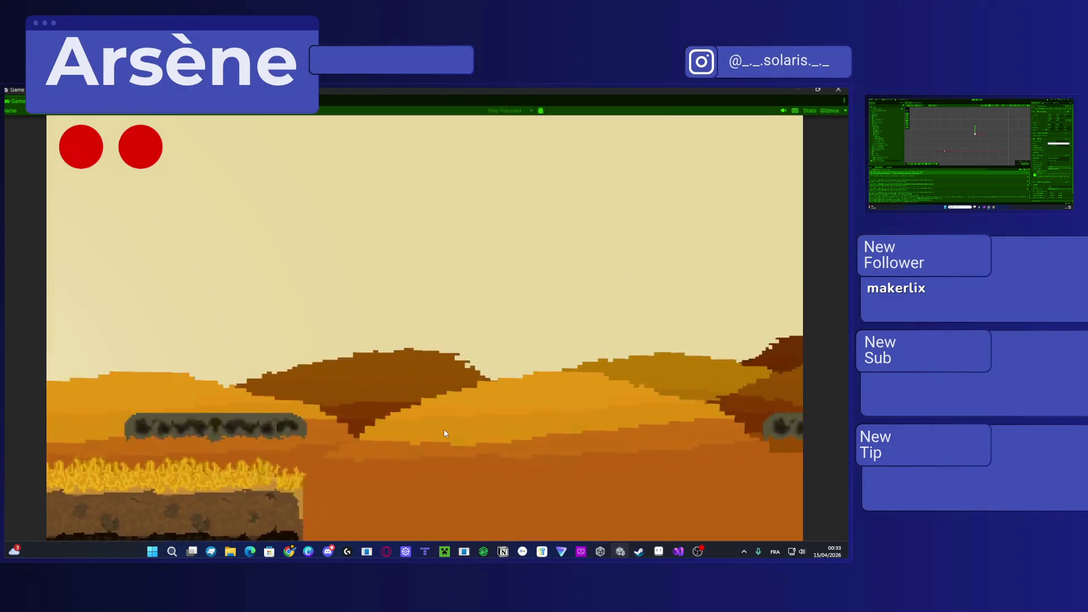
Step: Run and jump right over the stone platform and past the vine toward the dirt cliff
key("Right")
key("space")
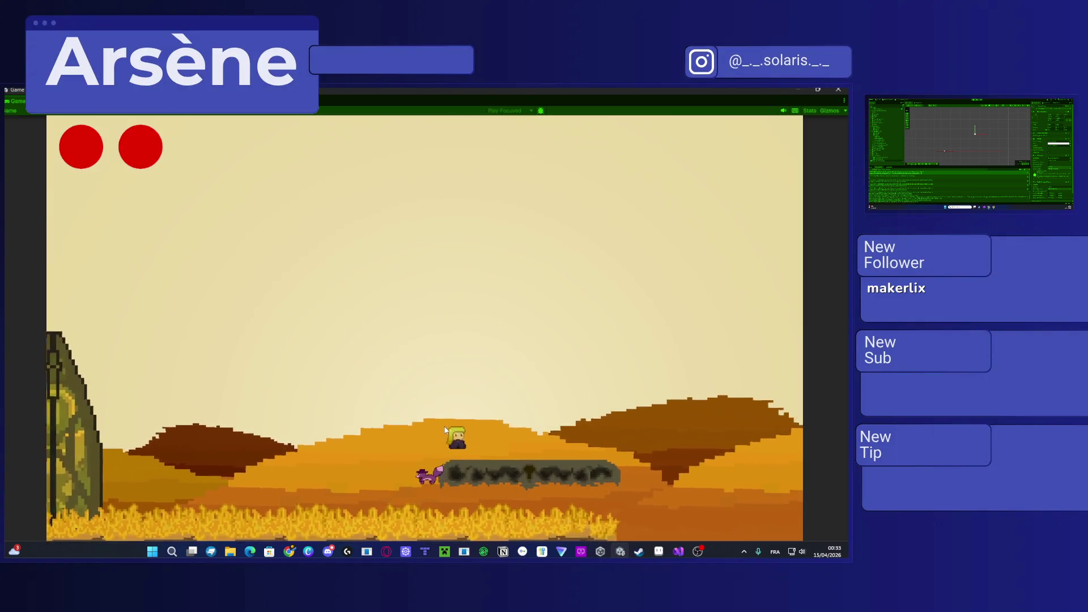
key("Right")
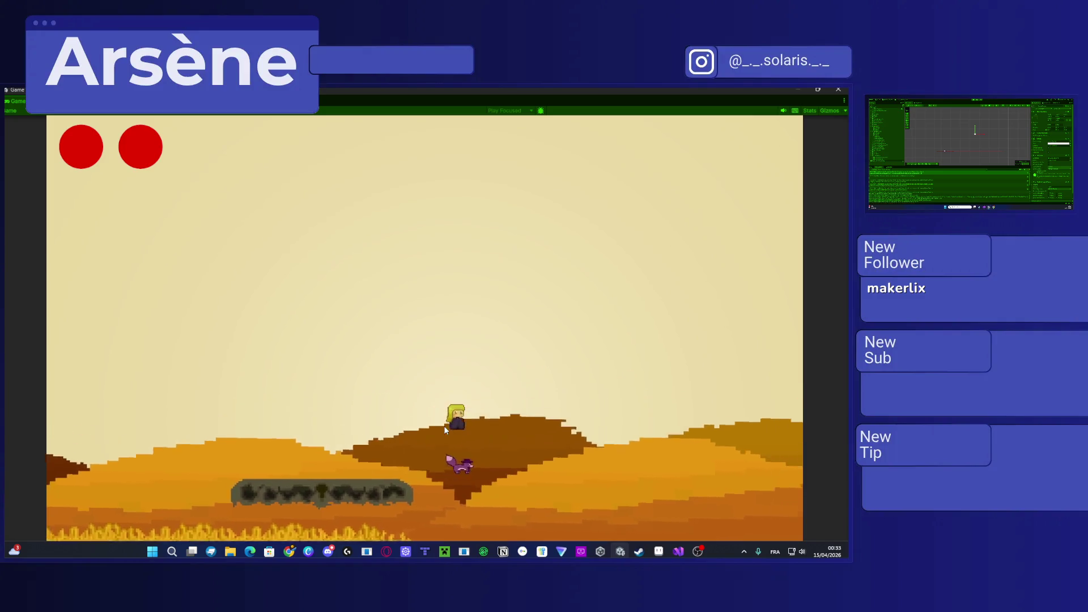
key("Right")
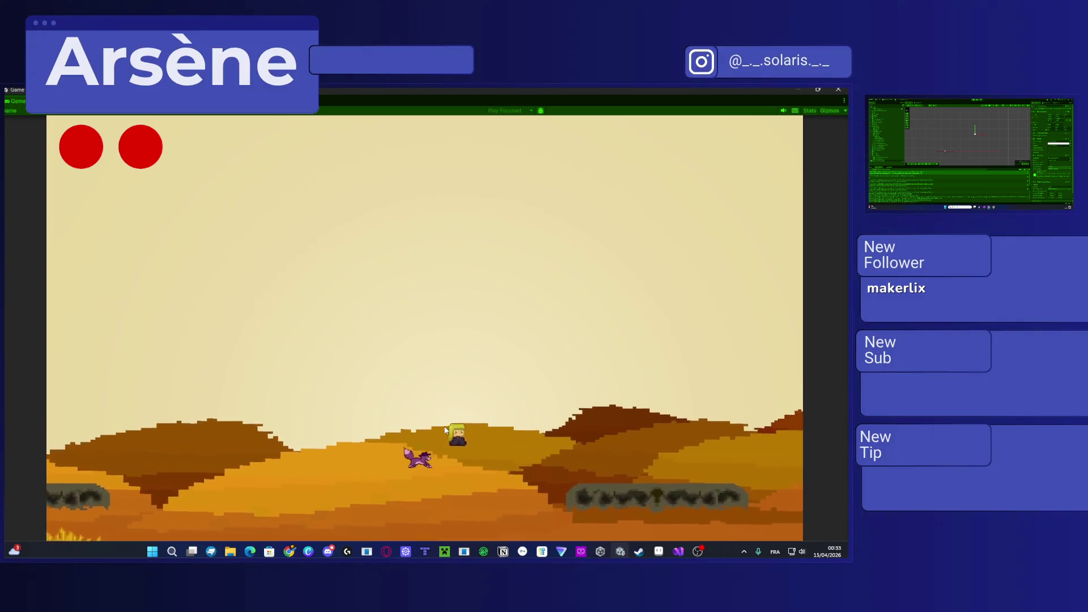
key("Right")
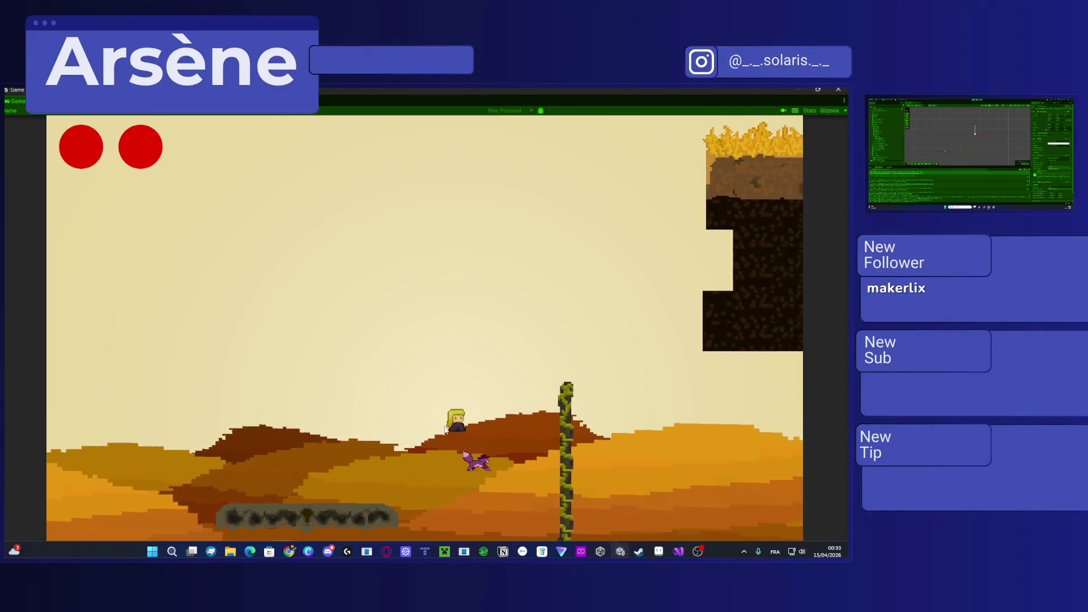
key("space")
key("Right")
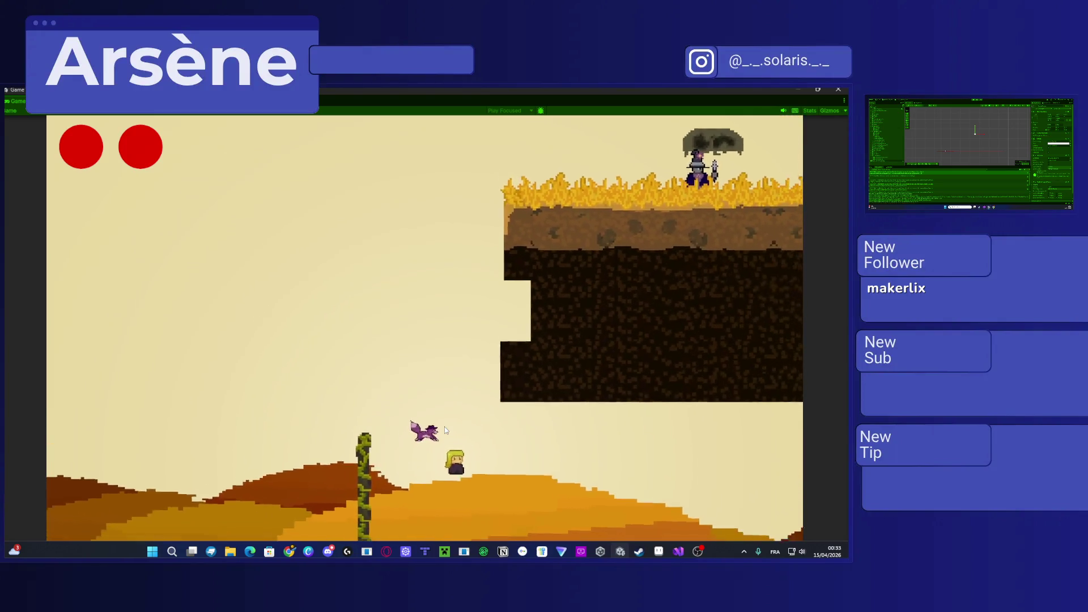
key("Right")
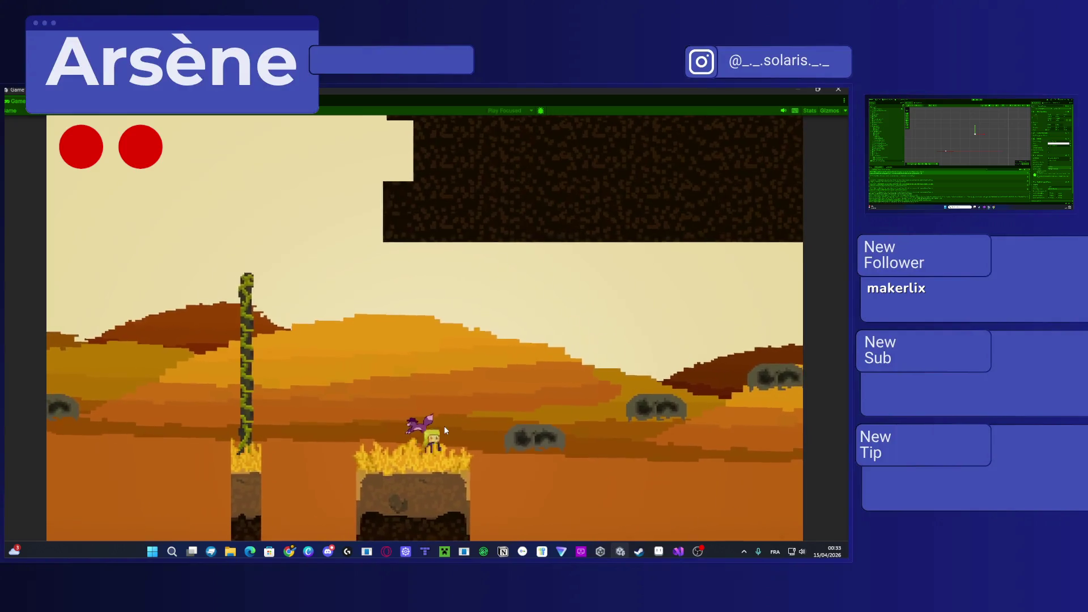
Step: Dash up and jump right over the dunes onto the mossy platform
key("Right")
key("space")
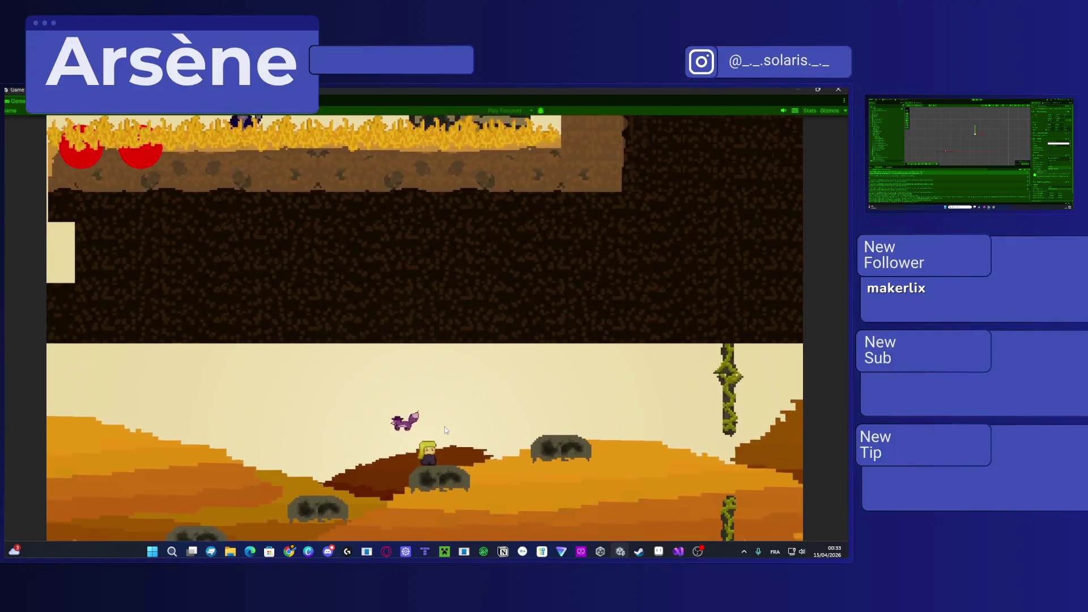
key("Right")
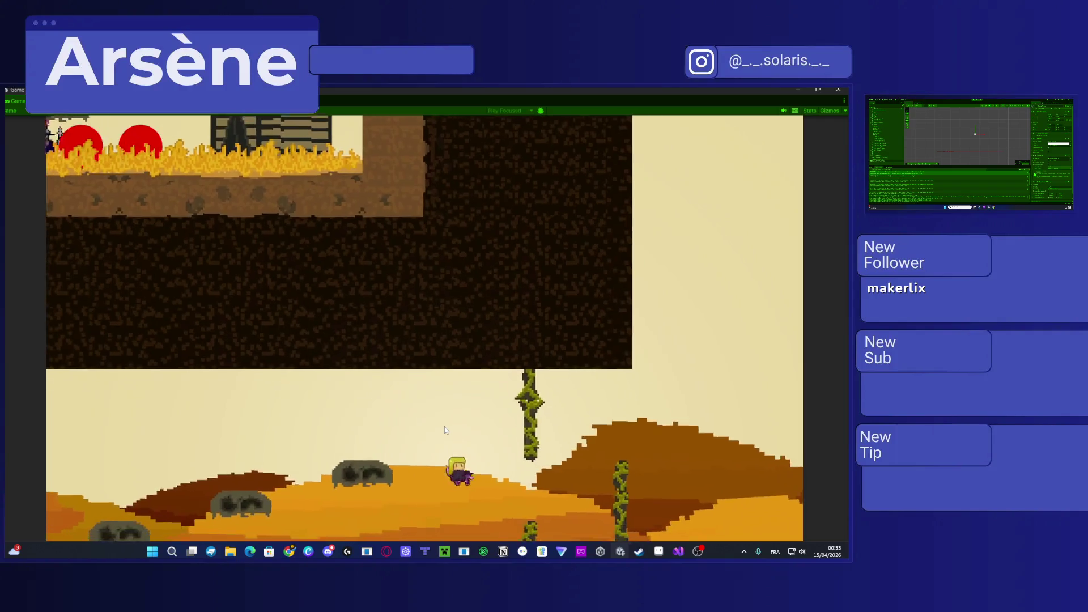
key("Right")
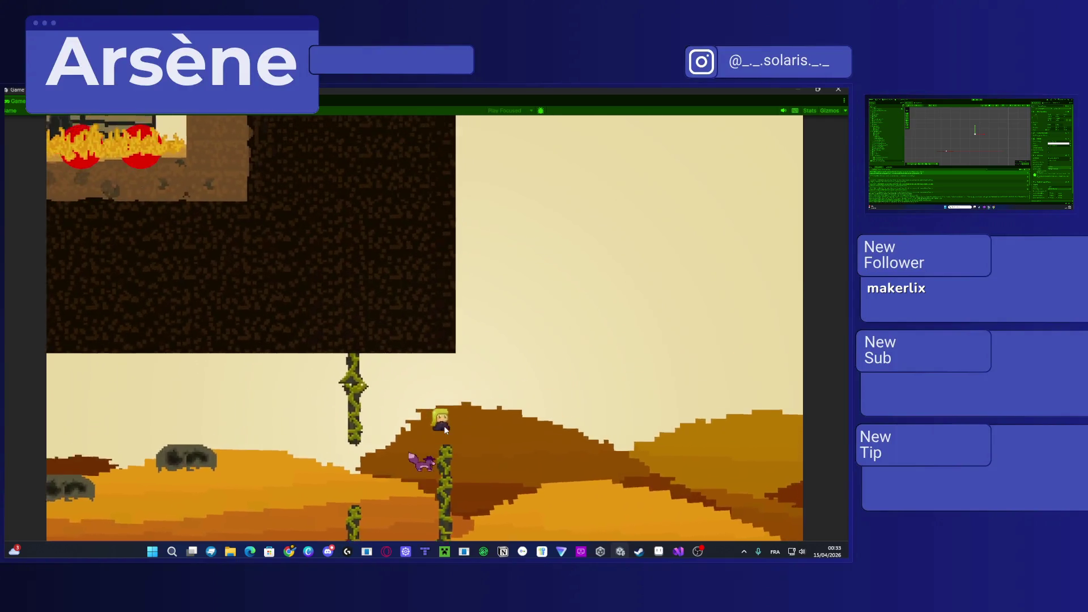
key("Right")
key("space")
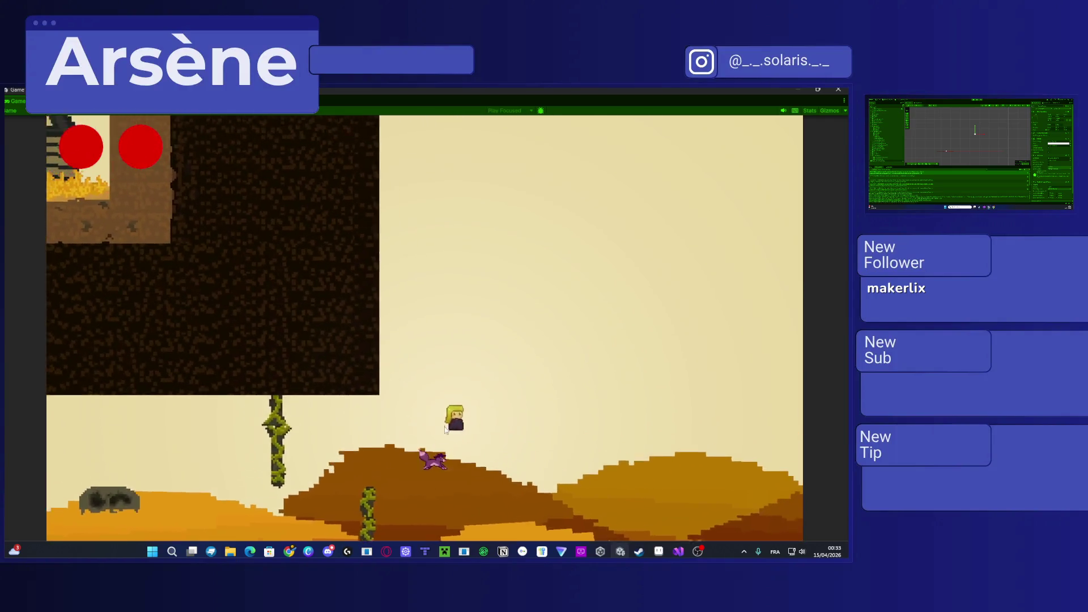
key("Right")
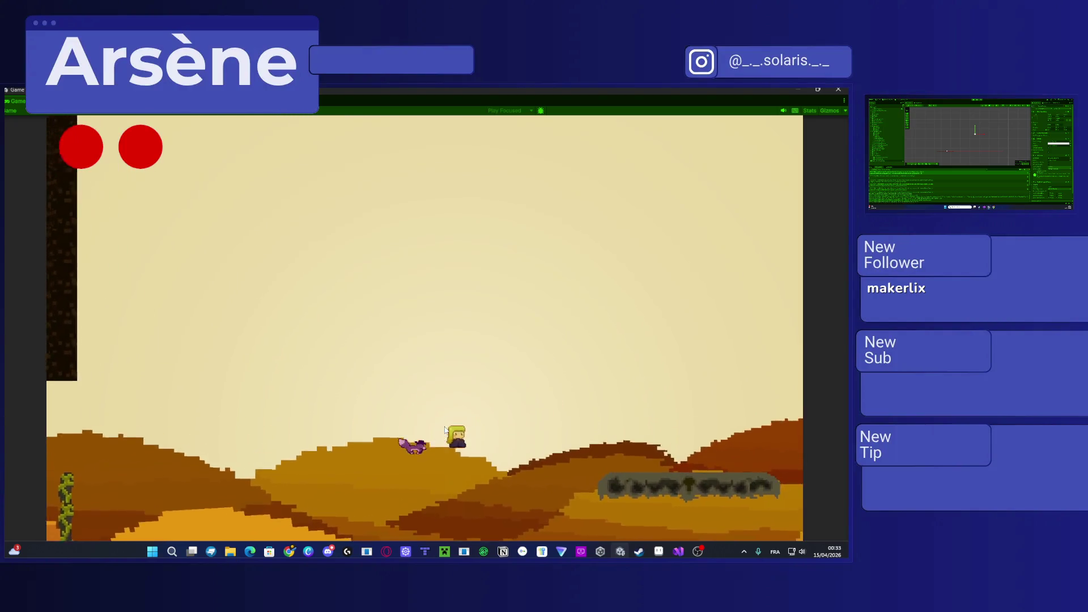
key("Right")
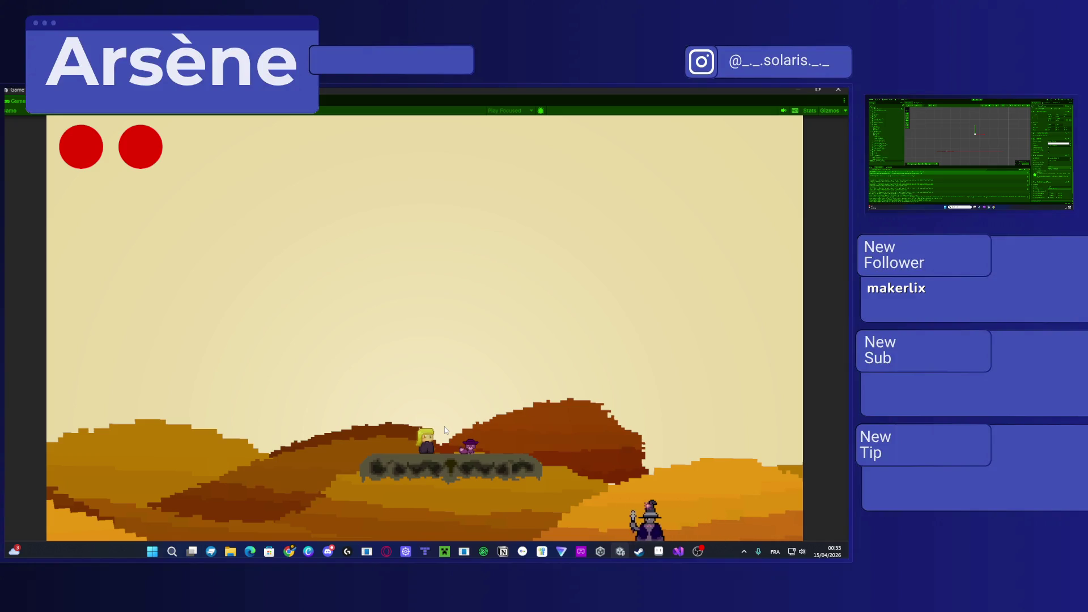
key("Right")
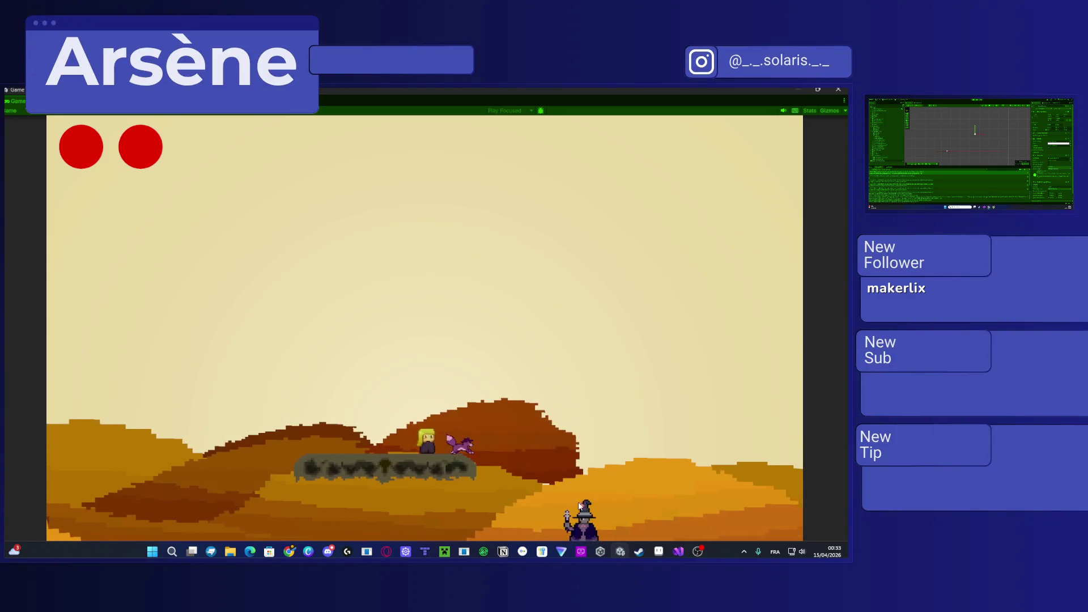
Step: Jump off the mossy platform and run the player left under the rock overhang
key("Left")
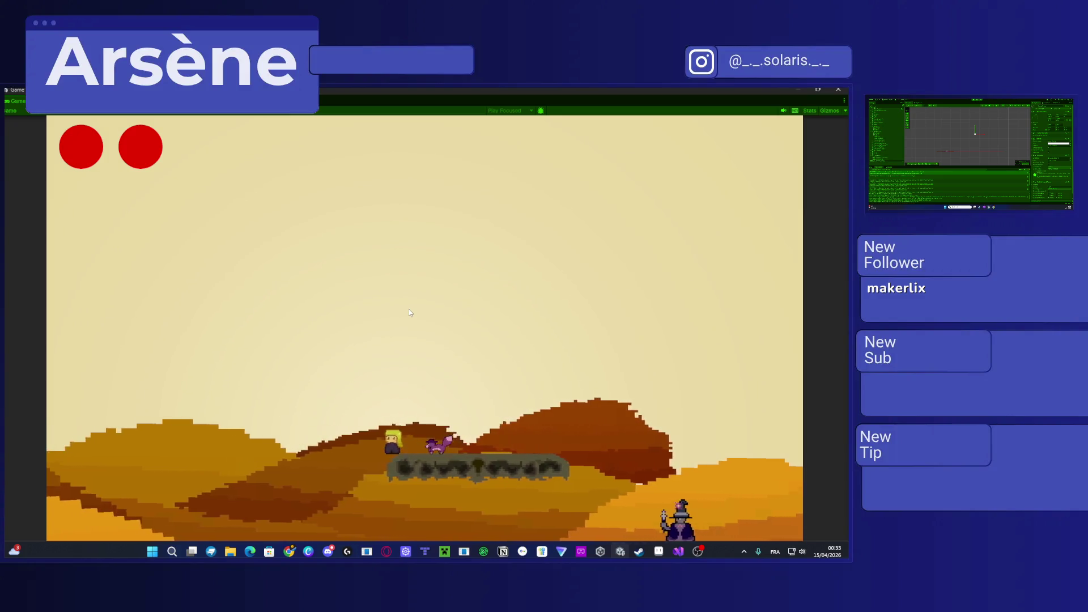
key("space")
key("Left")
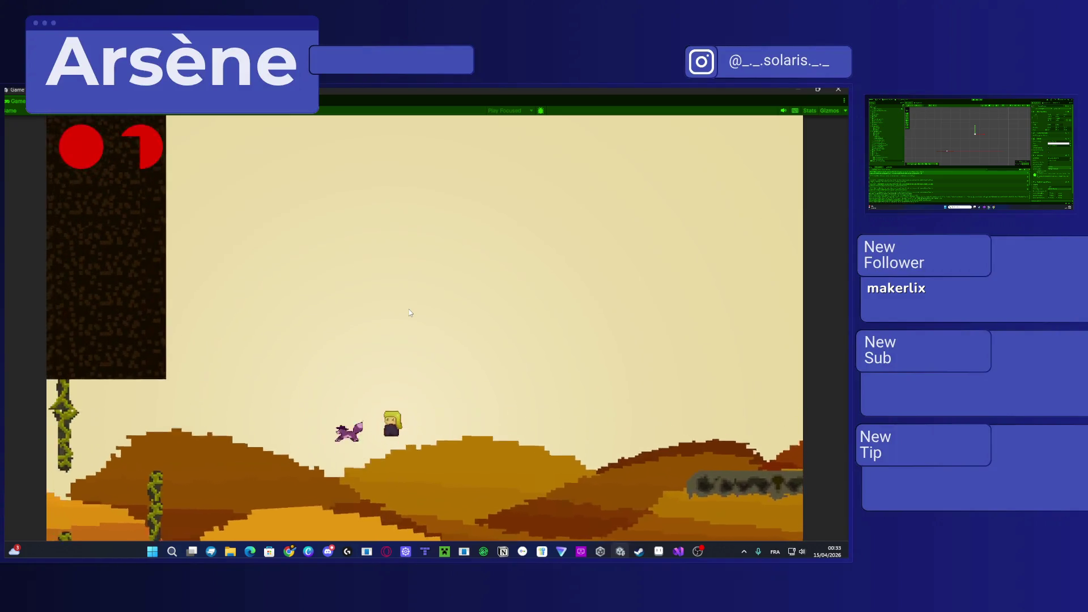
key("Left")
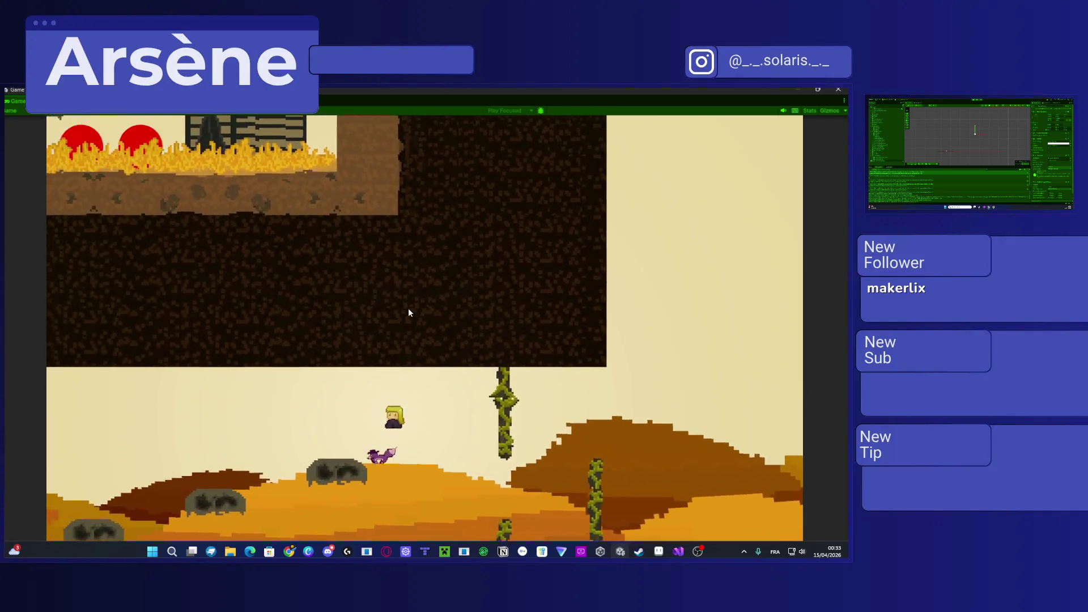
key("Left")
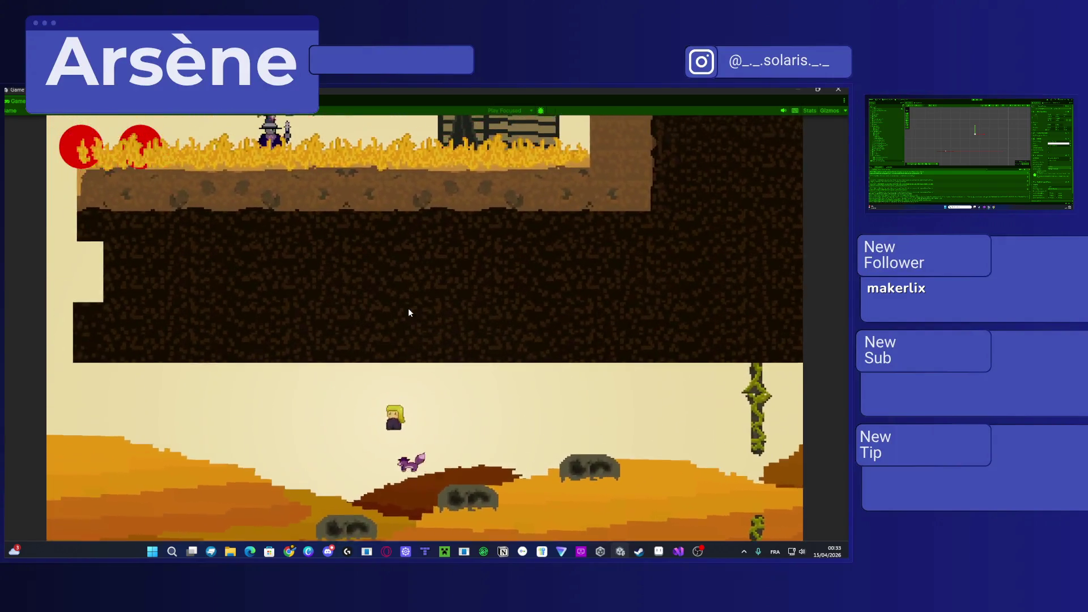
key("Left")
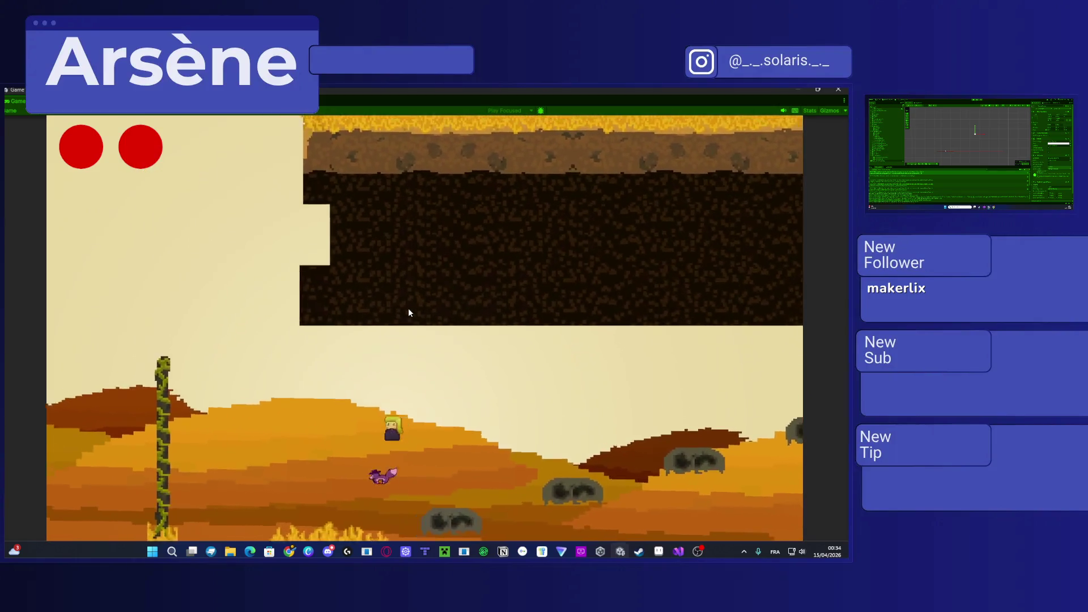
key("Left")
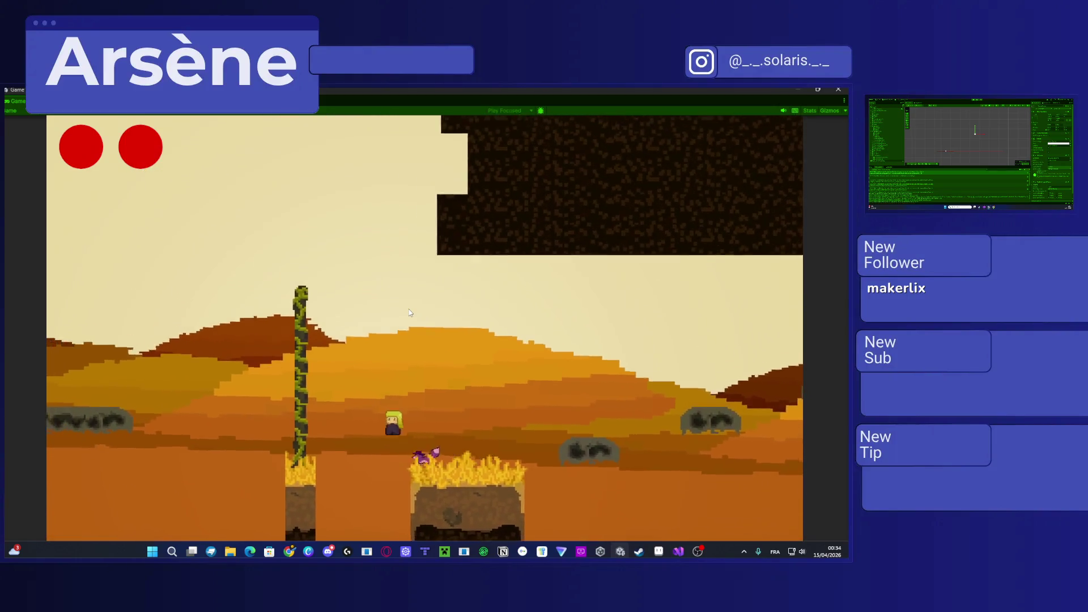
Step: Jump the player to the vine beside the grassy dirt blocks and drop into the next area
key("Left")
key("space")
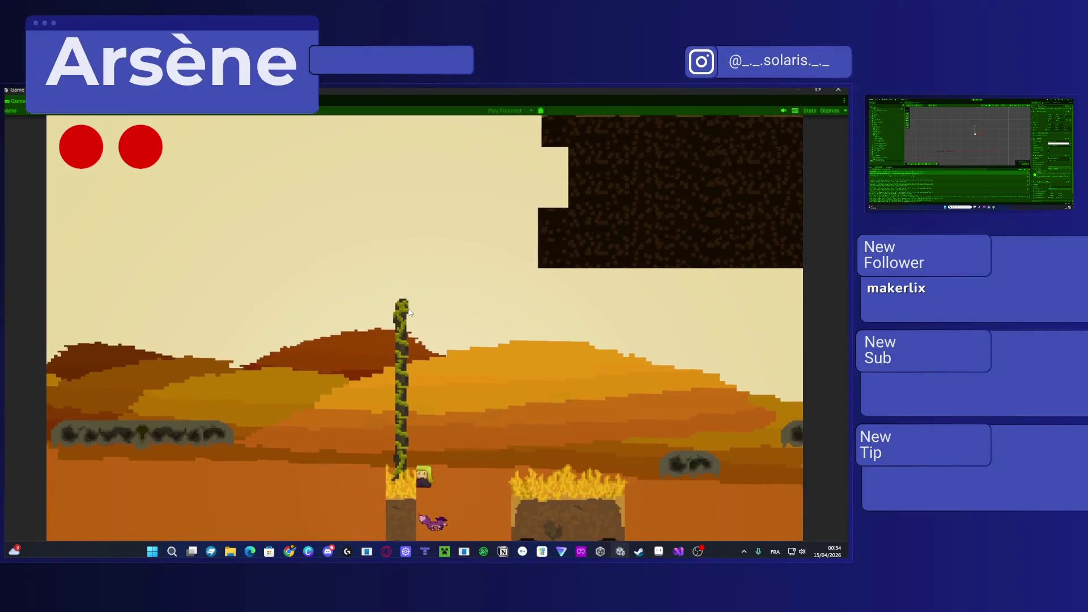
key("Left")
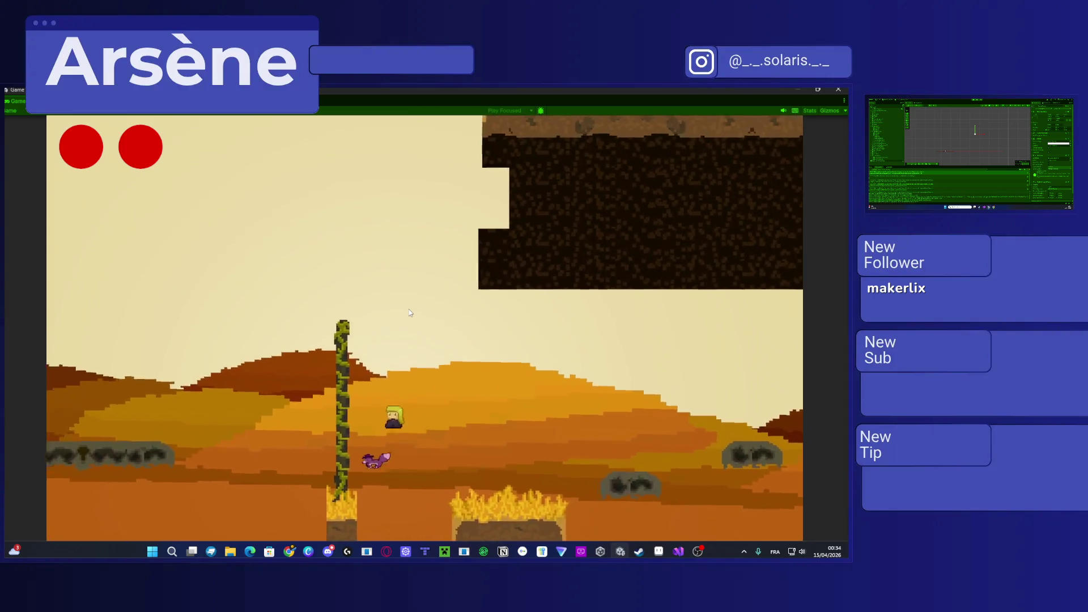
key("space")
key("Right")
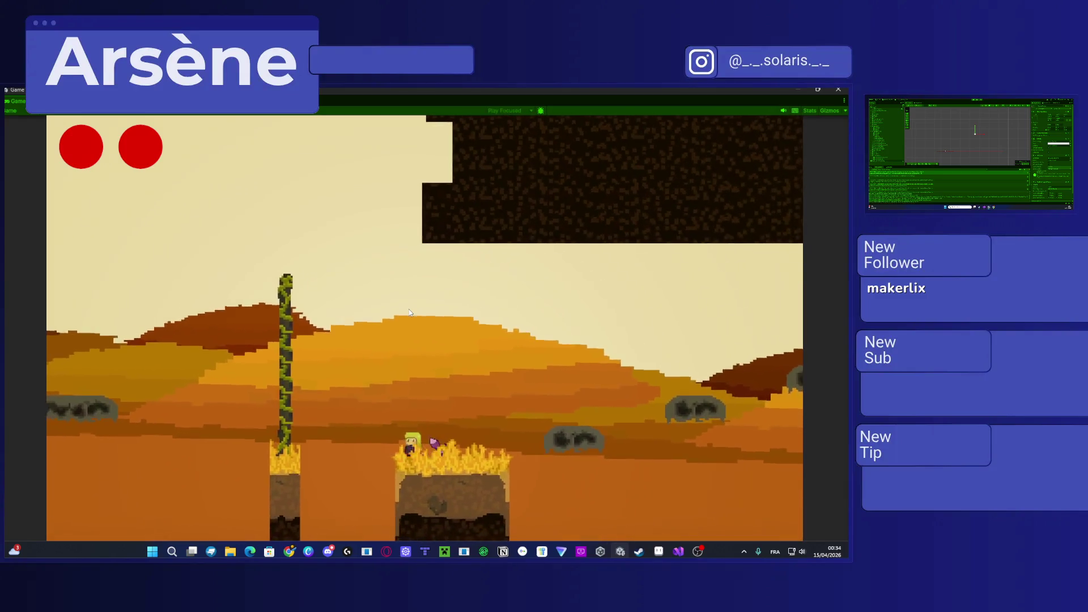
key("Left")
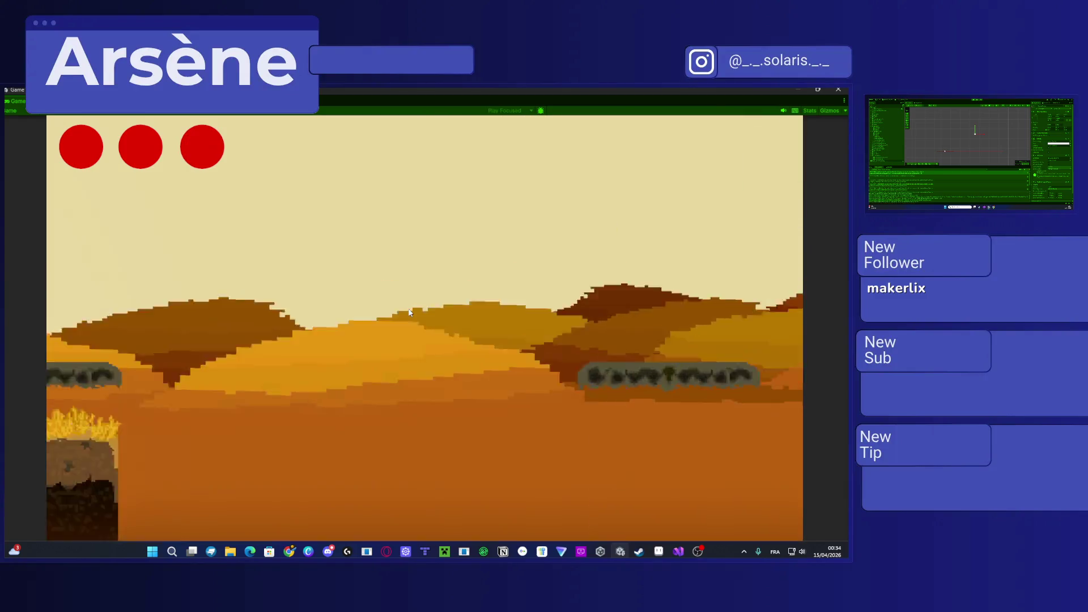
Step: Jump the player onto the stone platform and across to the cliff wall
key("Left")
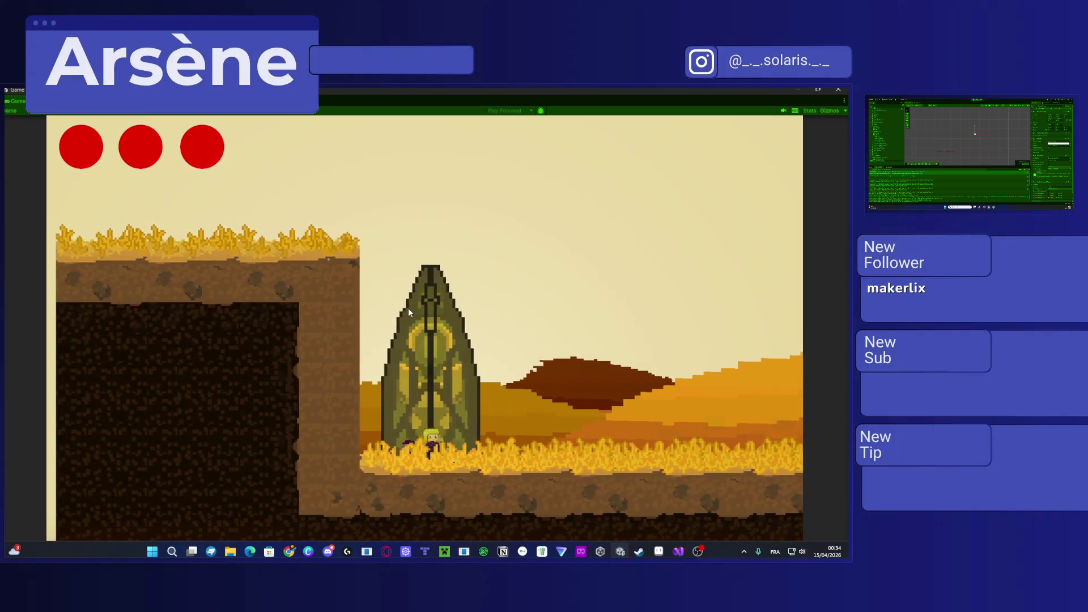
key("Right")
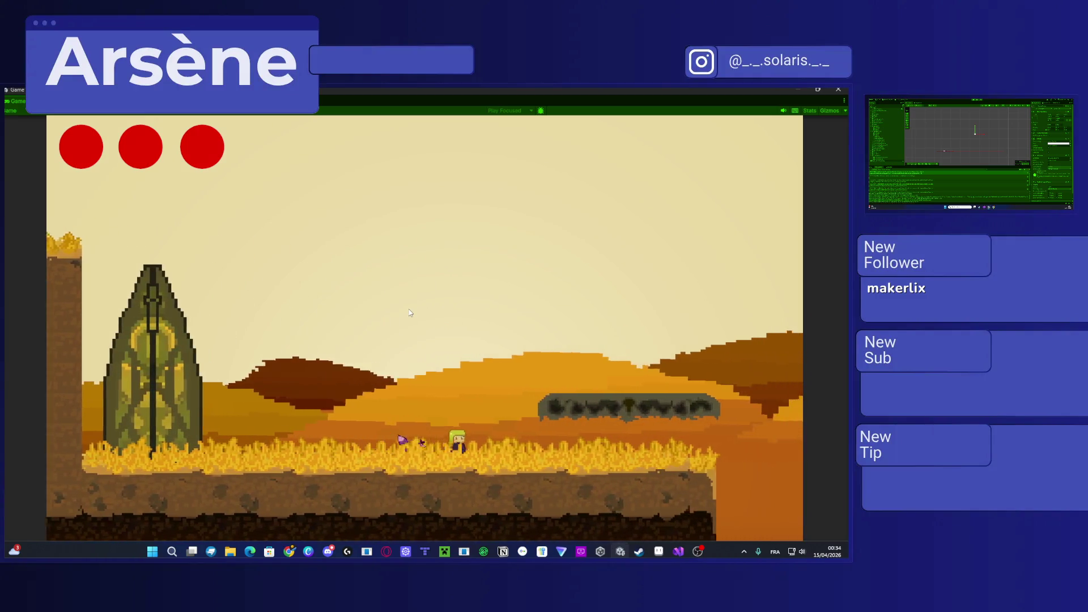
key("space")
key("Right")
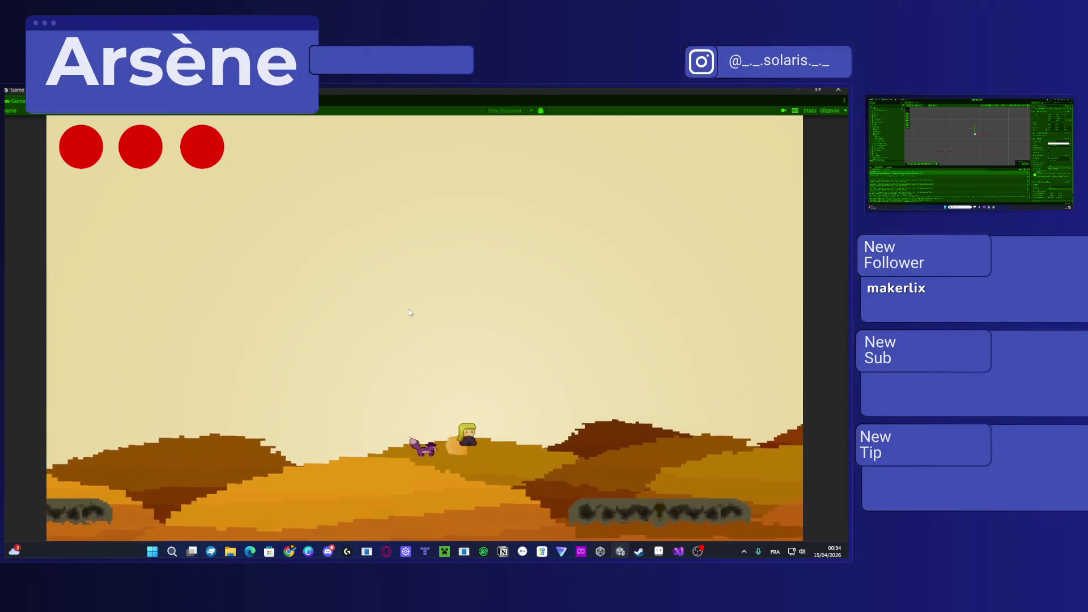
key("Right")
key("space")
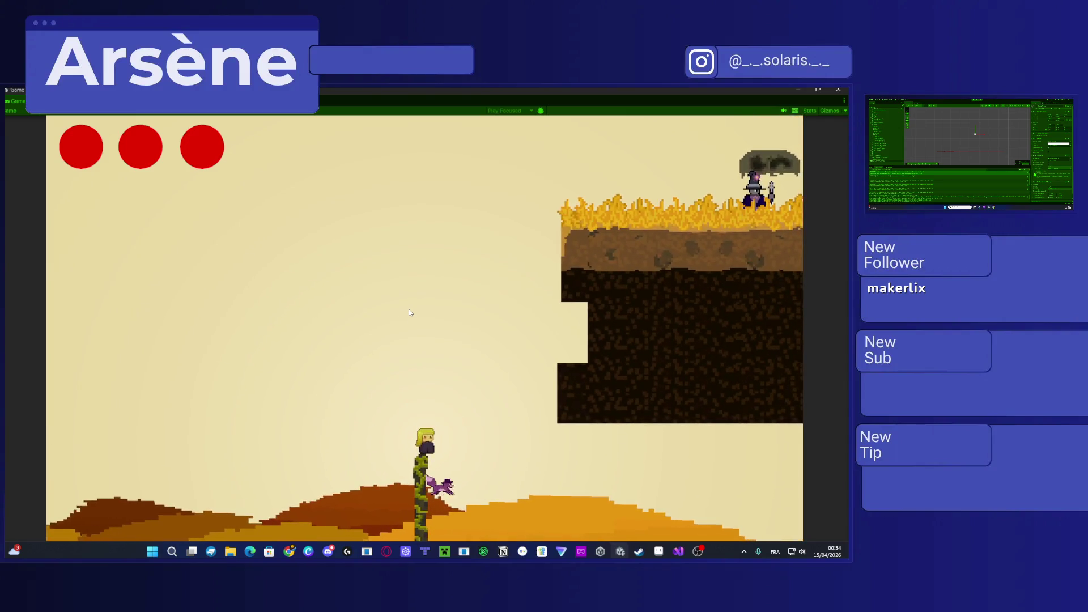
key("Right")
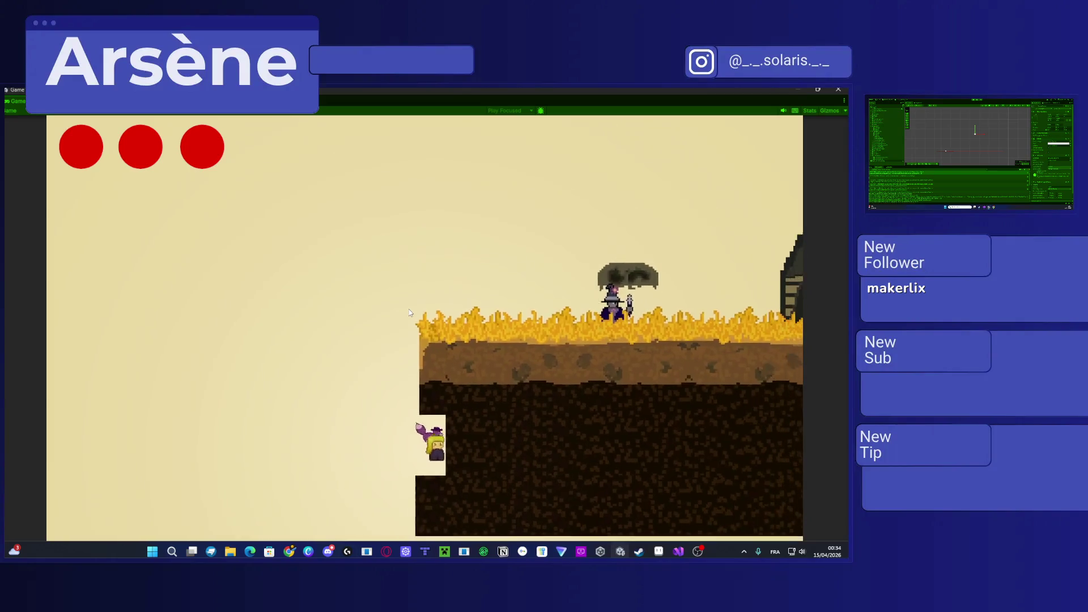
Step: Climb onto the grassy clifftop, cross the mushroom platform and enter the house with E
key("Up")
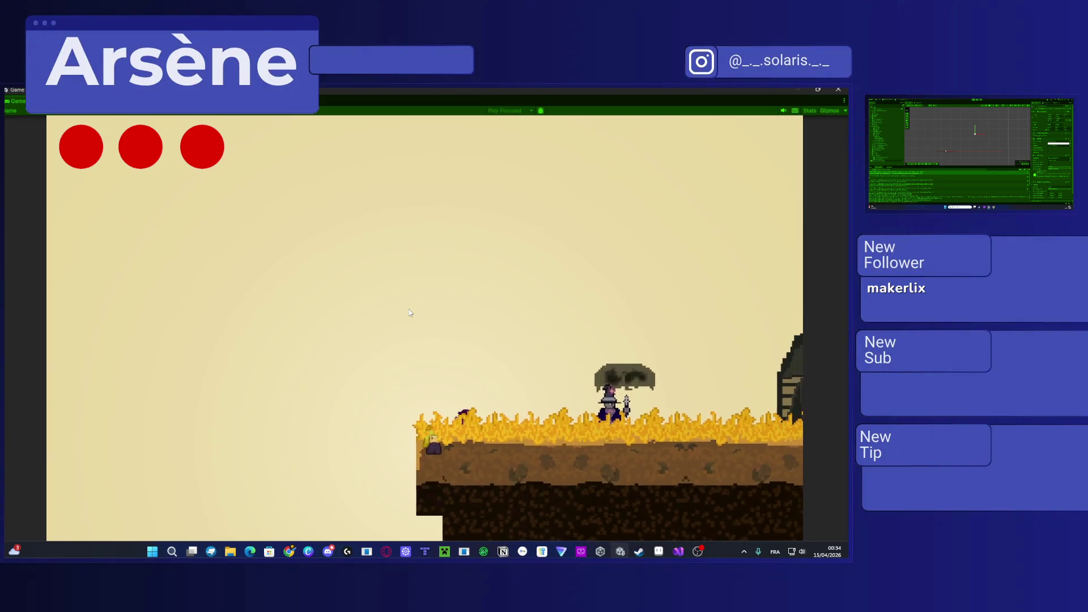
key("Right")
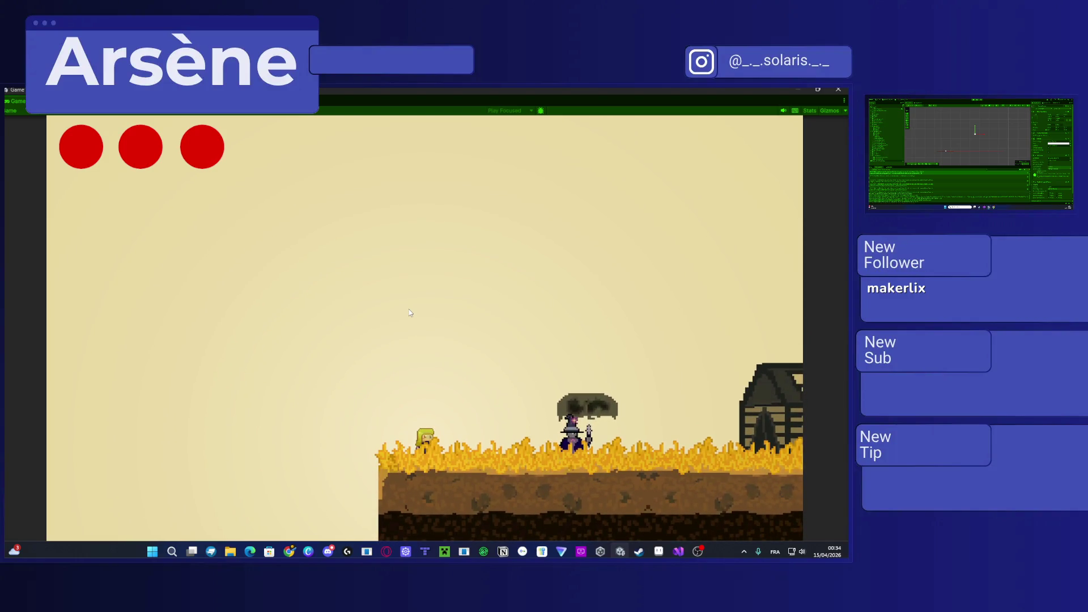
key("Right")
key("space")
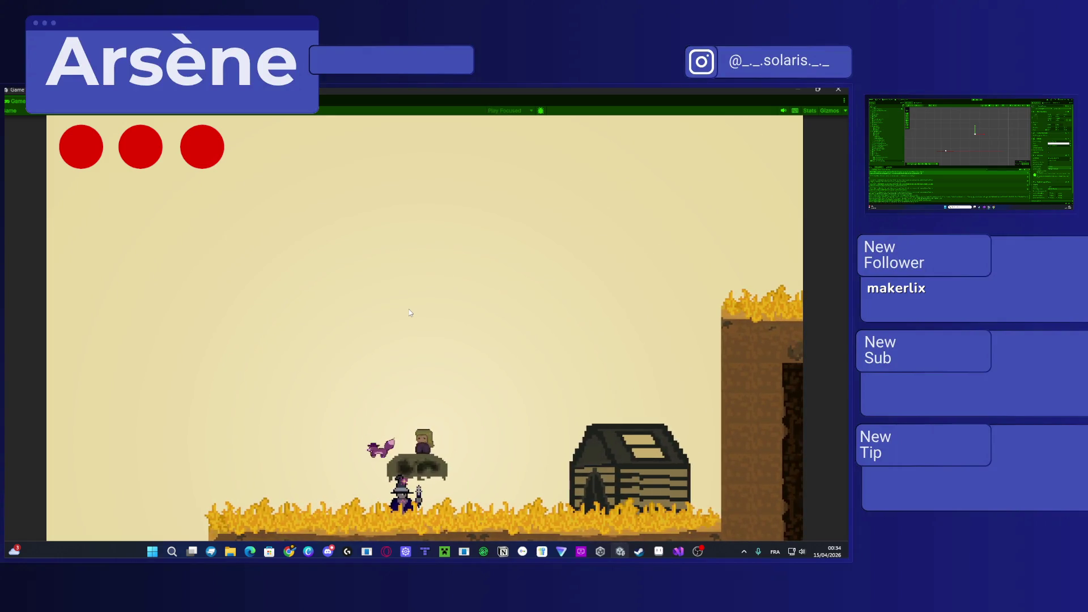
key("Right")
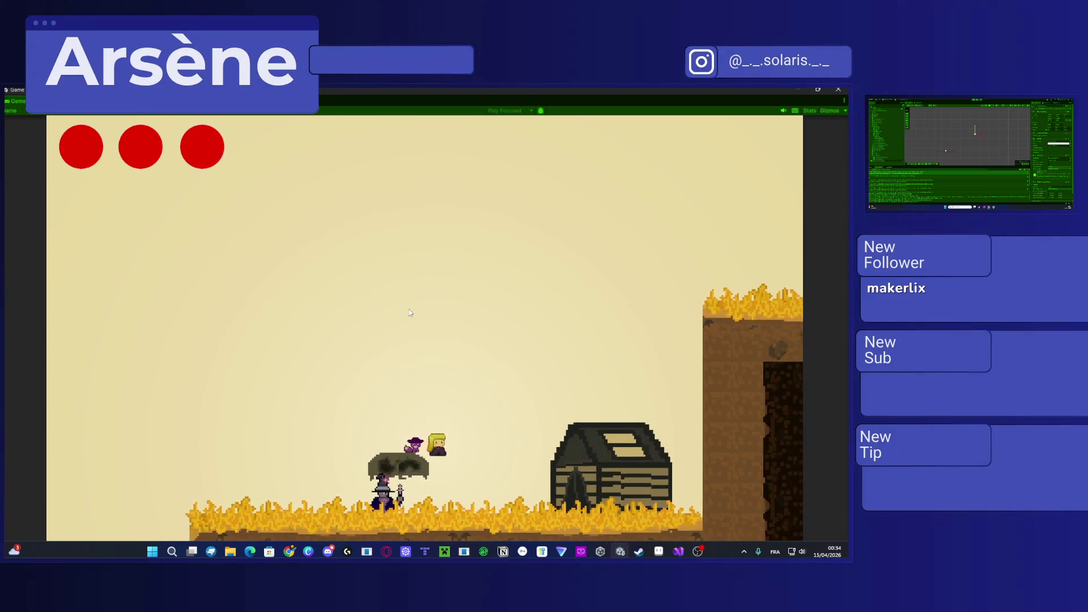
key("Right")
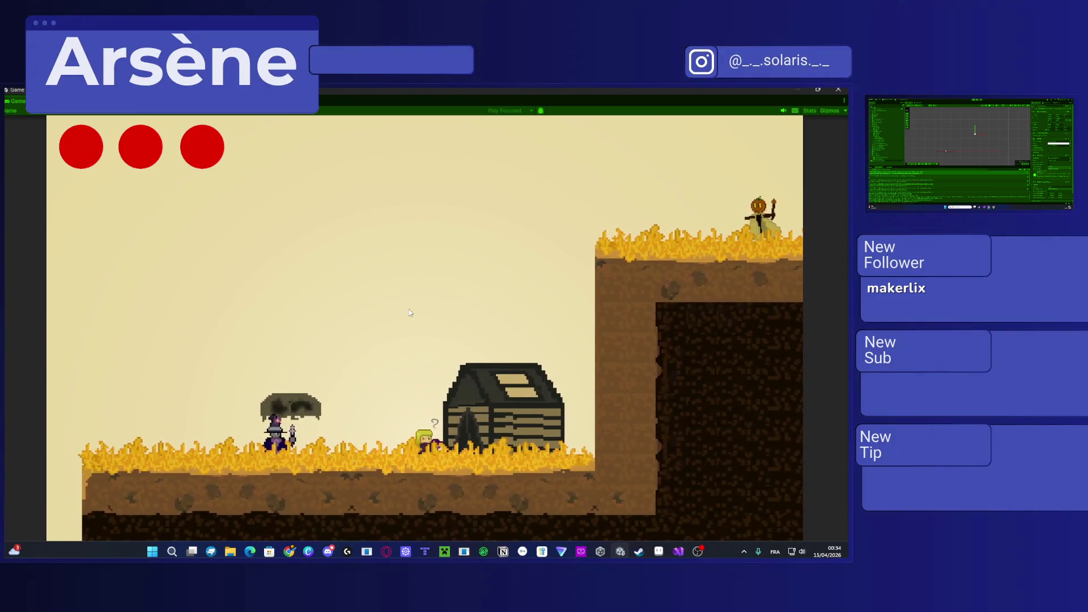
key("e")
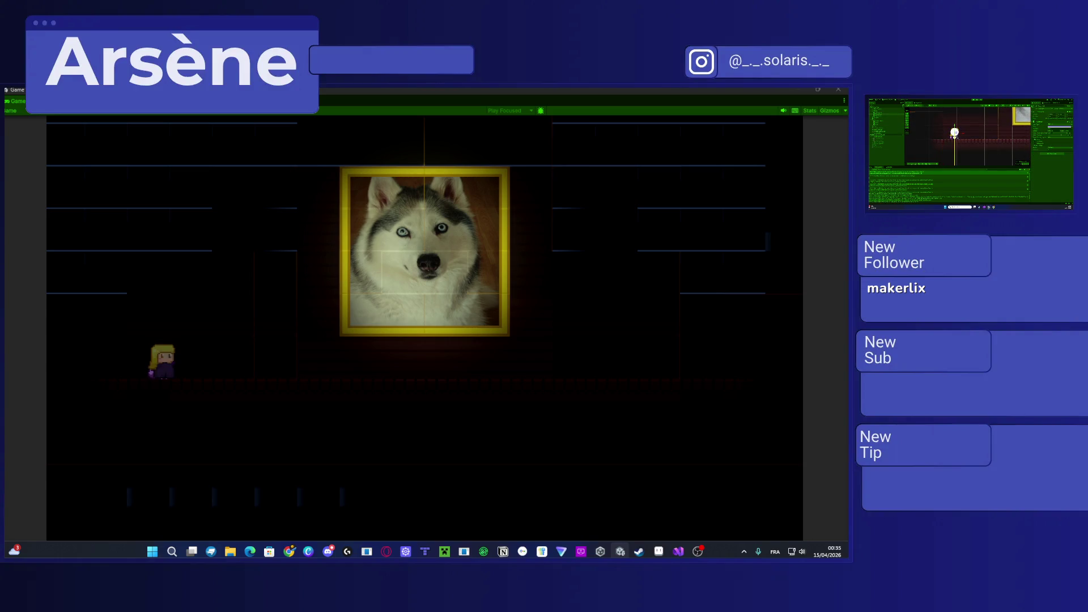
Step: Walk right in the dark room, stop Play mode, then press Escape for the pause menu
key("Right")
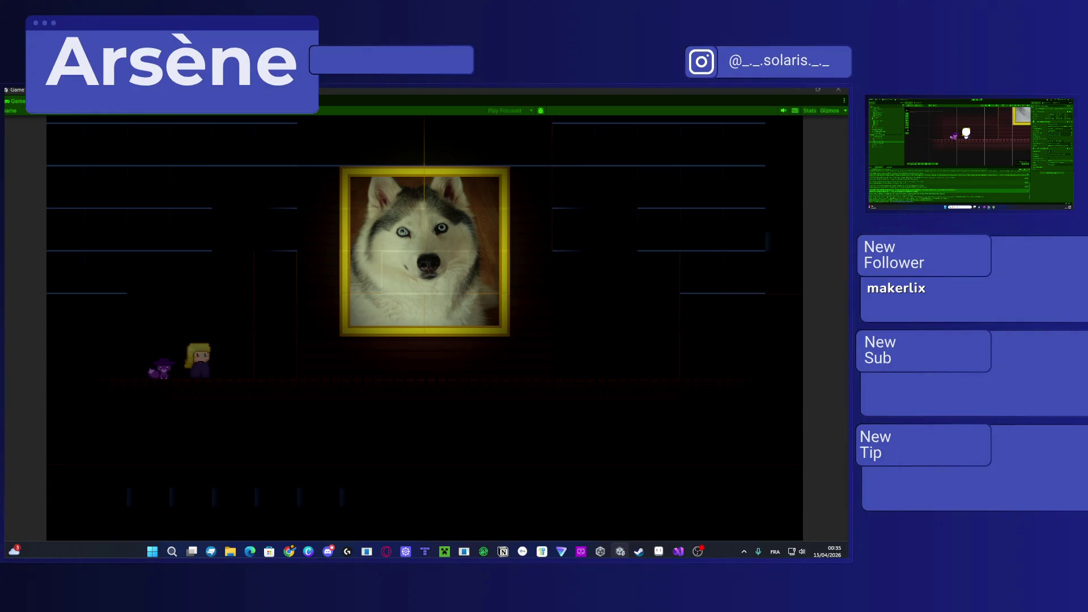
key("ctrl+p")
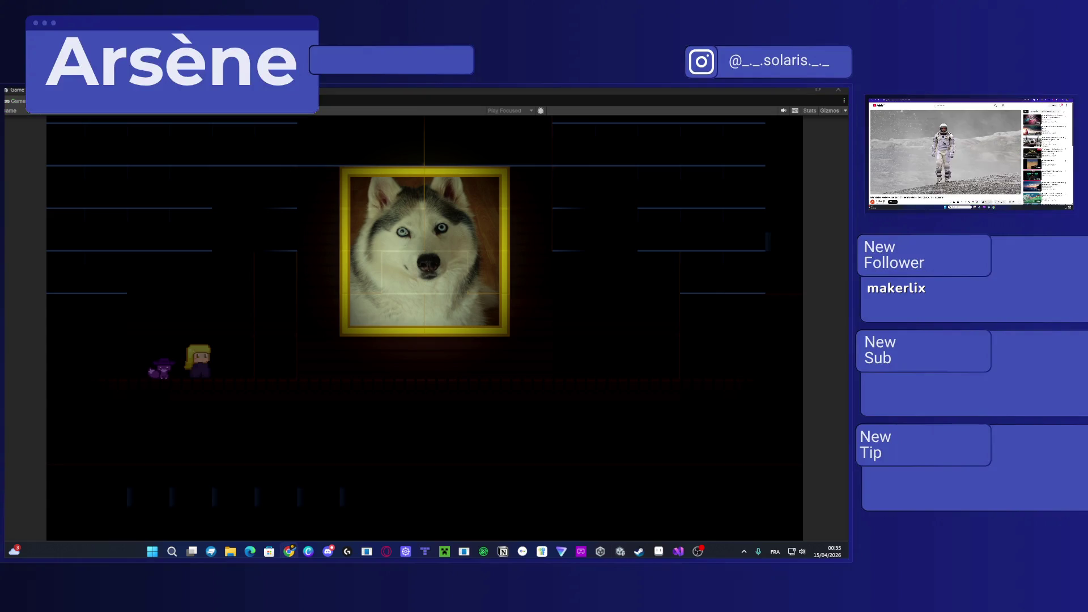
key("Escape")
key("alt+Tab")
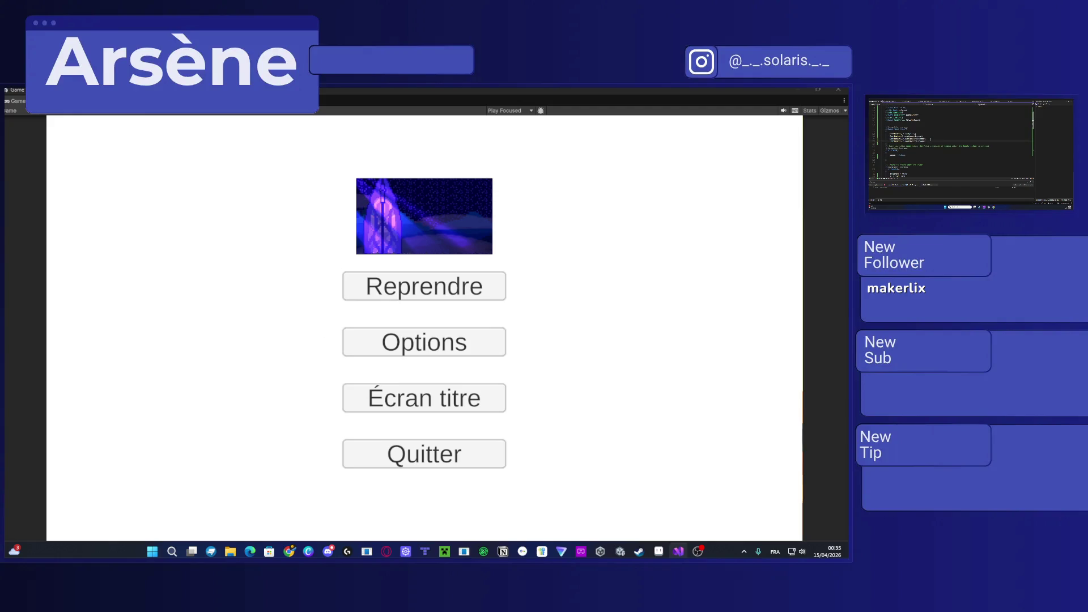
Step: Back in the Unity editor, press Escape to dismiss the pause menu and resume the level
key("alt+Tab")
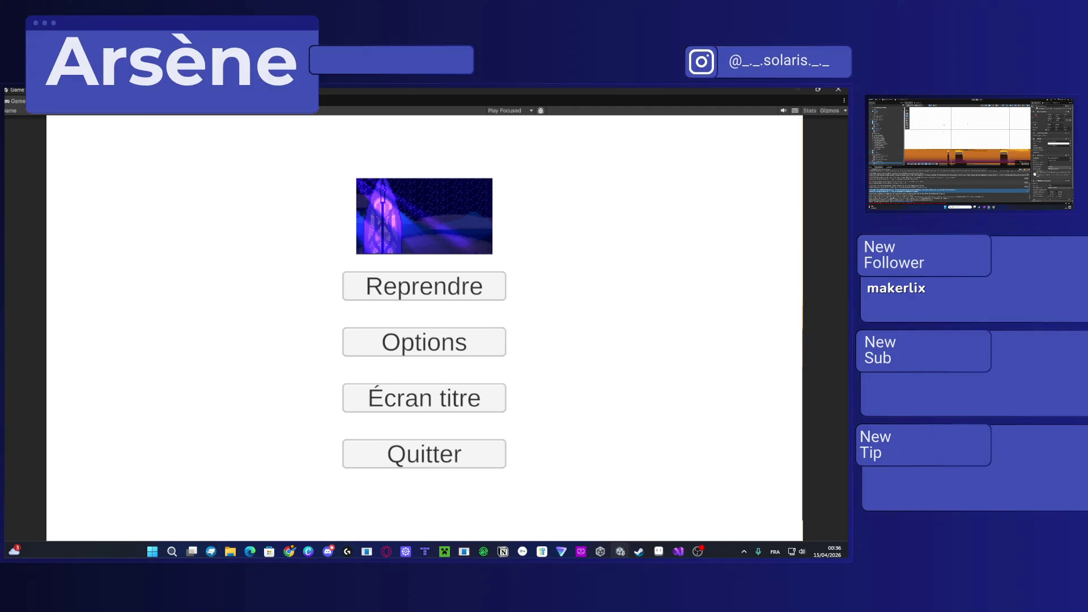
key("Escape")
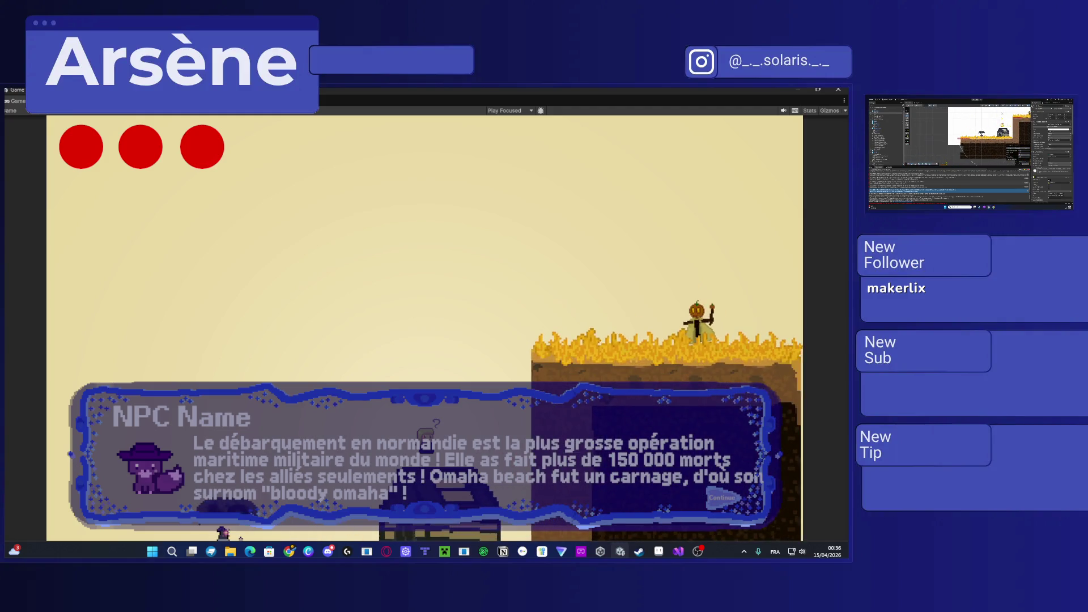
Step: Start Play mode, dismiss the NPC dialogue and walk the player left off the house roof
key("ctrl+p")
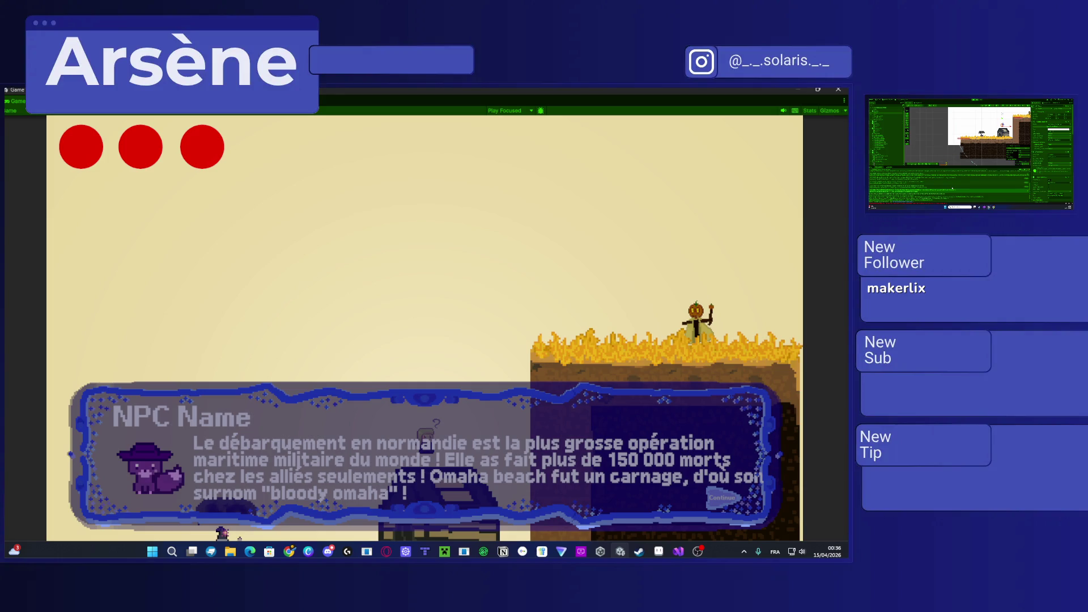
left_click(382, 382)
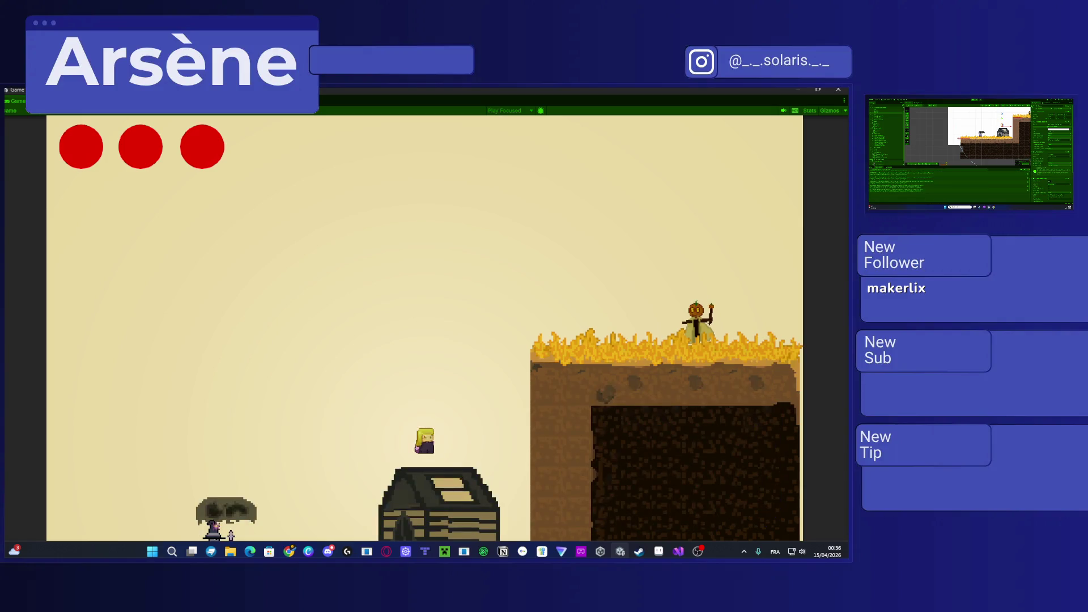
key("Left")
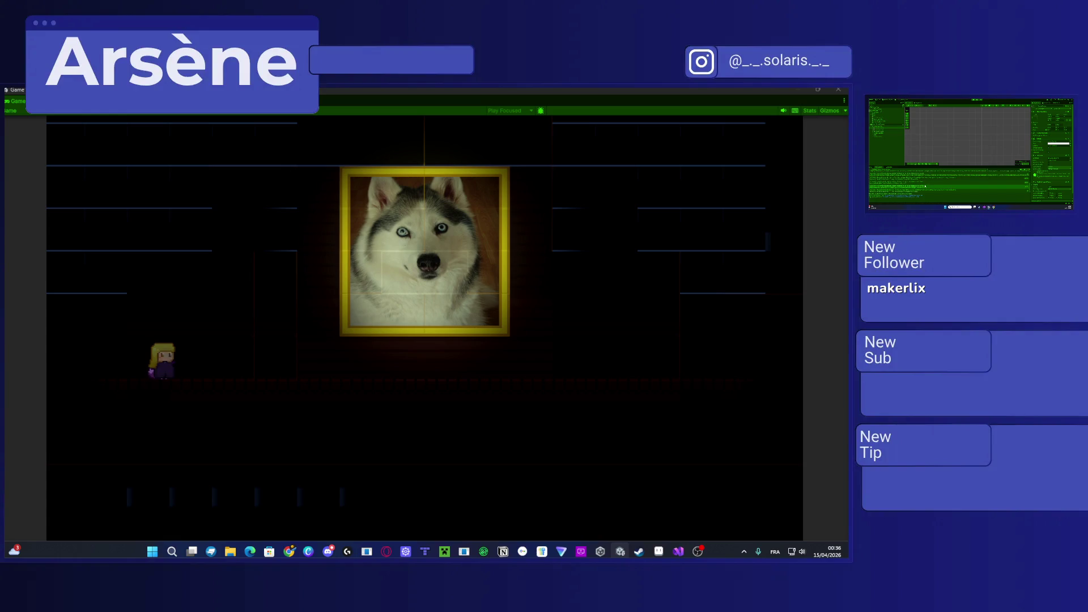
key("alt+Tab")
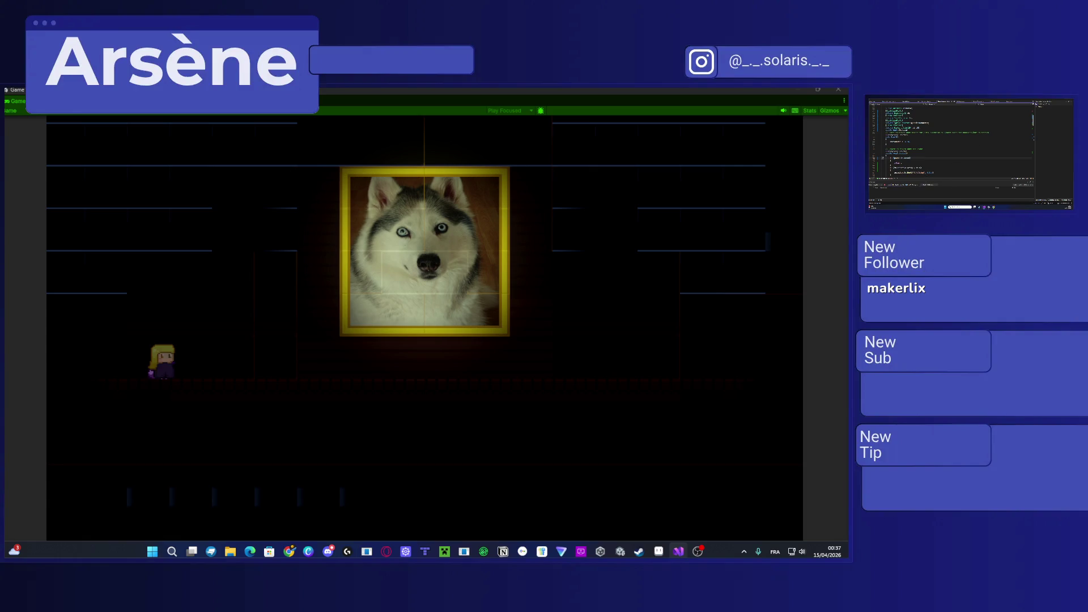
key("alt+Tab")
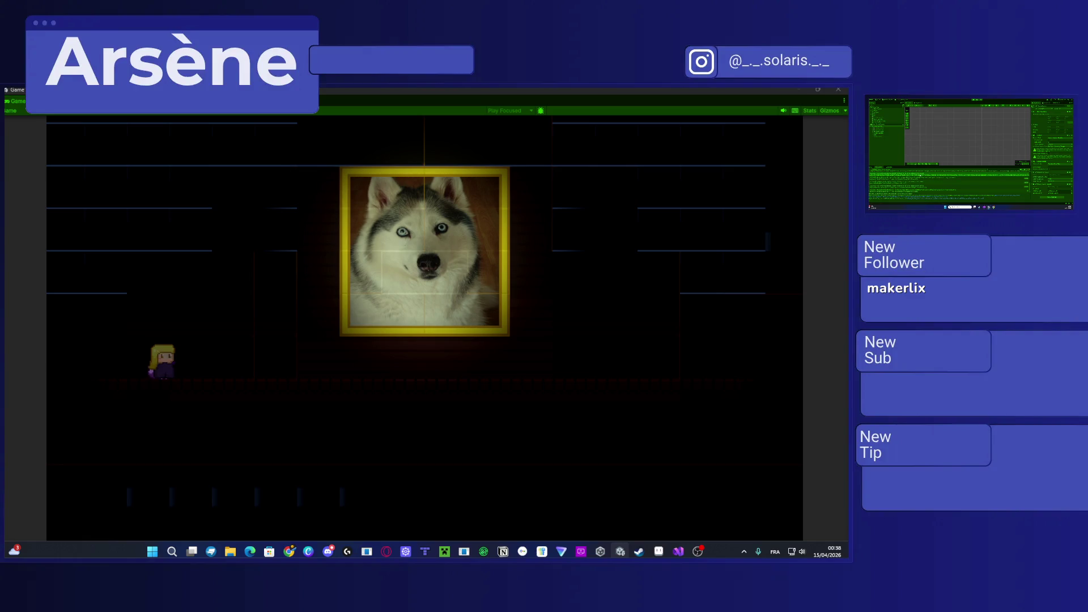
key("alt+Tab")
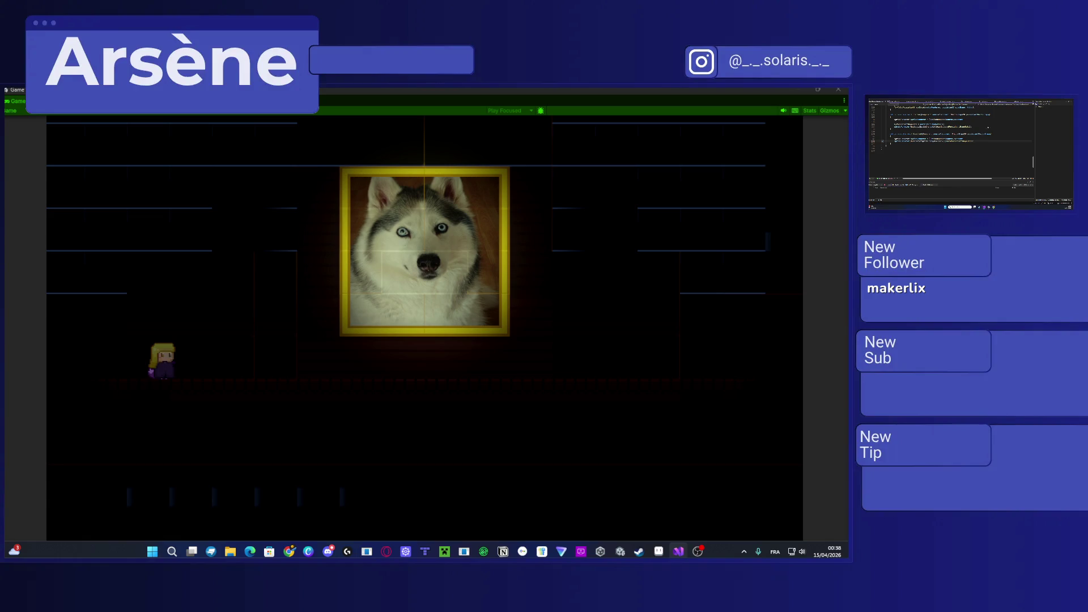
Step: Compare the script with the Unity scene and select an object in the Hierarchy
scroll(952, 142, "up", 10)
key("alt+Tab")
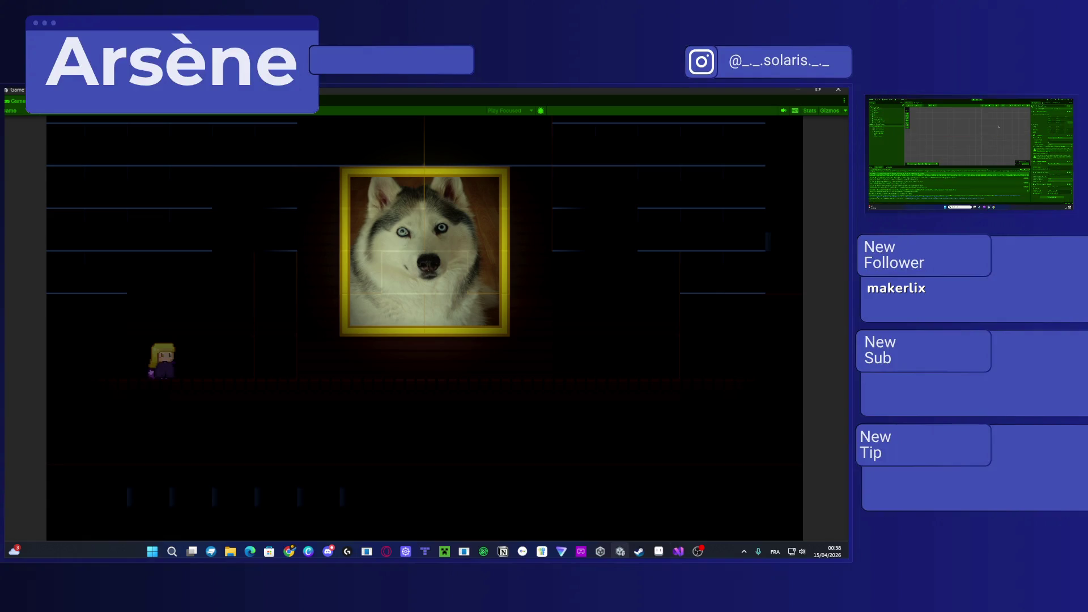
key("alt+Tab")
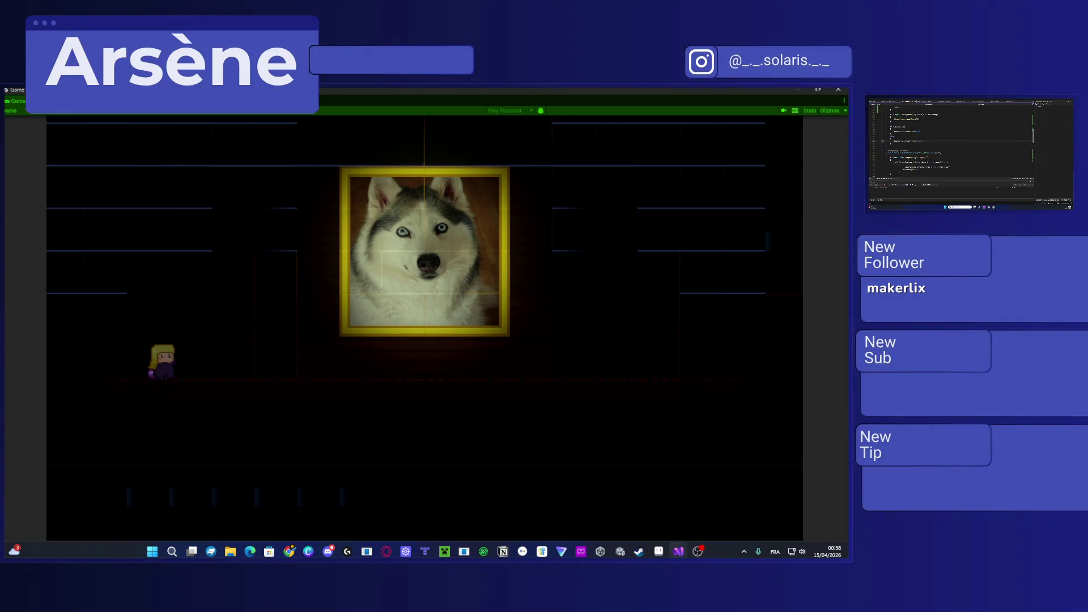
key("alt+Tab")
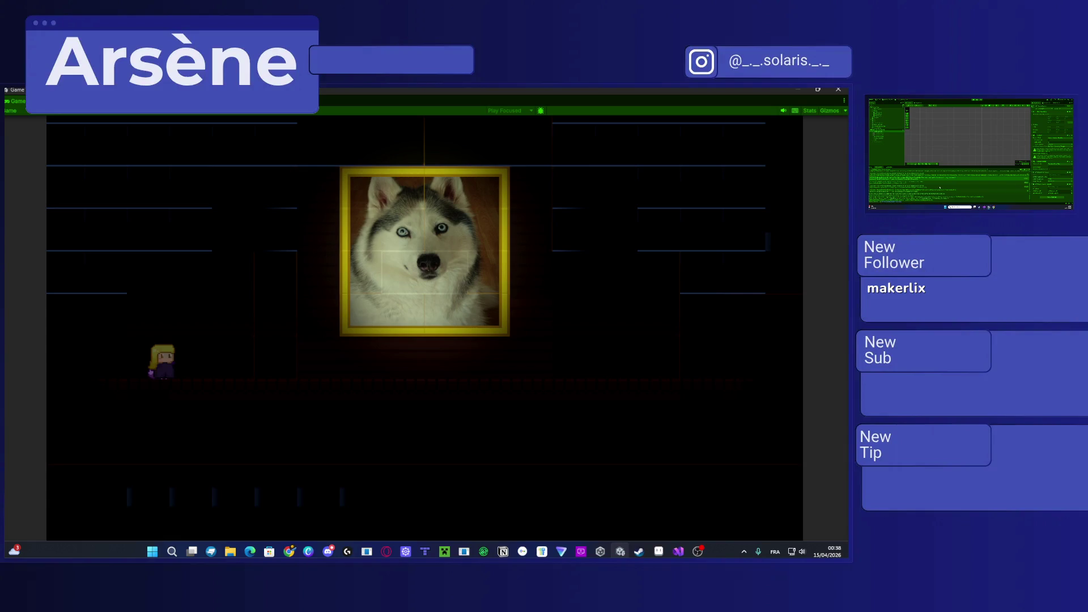
key("alt+Tab")
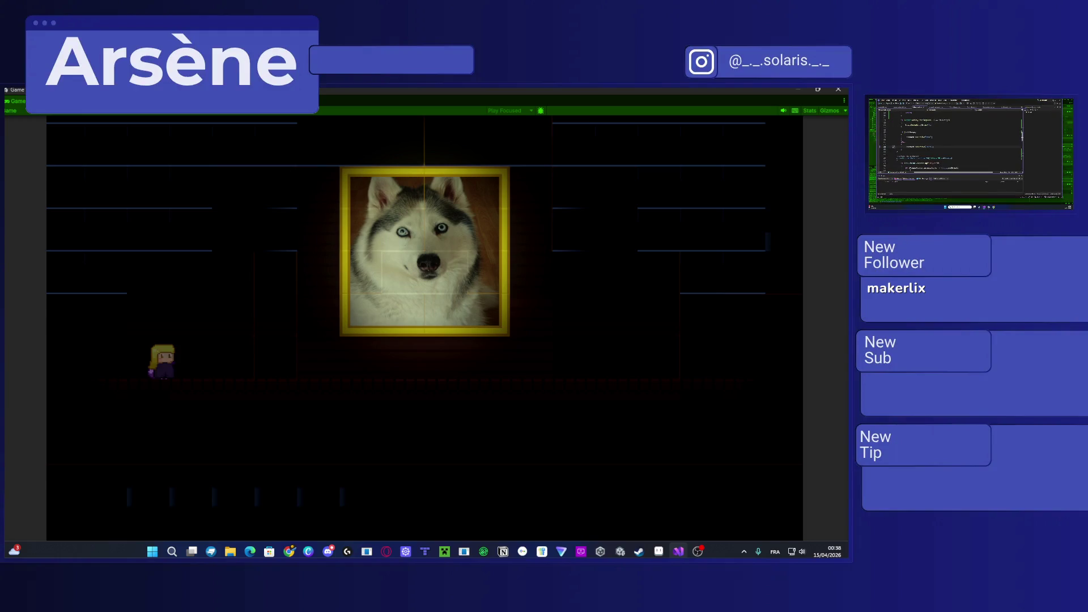
key("alt+Tab")
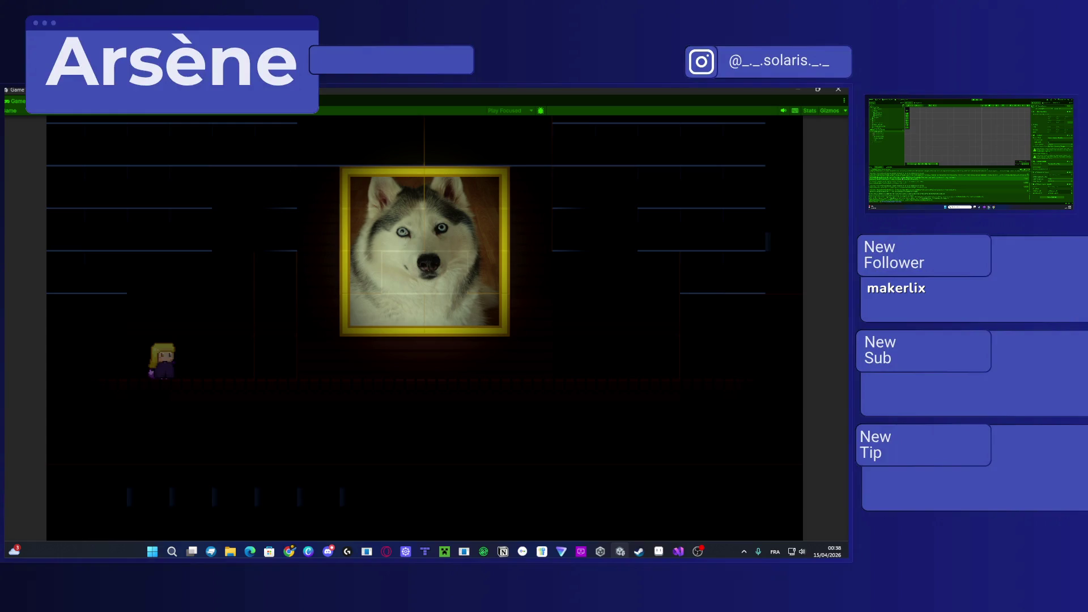
left_click(877, 136)
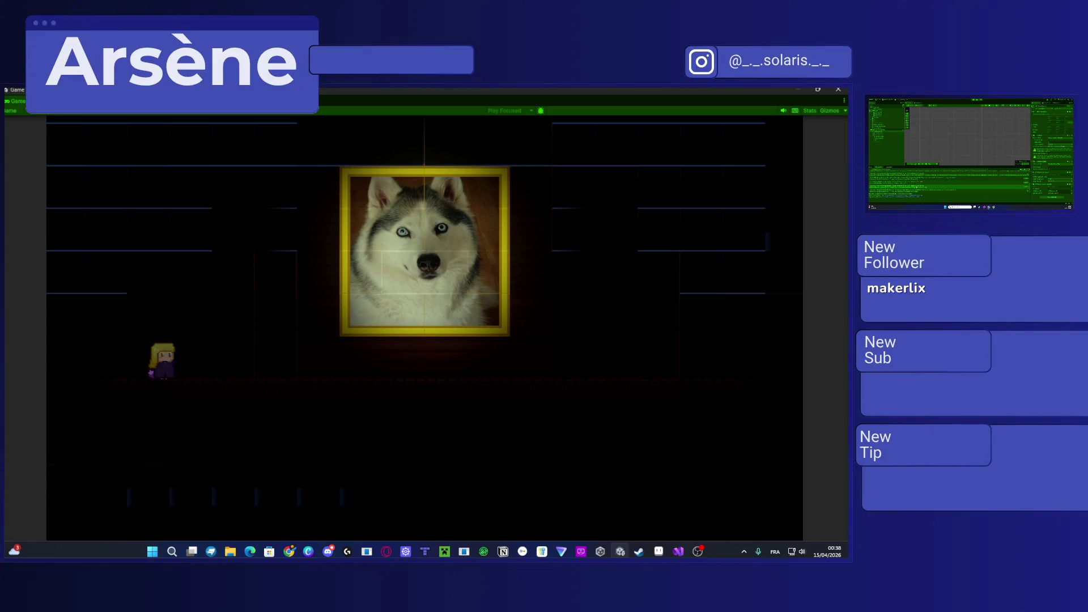
Step: Scroll through the script and select the lines to be replaced
key("alt+Tab")
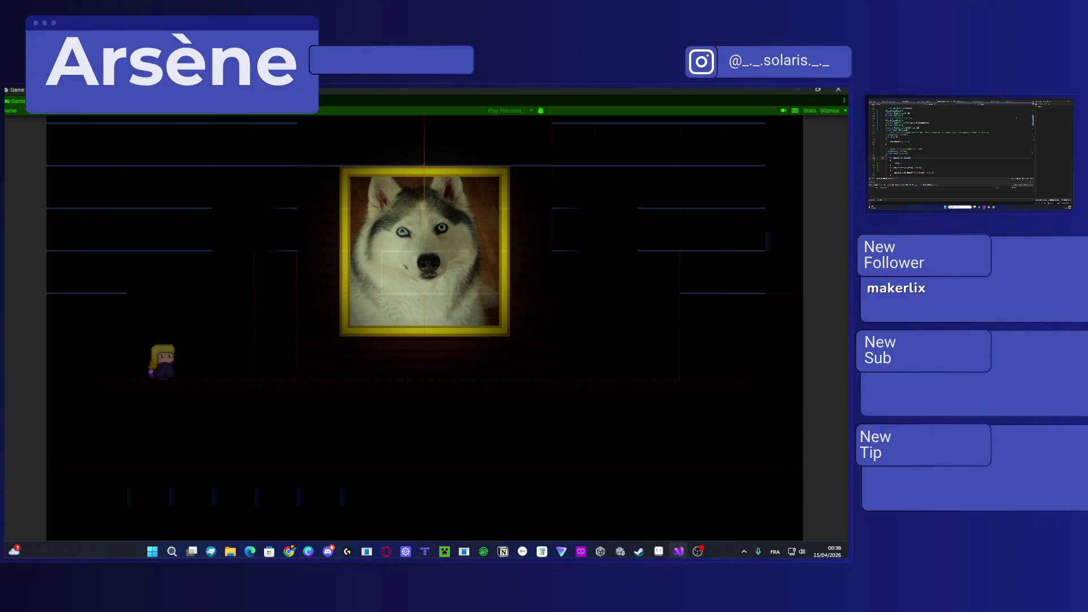
scroll(970, 152, "down", 5)
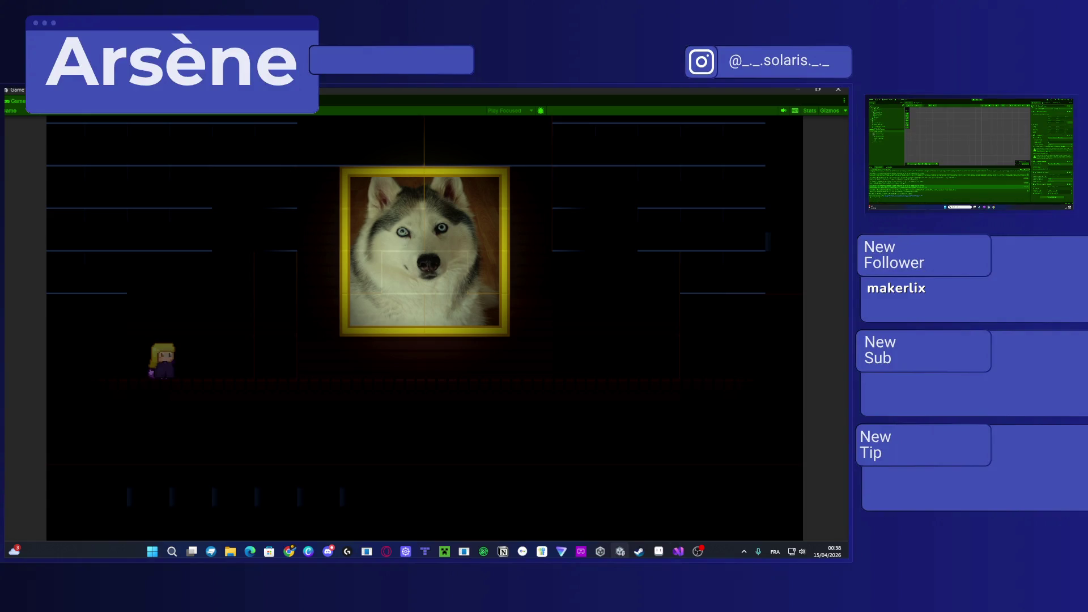
scroll(971, 152, "up", 1)
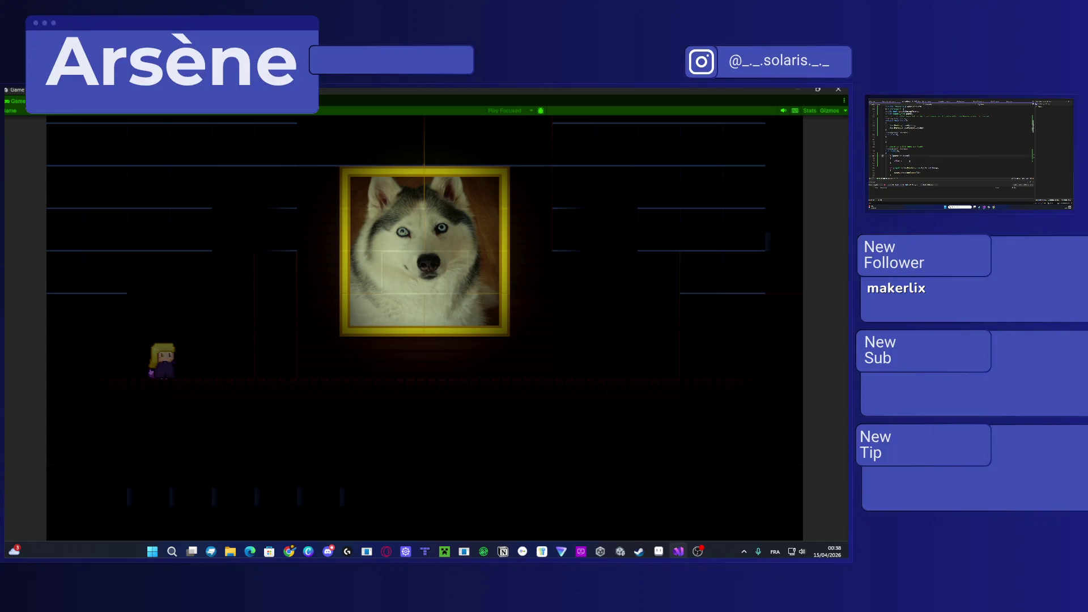
scroll(971, 151, "up", 2)
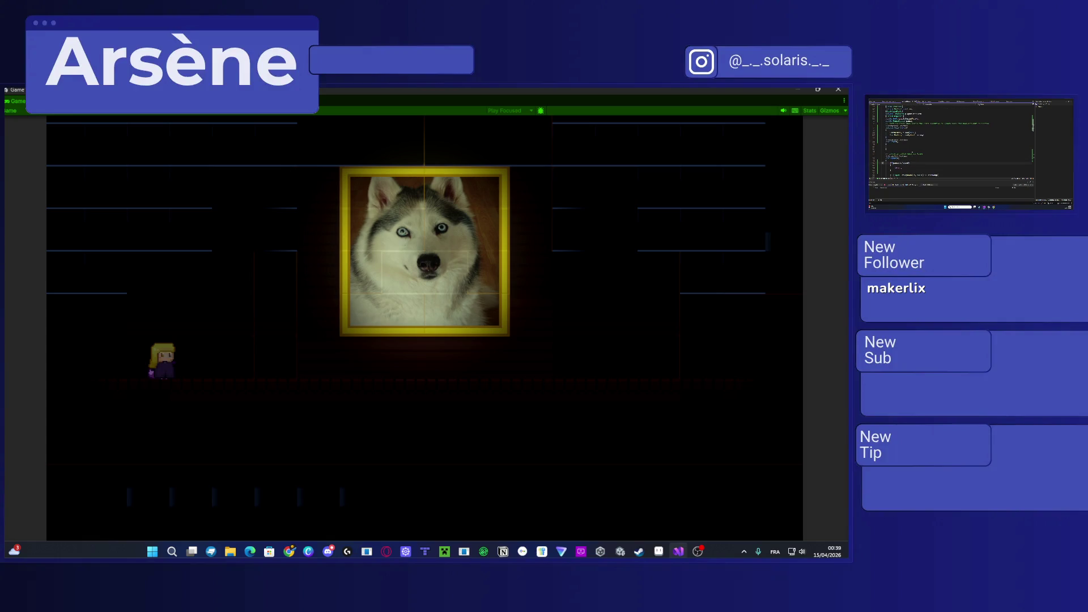
scroll(970, 151, "up", 1)
left_click_drag(915, 129, 890, 129)
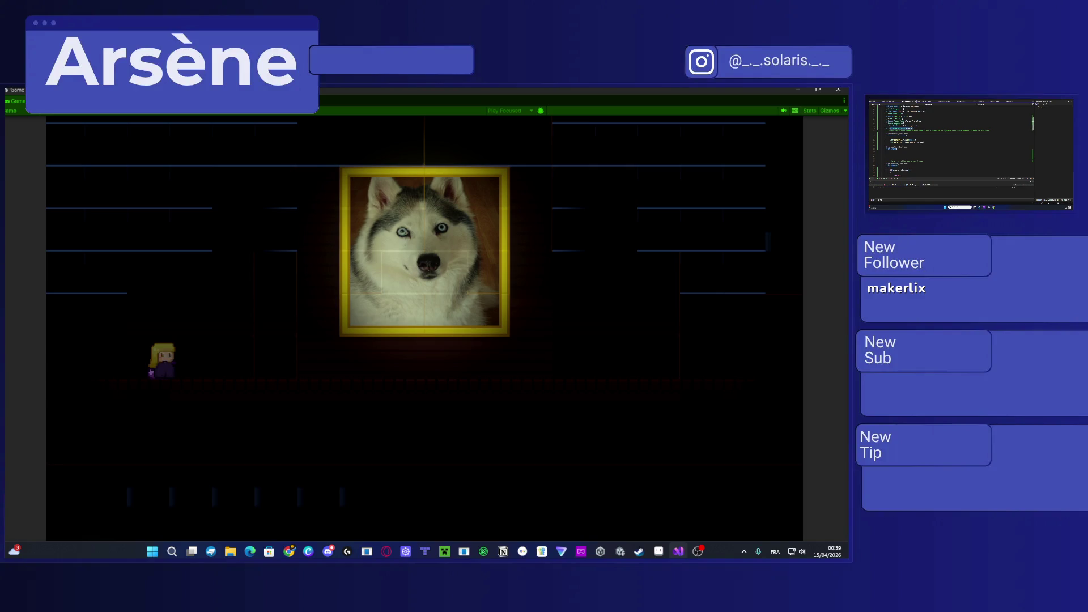
scroll(971, 151, "up", 4)
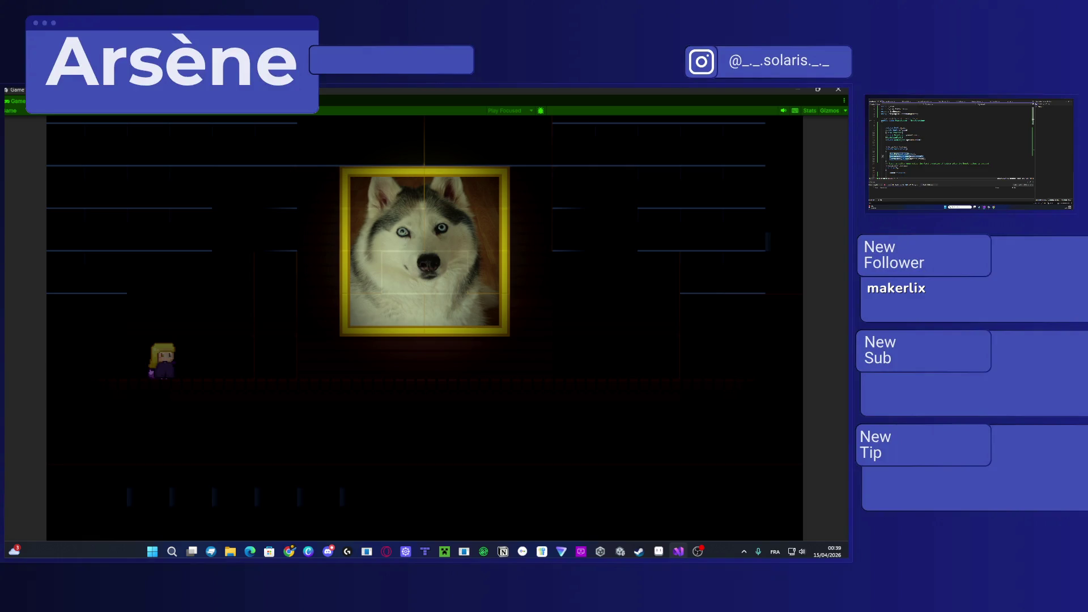
left_click(909, 155)
left_click_drag(890, 153, 908, 160)
Step: Paste over the selection, add gameObject.SetActive(false); on a new line, and restart Play mode
key("ctrl+v")
scroll(952, 141, "down", 3)
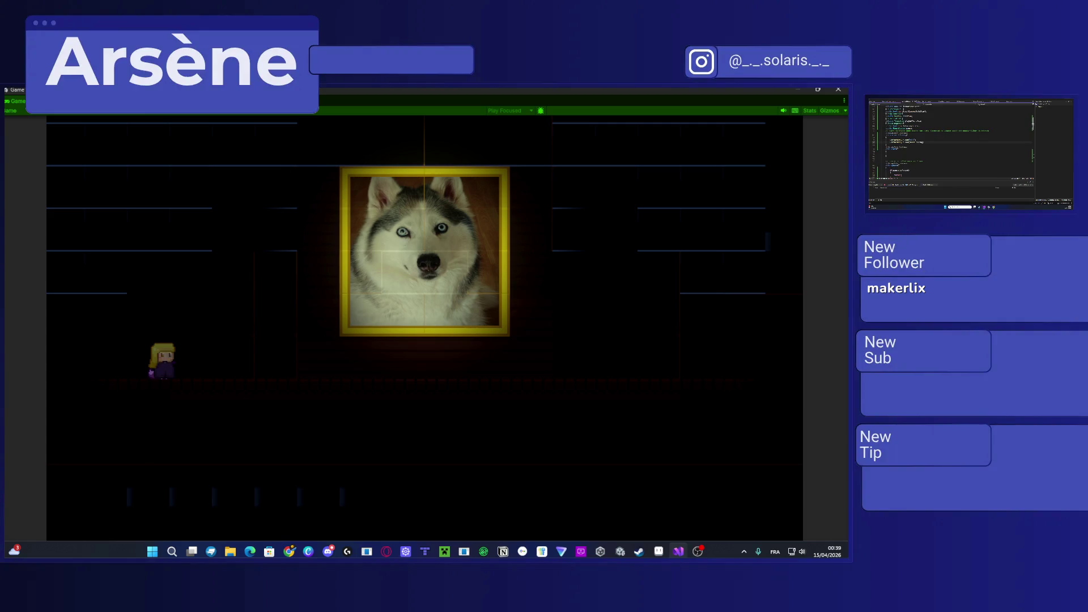
key("Return")
type("gameObject.SetActive(false);gameObject.")
type("SetActive(false);")
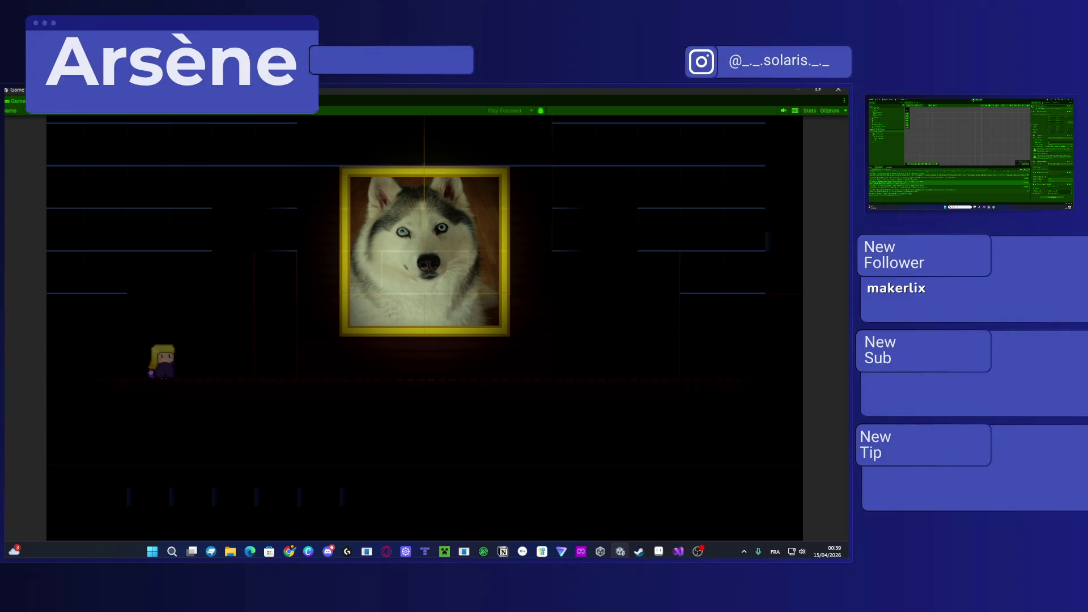
key("ctrl+p")
key("ctrl+p")
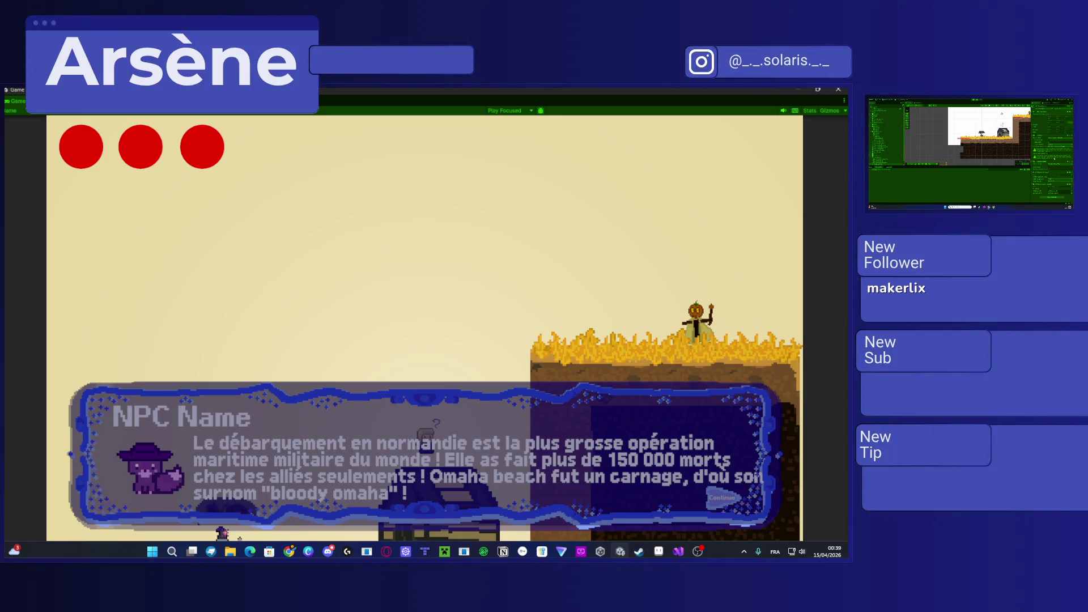
Step: Close the NPC dialogue, walk into the dark room, then switch to the script in Visual Studio
key("space")
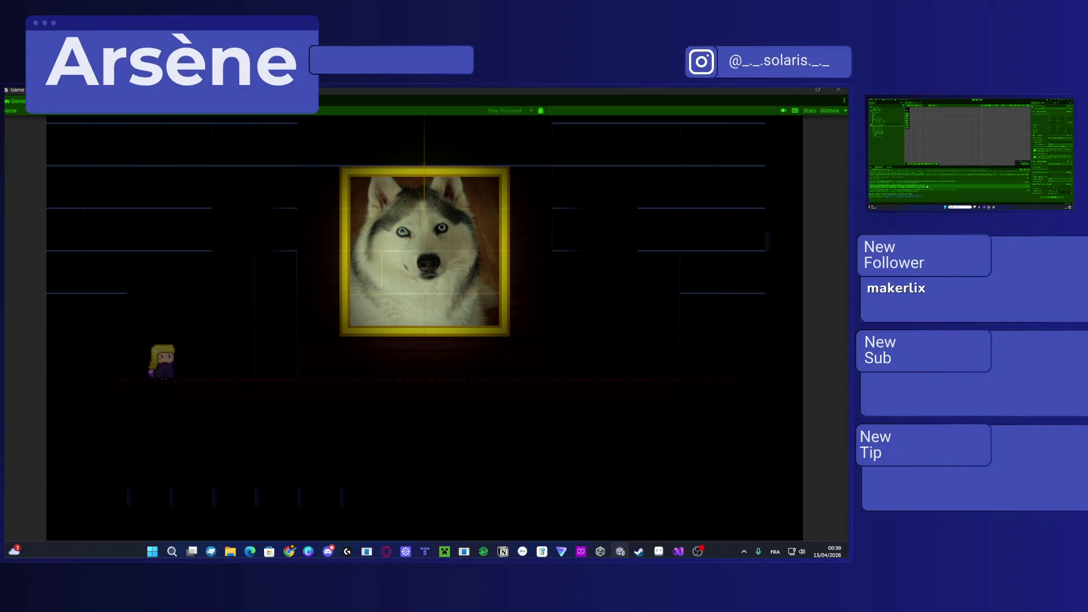
key("alt+Tab")
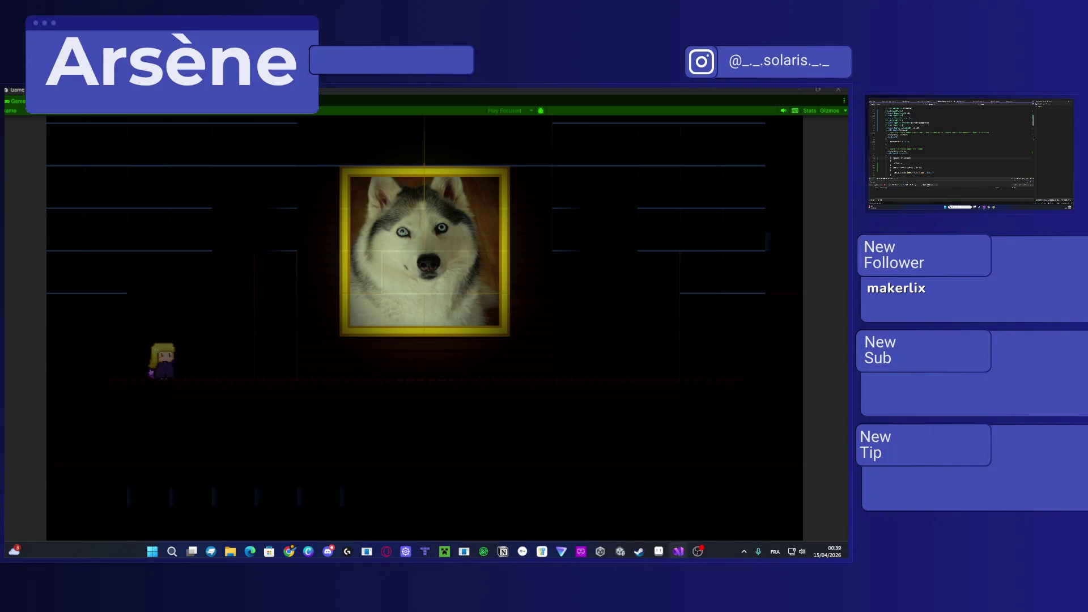
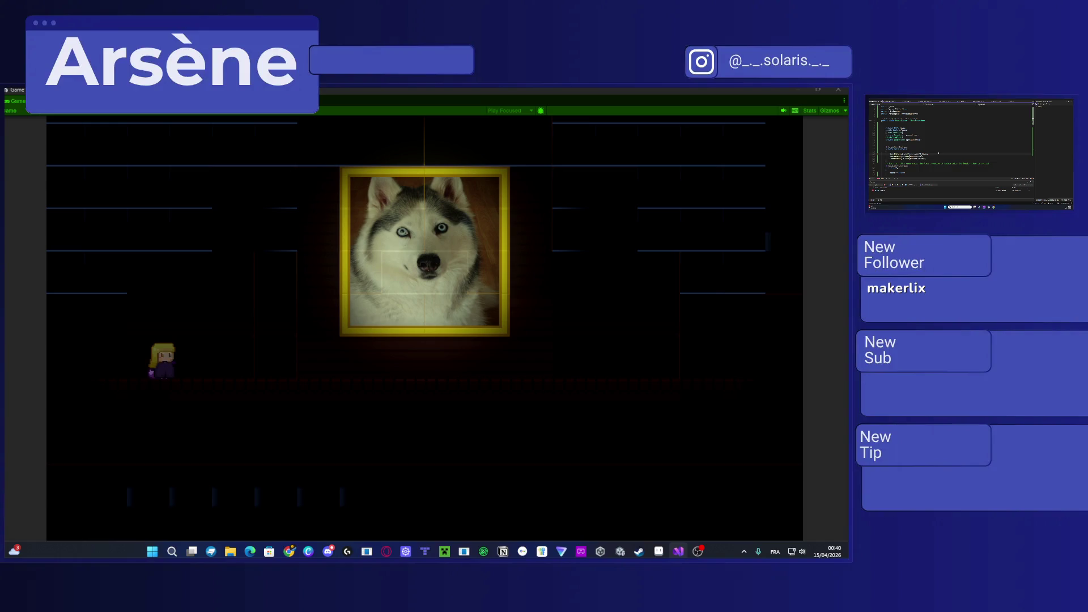
Step: Switch back to Unity and stop the running game with Ctrl+P
key("alt+Tab")
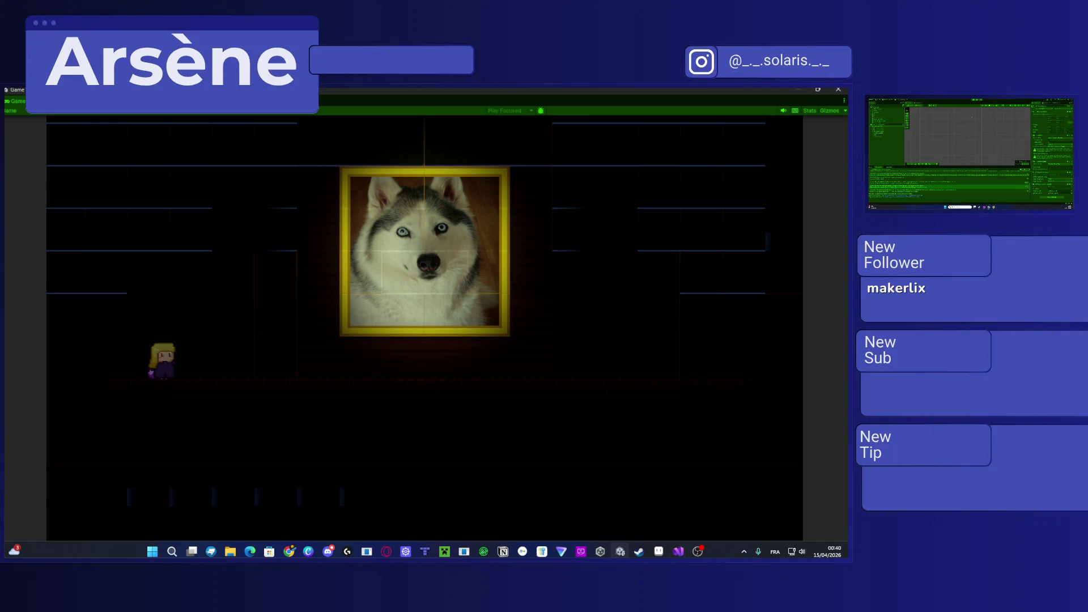
key("ctrl+p")
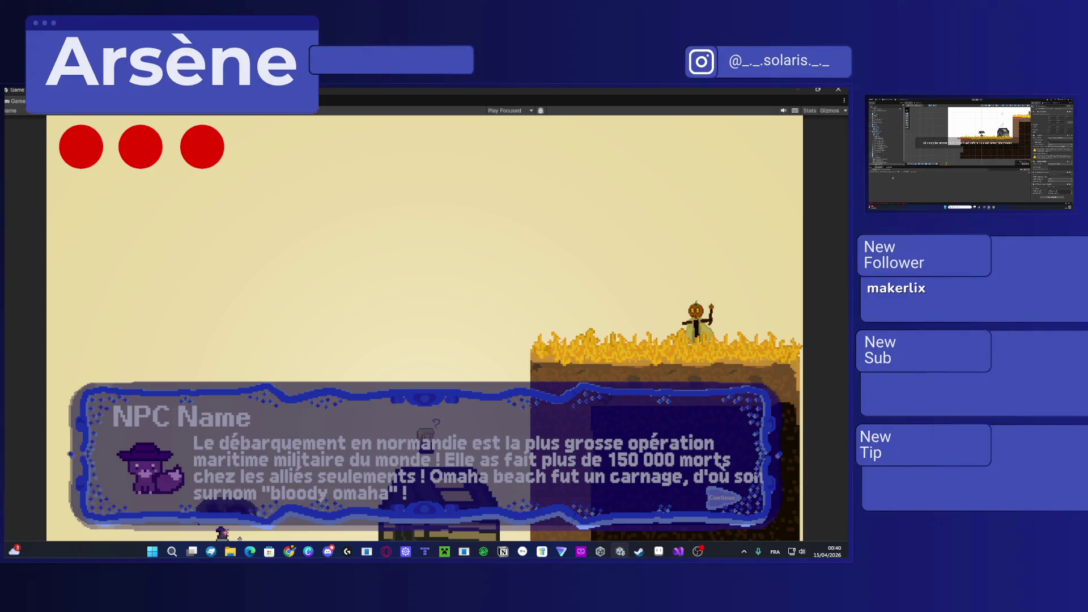
Step: Add the missing ');' to the script in Visual Studio
key("alt+Tab")
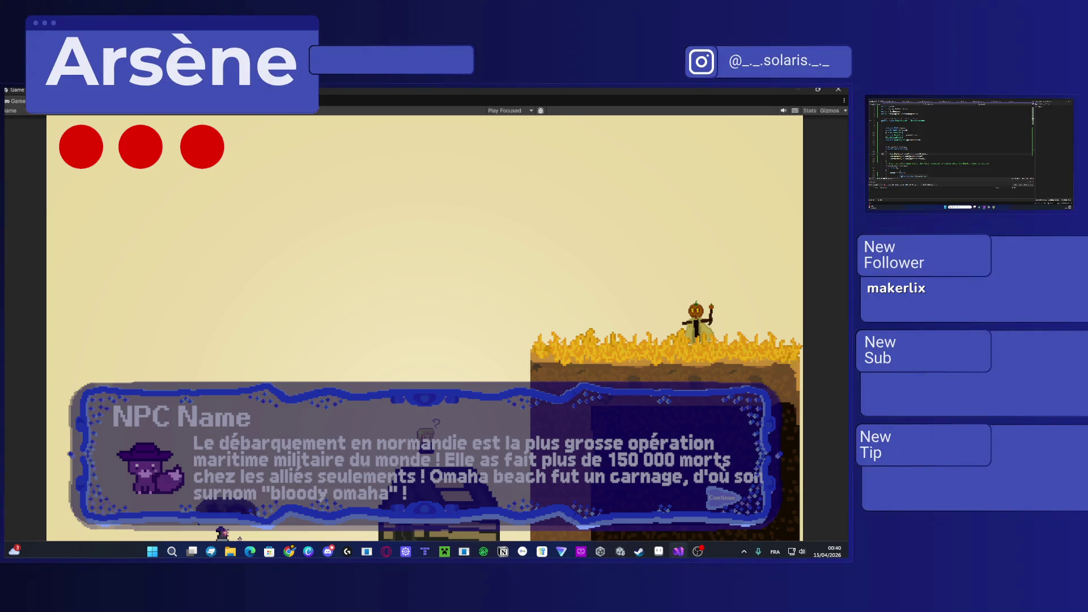
type(");")
key("alt+Tab")
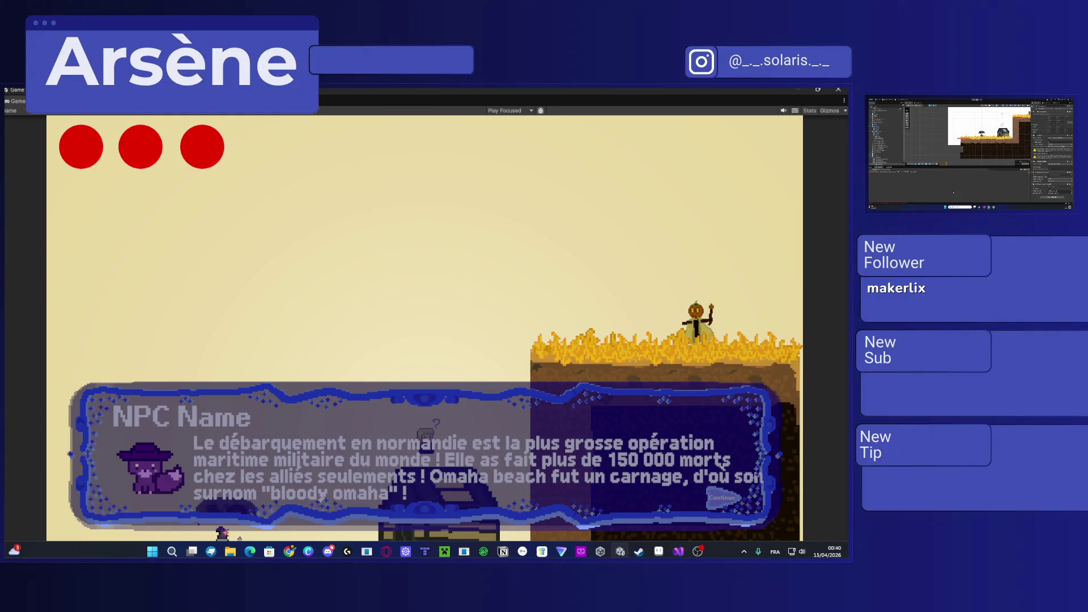
key("alt+Tab")
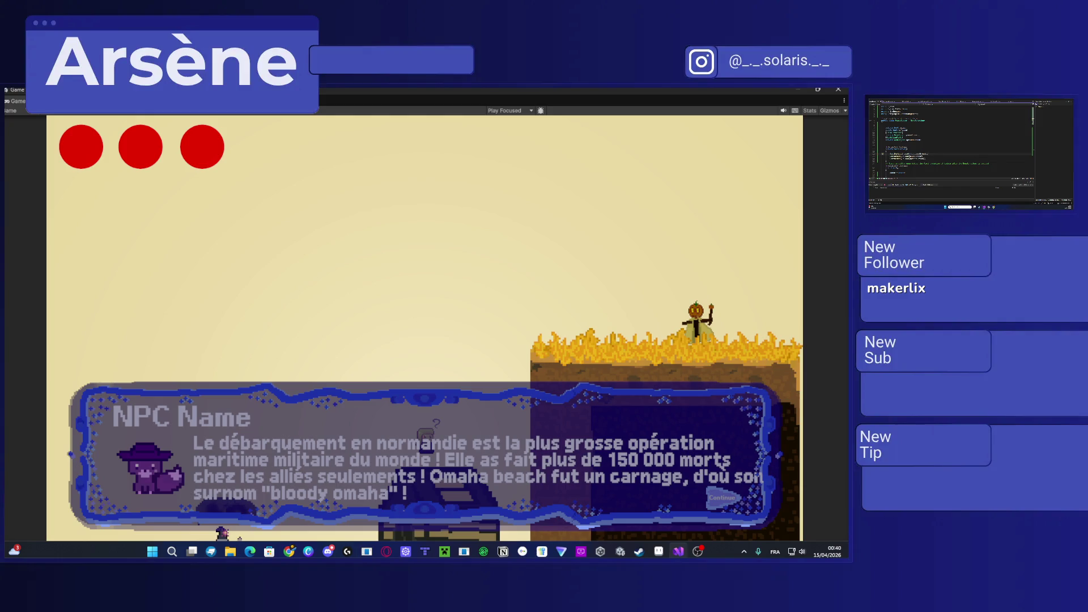
Step: Recompile in Unity, start play mode and close the NPC dialogue box
key("alt+Tab")
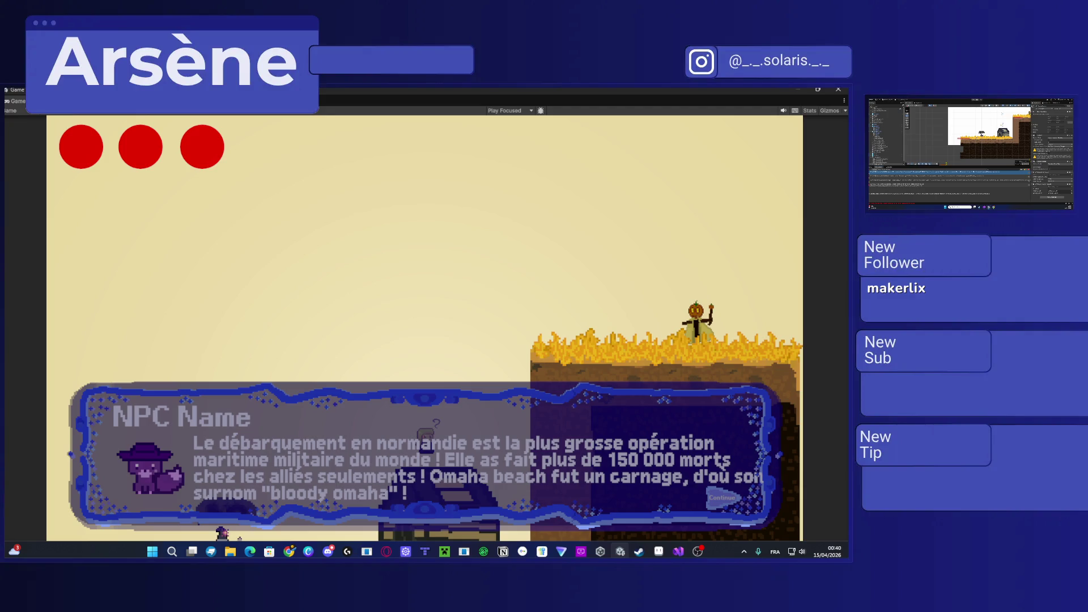
key("ctrl+p")
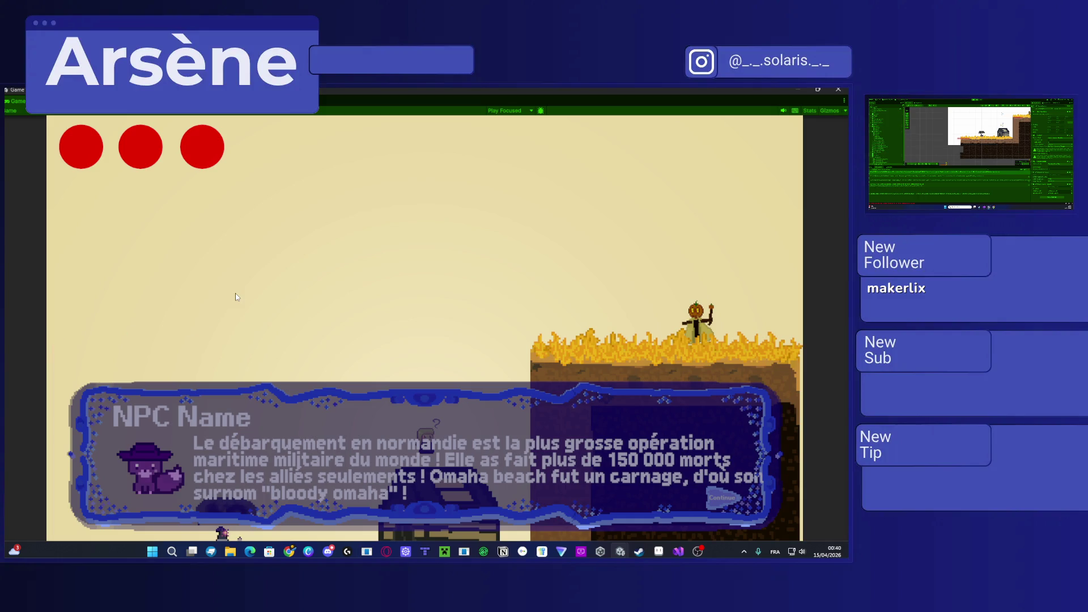
key("space")
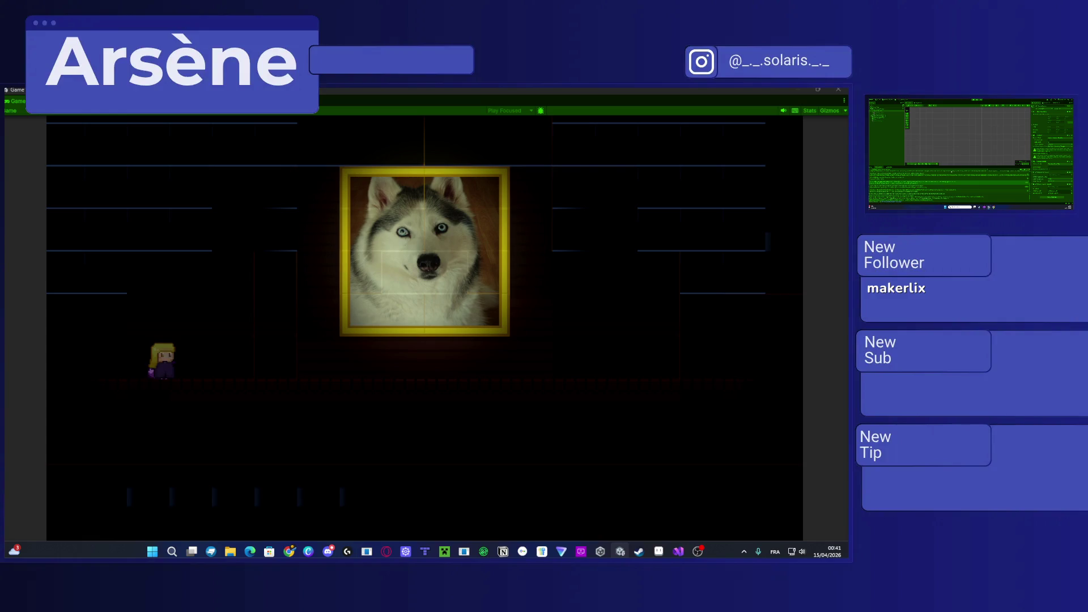
Step: Select three lines of script code and insert an autocompleted identifier starting with 'co'
key("alt+Tab")
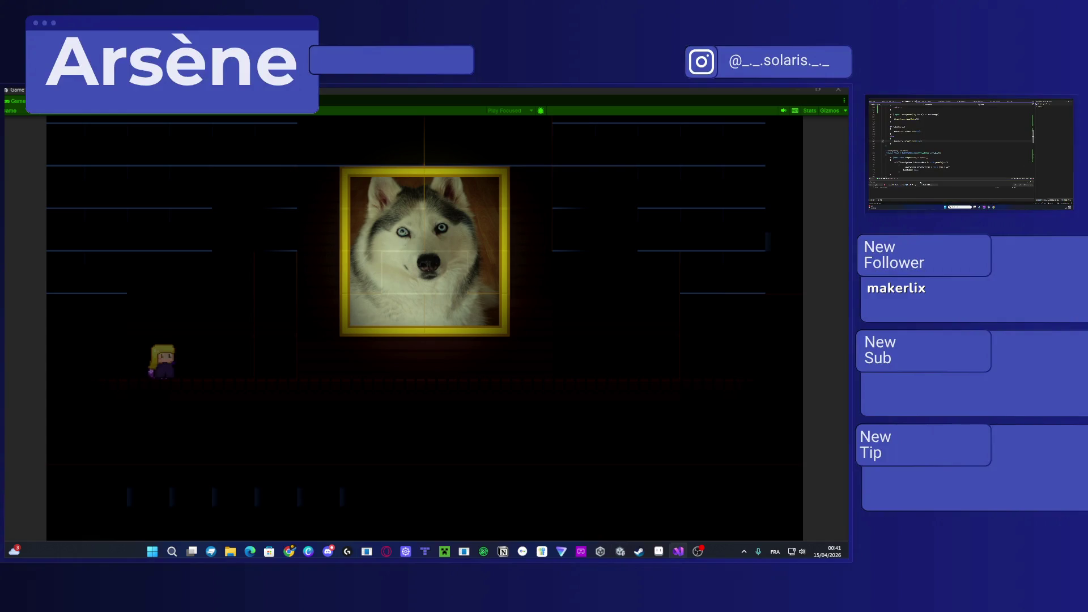
scroll(952, 141, "down", 3)
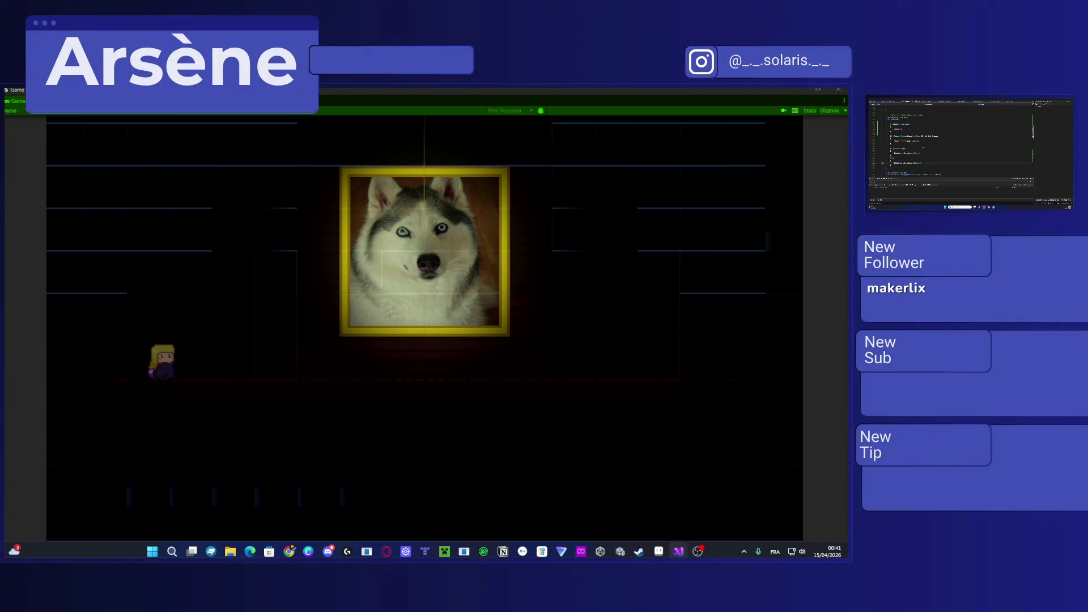
scroll(952, 142, "down", 5)
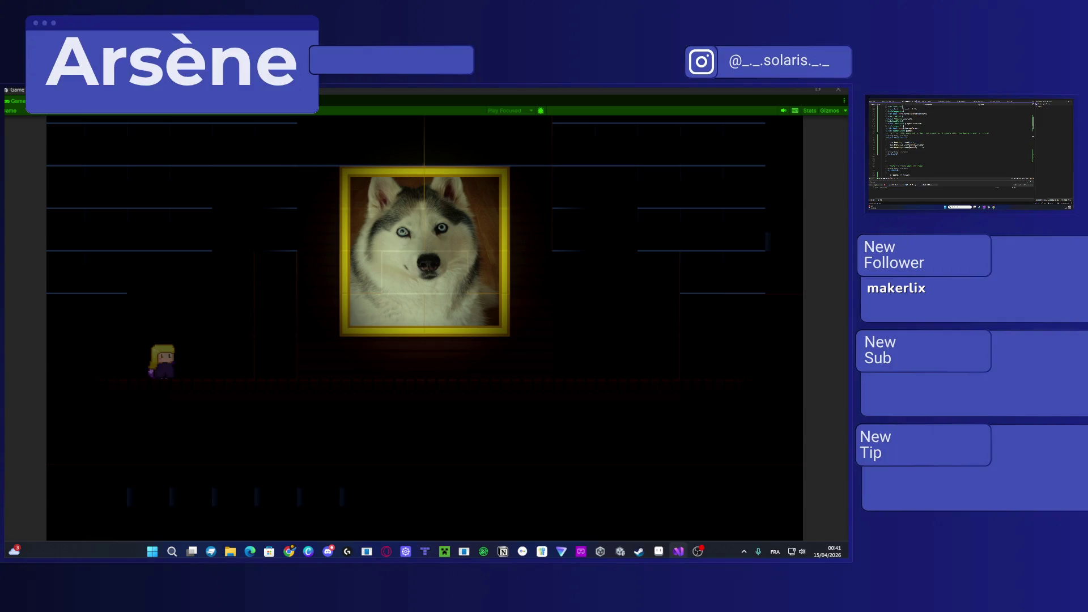
left_click_drag(890, 142, 910, 148)
type("c")
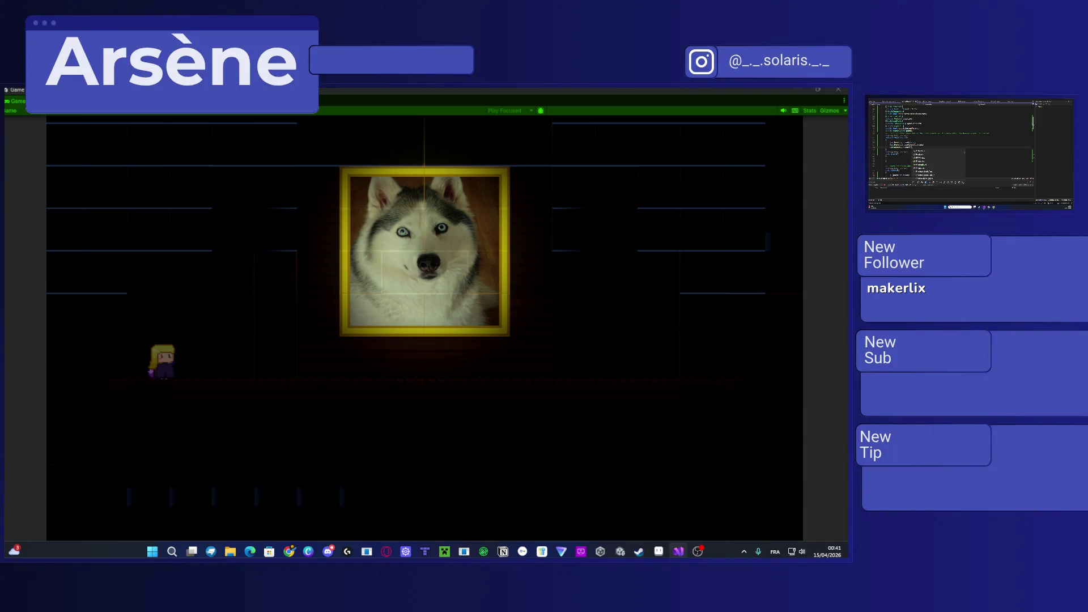
type("o")
key("Tab")
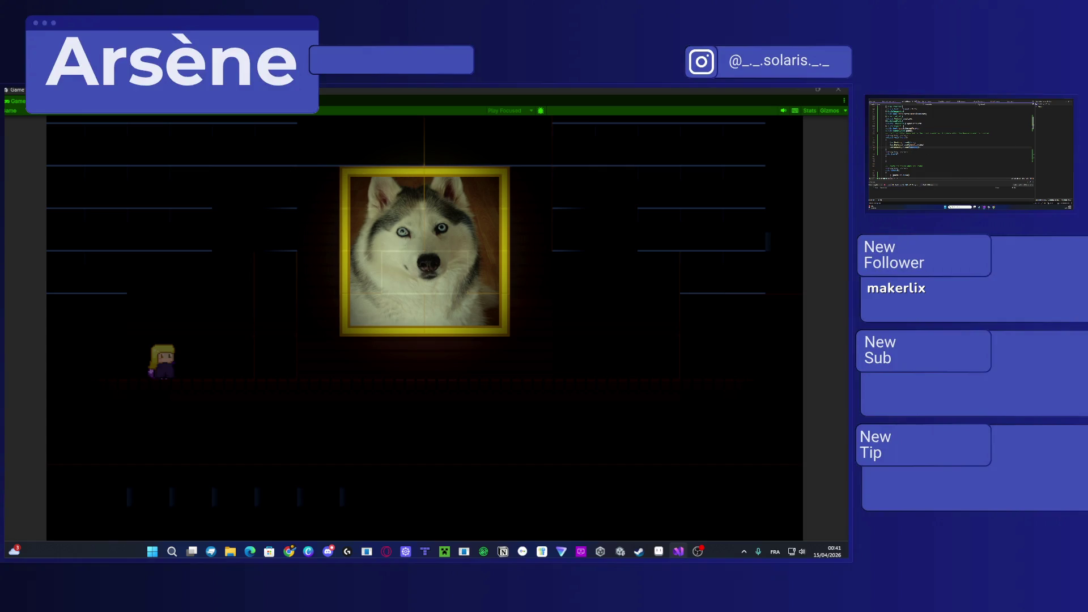
Step: Compare the edited script against Unity, then stop the running game
key("alt+Tab")
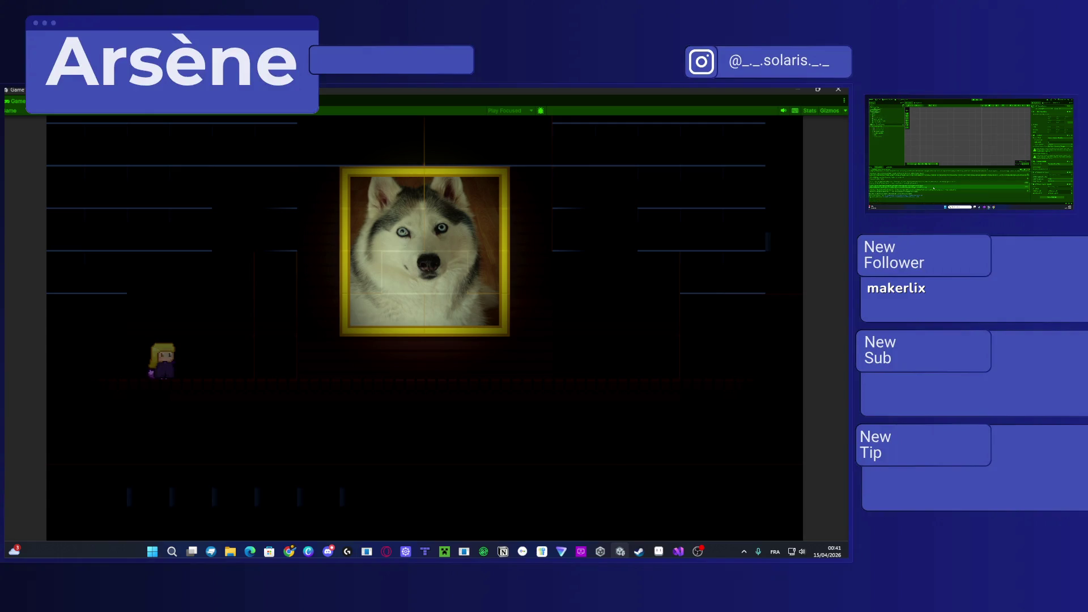
key("alt+Tab")
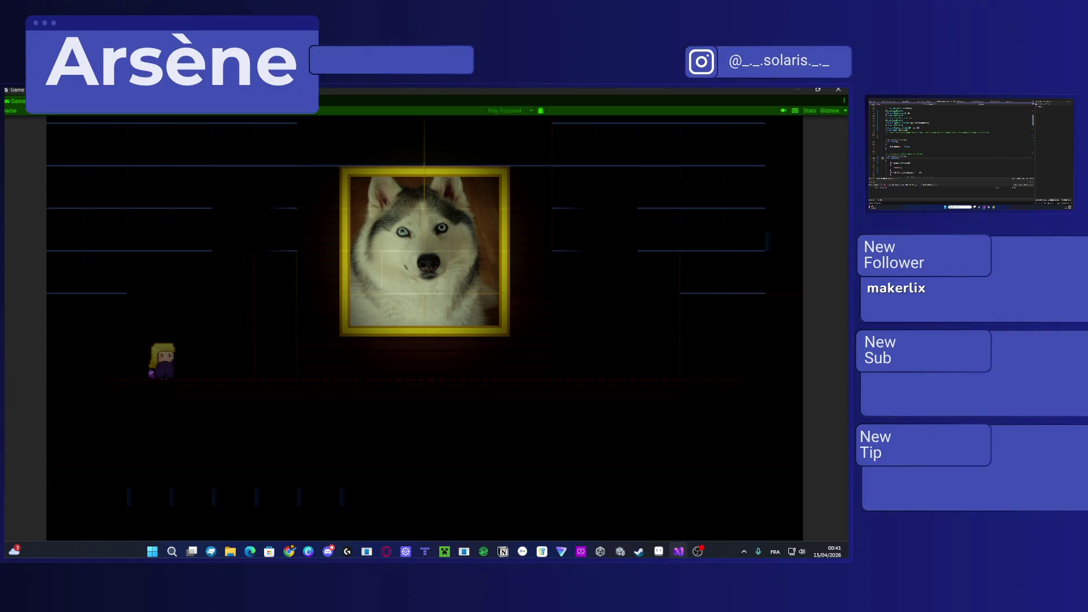
key("alt+Tab")
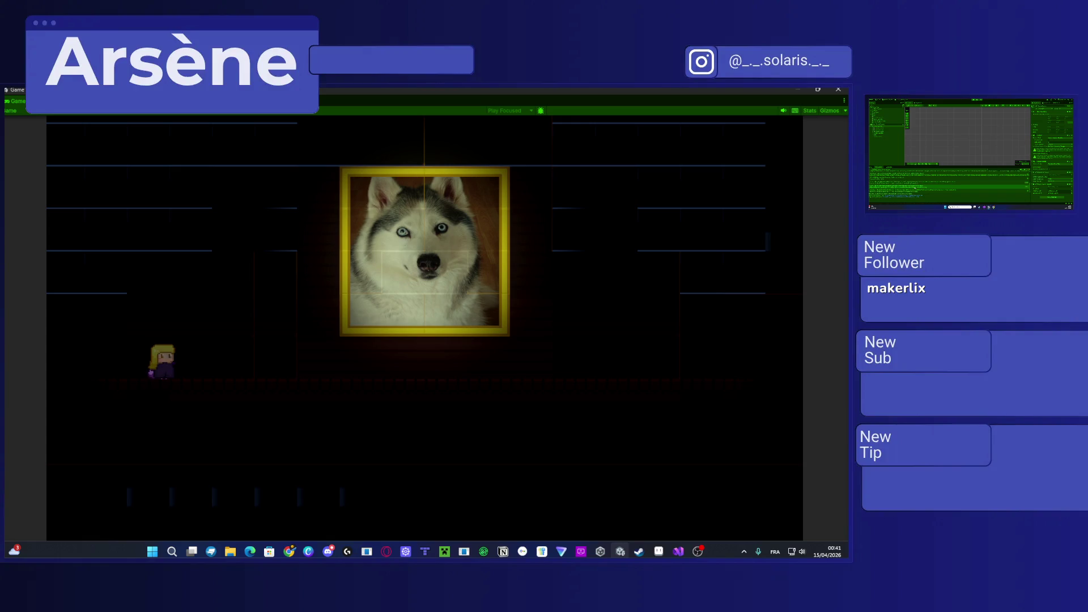
key("alt+Tab")
scroll(952, 148, "down", 2)
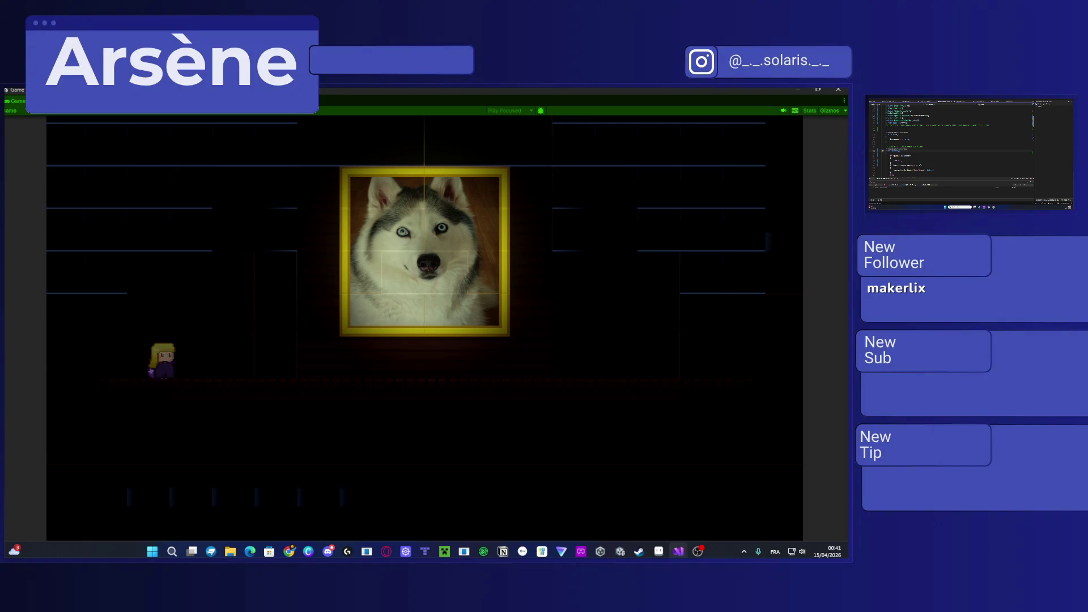
key("alt+Tab")
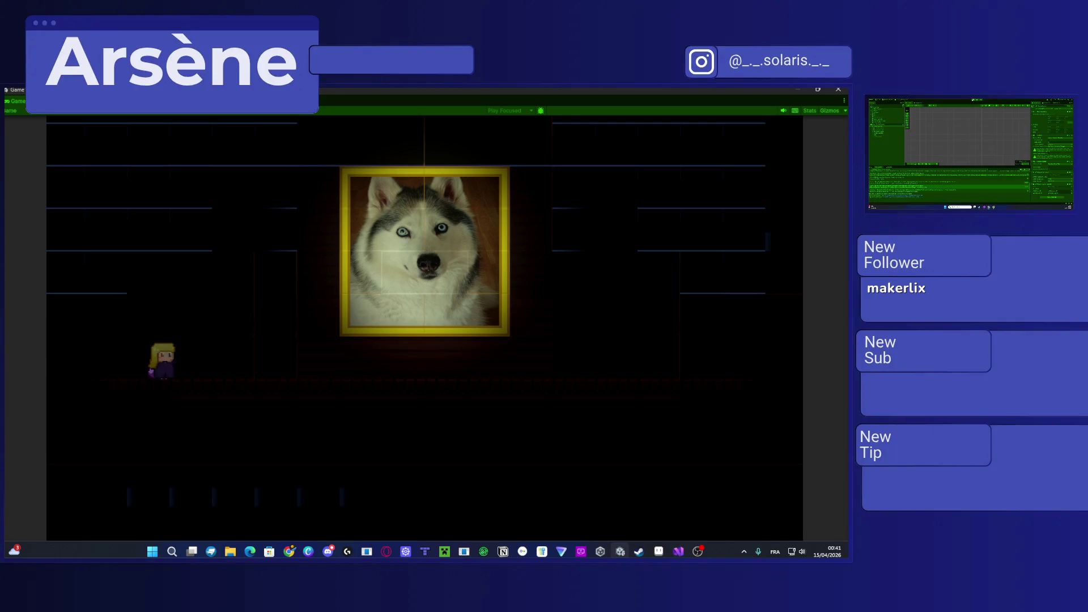
key("ctrl+p")
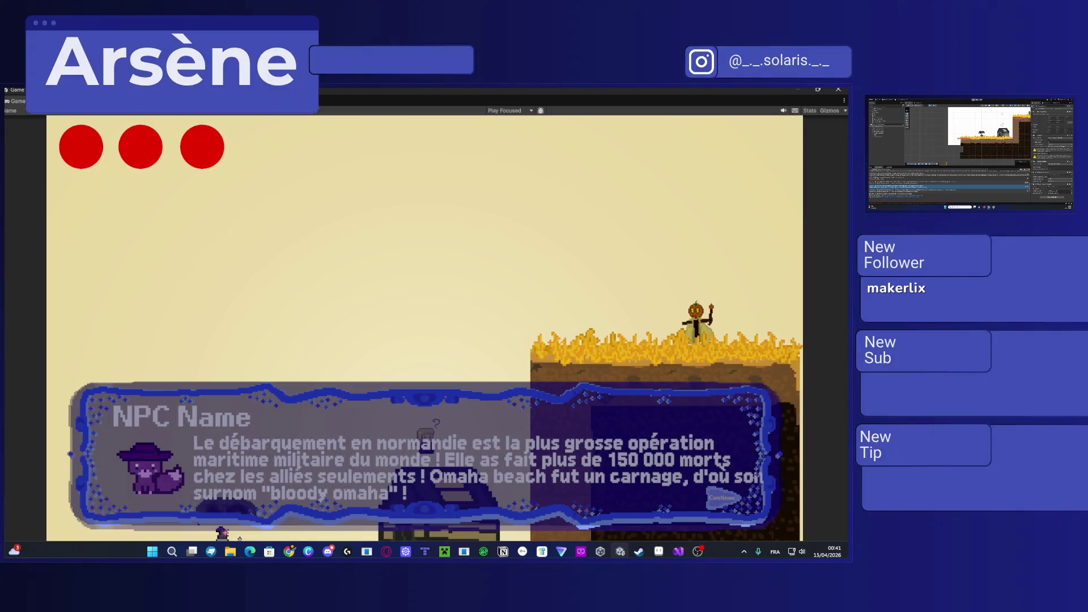
Step: Try entering play mode, fix the reported compiler errors in the script, and recompile
key("ctrl+p")
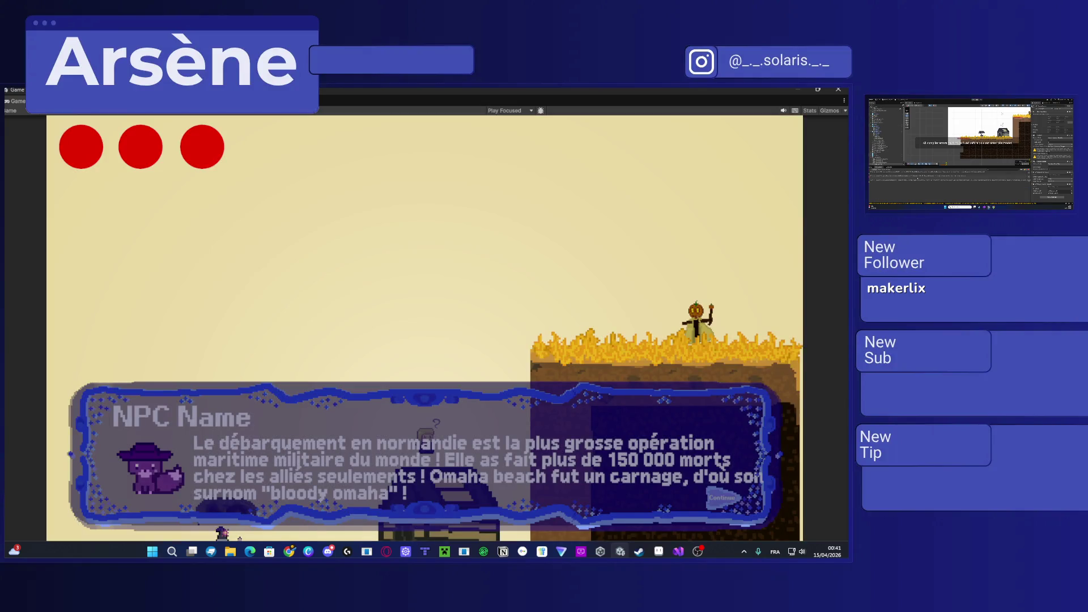
key("alt+Tab")
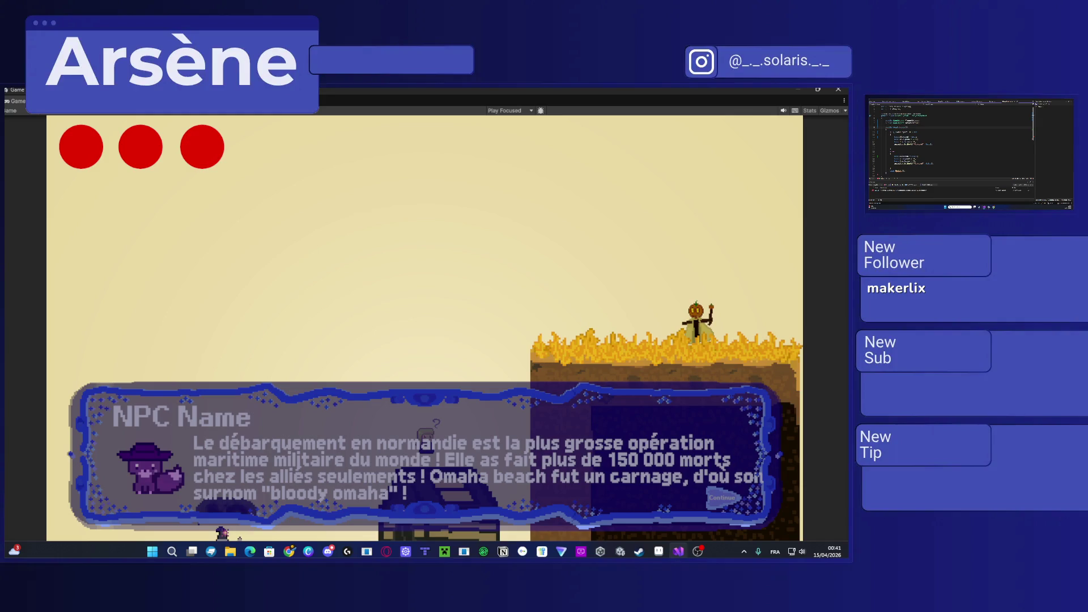
key("alt+Tab")
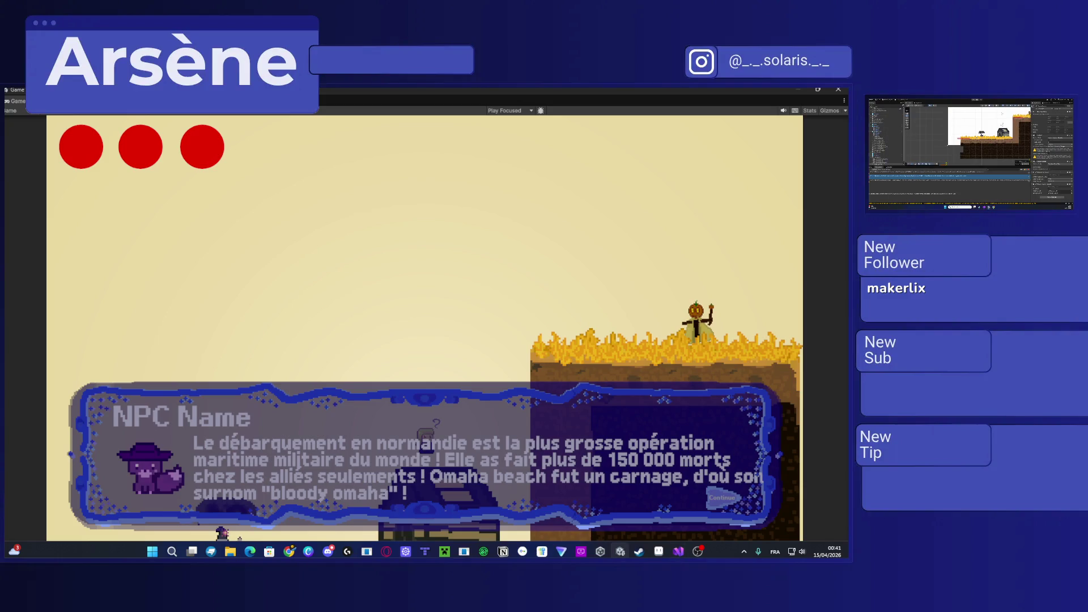
key("ctrl+p")
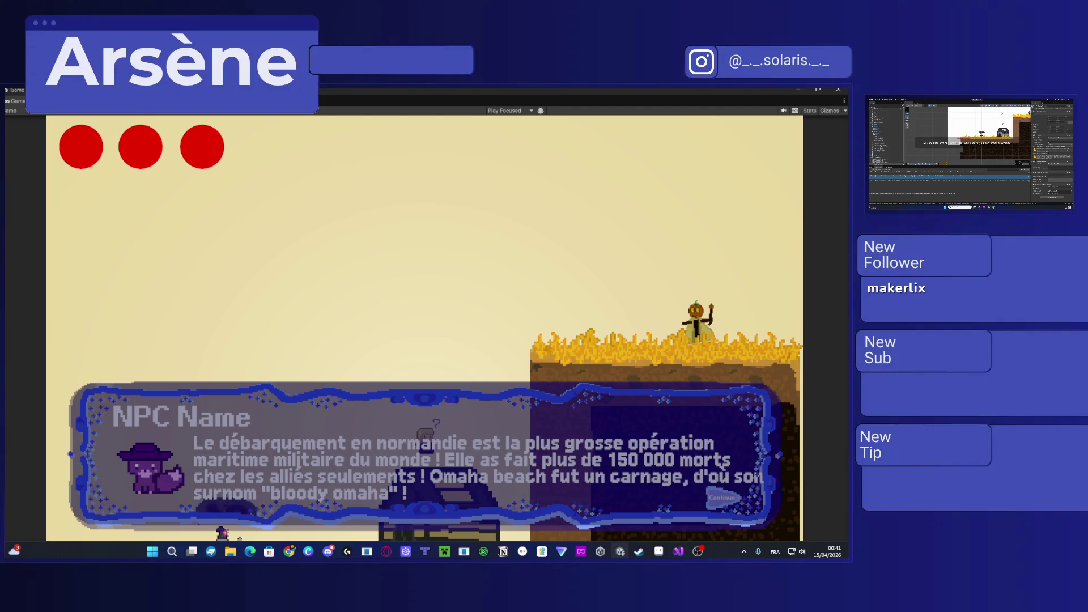
Step: Fix the remaining script errors, recompile, start play mode and close the NPC dialogue
key("alt+Tab")
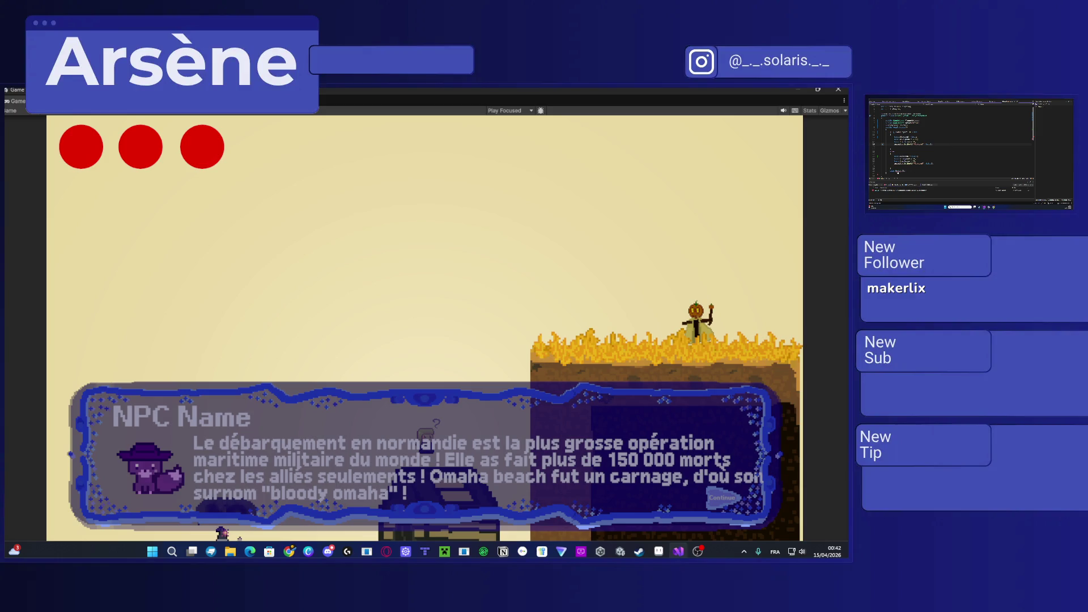
scroll(953, 142, "down", 5)
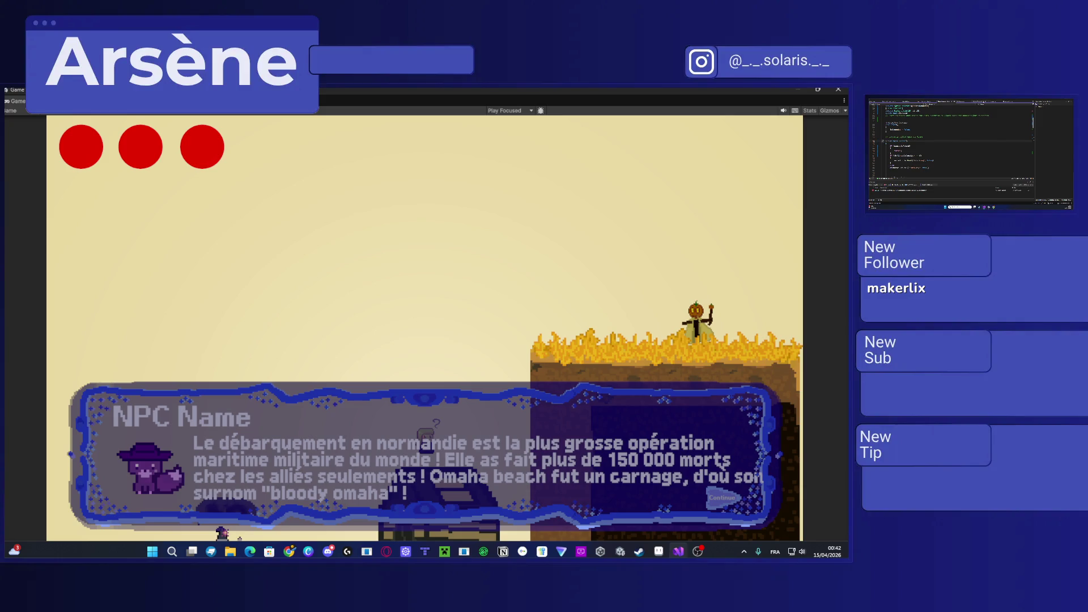
scroll(952, 142, "down", 3)
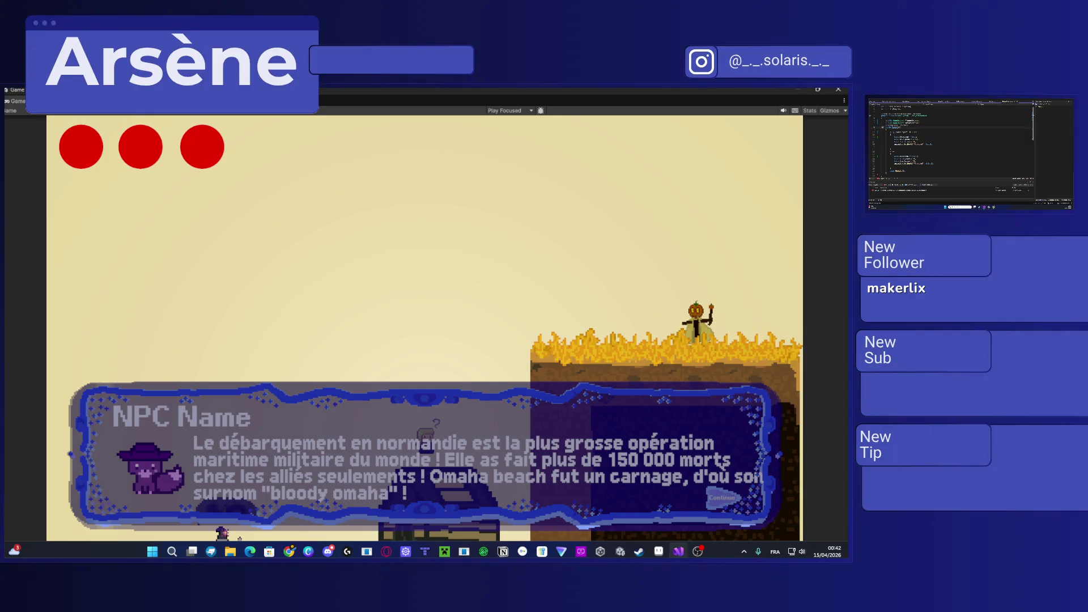
key("alt+Tab")
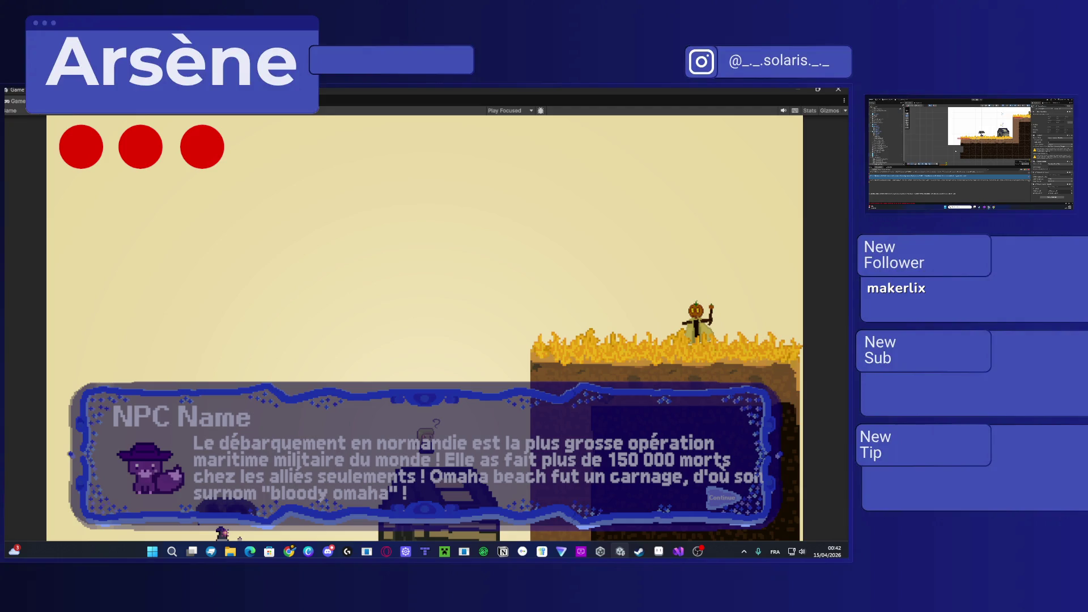
key("ctrl+p")
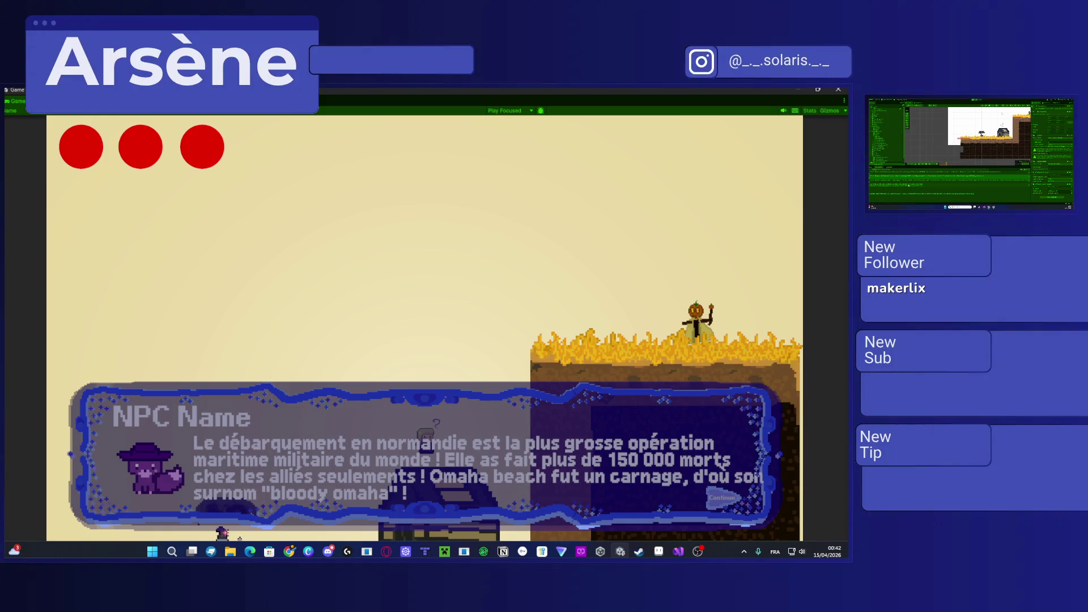
key("space")
key("alt+Tab")
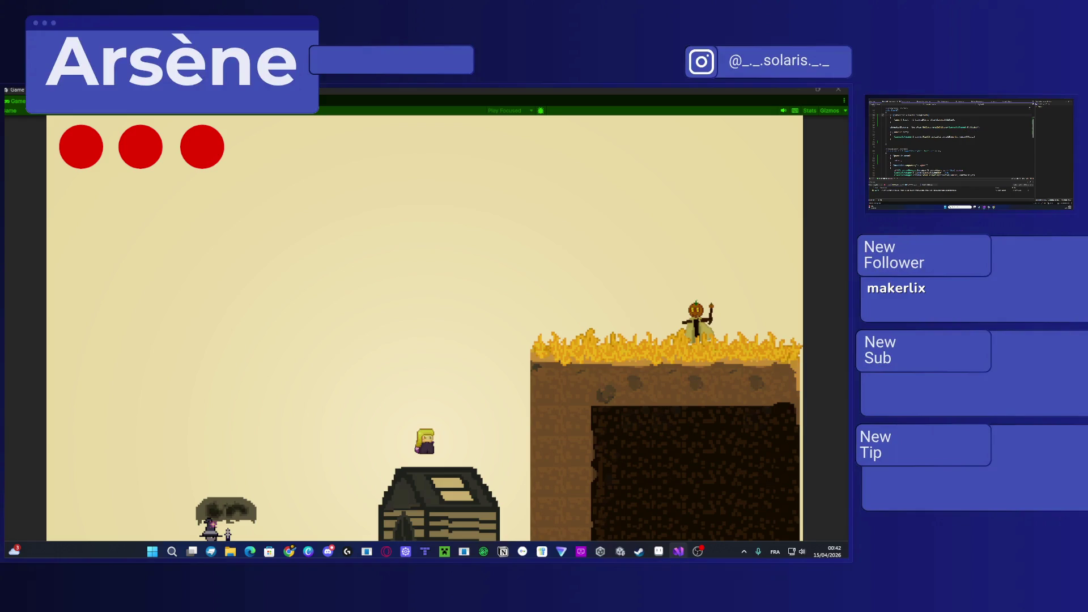
Step: Return to the running game and continue into the dark room with the husky portrait
key("alt+Tab")
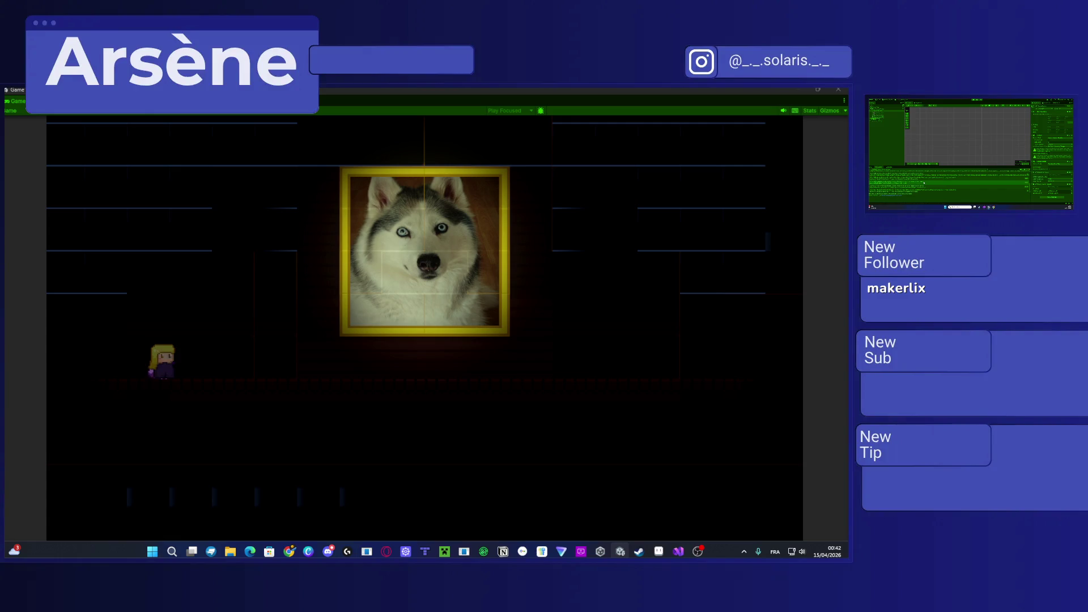
Step: Review the script code in Visual Studio, then stop the running game with Ctrl+P
key("alt+Tab")
scroll(952, 144, "down", 3)
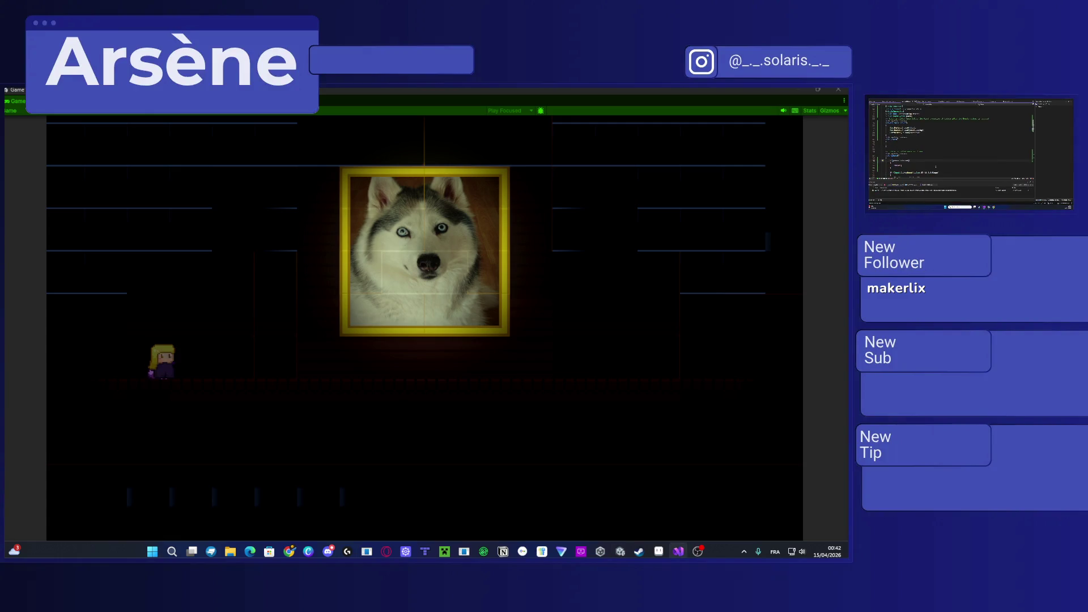
scroll(952, 145, "up", 1)
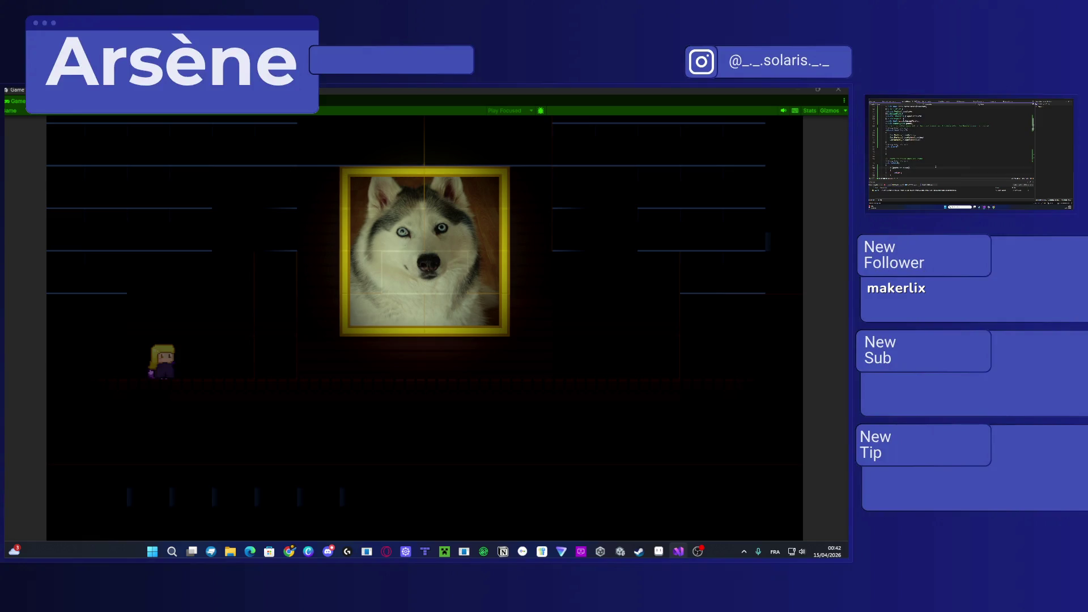
scroll(952, 144, "up", 2)
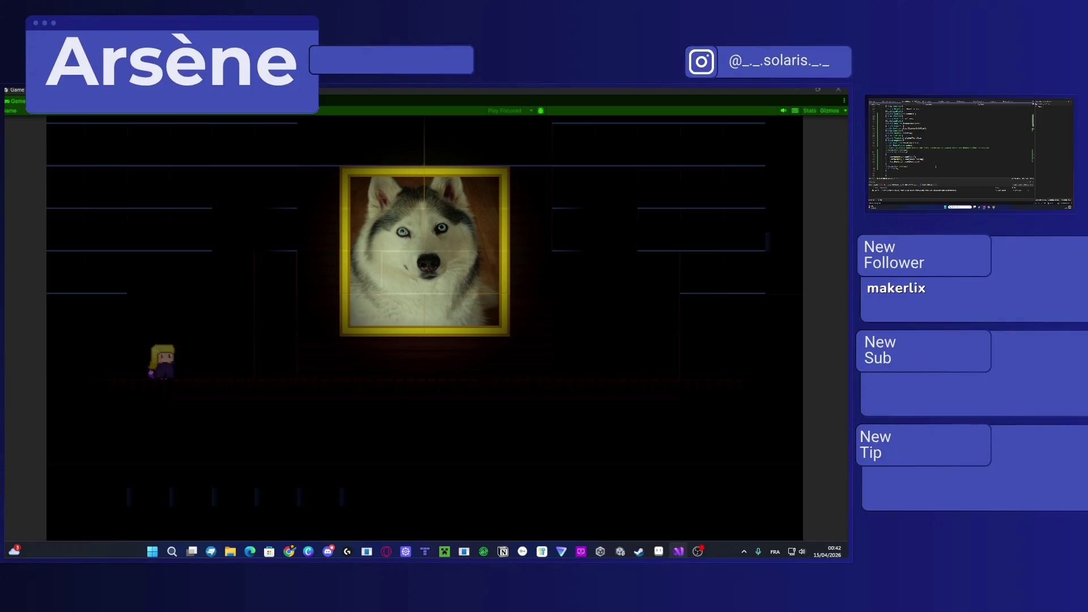
key("alt+Tab")
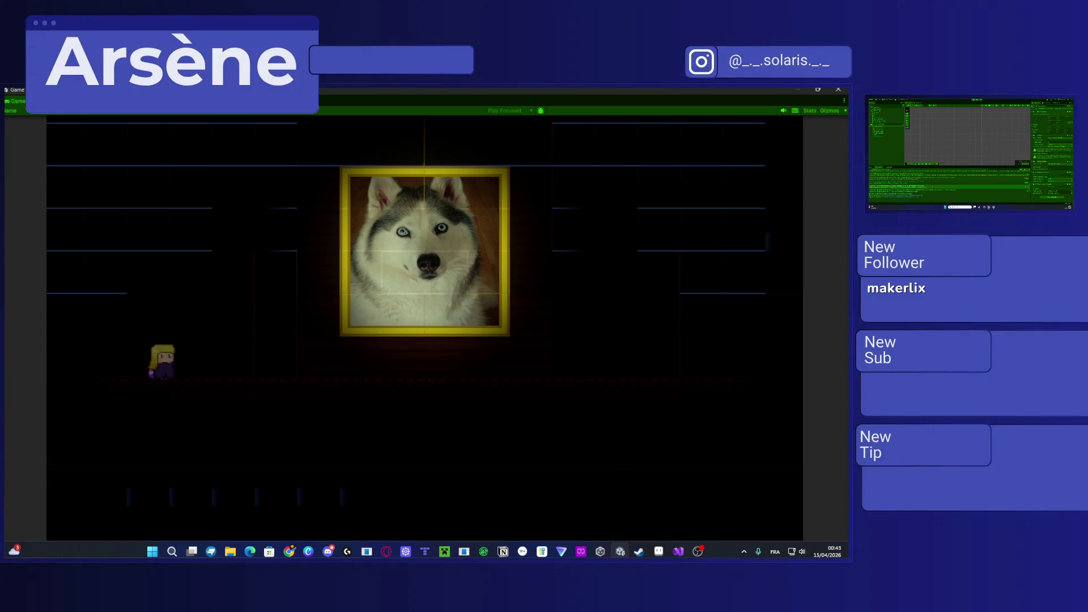
key("alt+Tab")
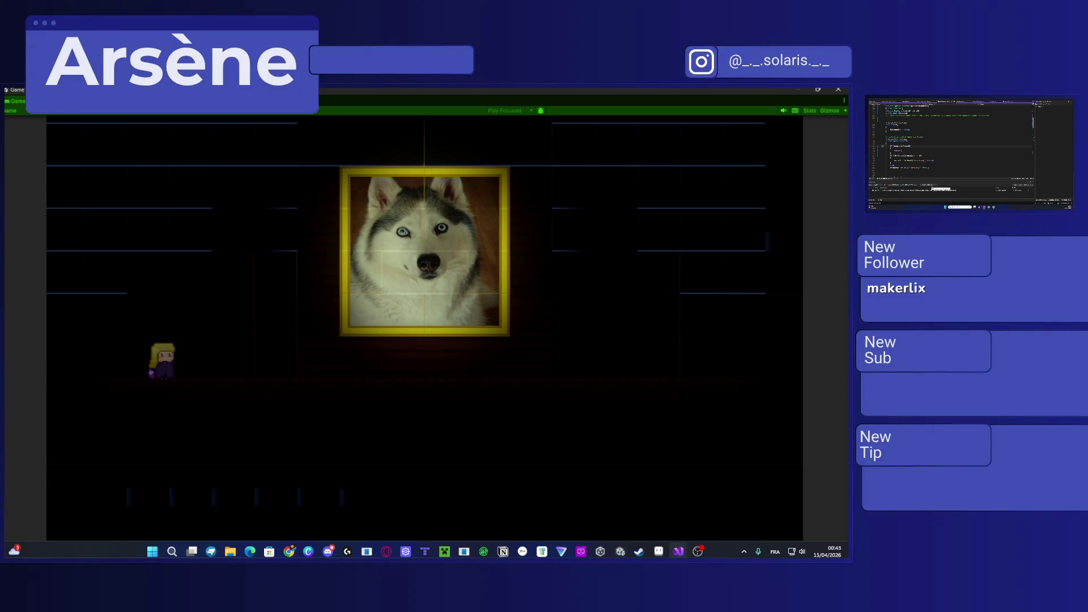
scroll(915, 142, "up", 1)
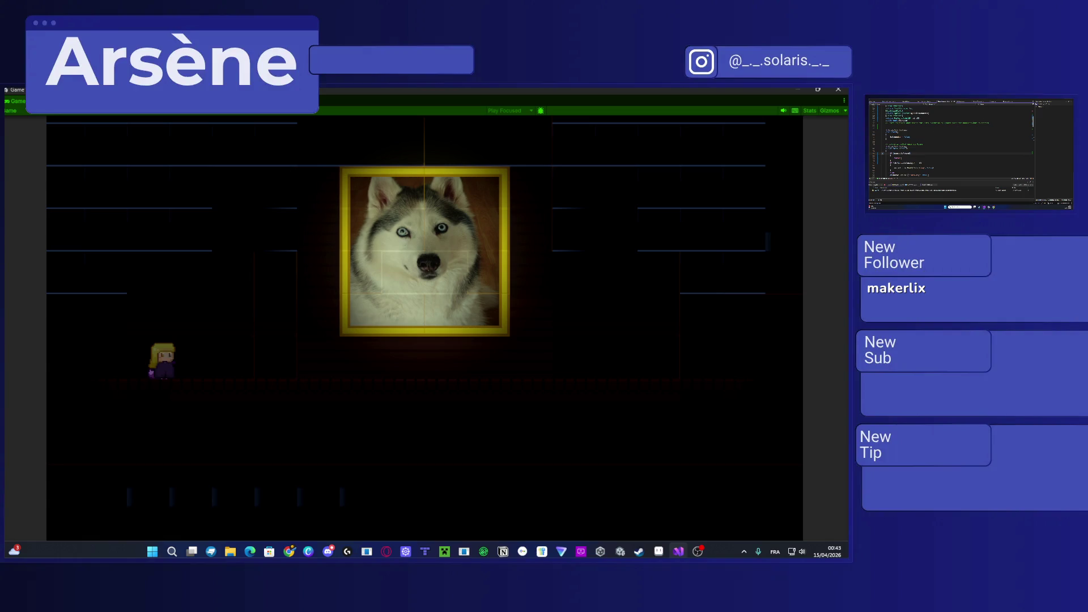
key("alt+Tab")
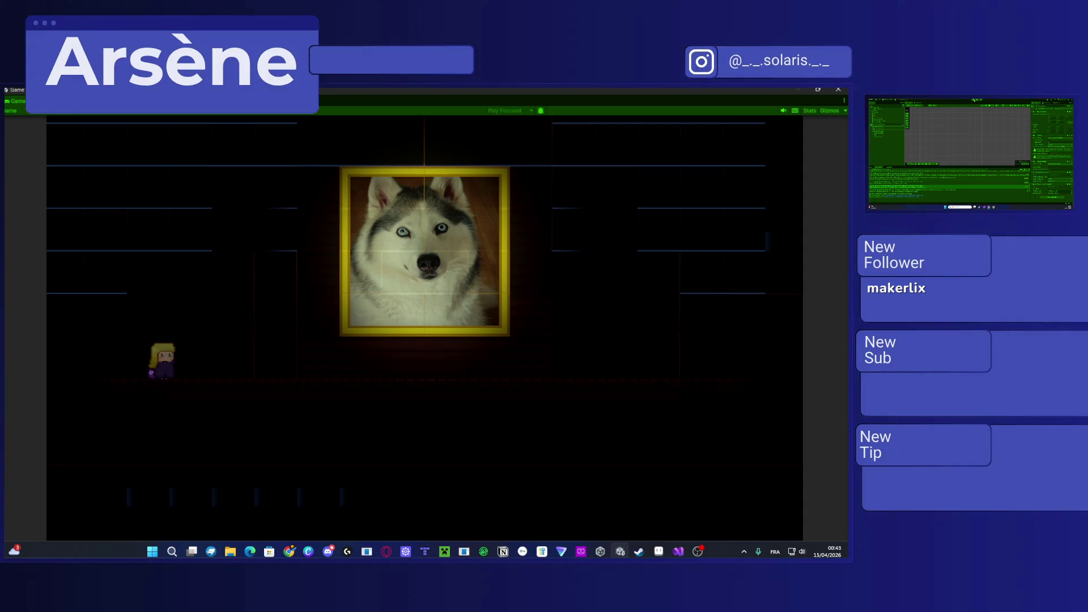
key("ctrl+p")
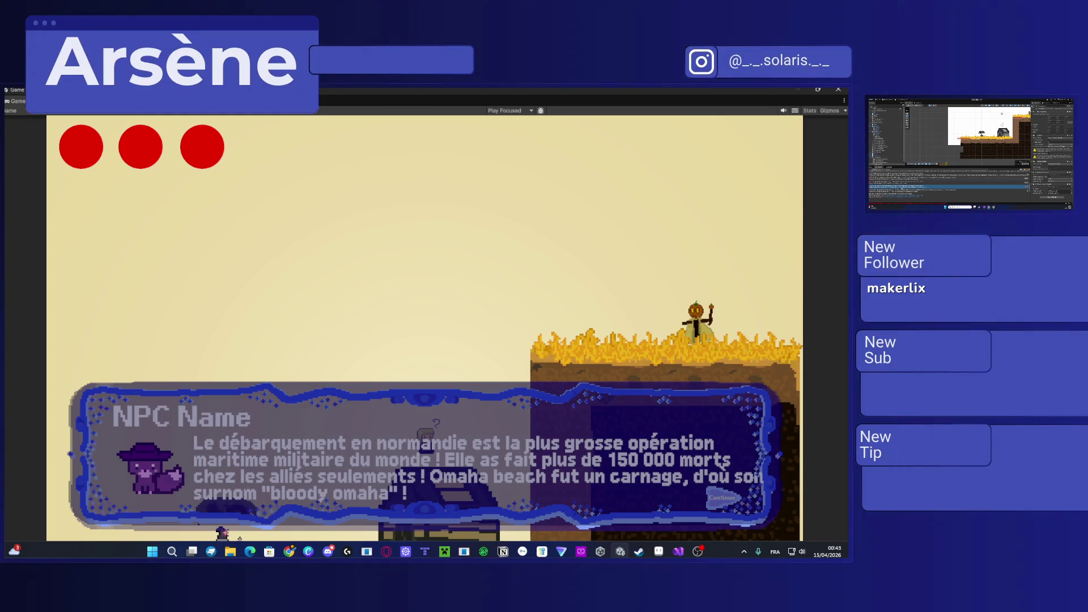
Step: Check the script code against the Unity editor several times
key("alt+Tab")
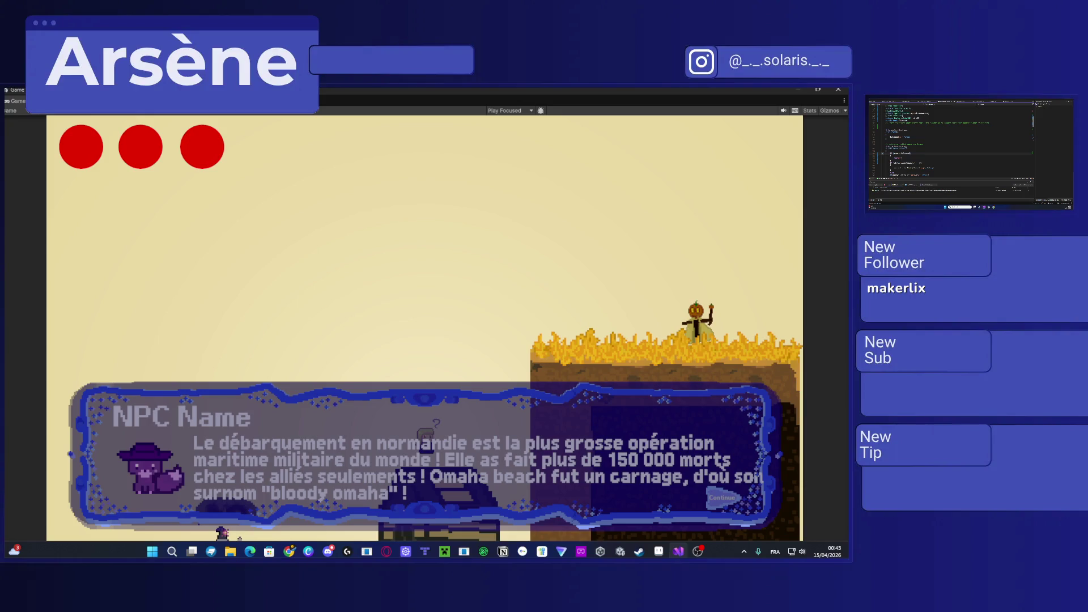
key("alt+Tab")
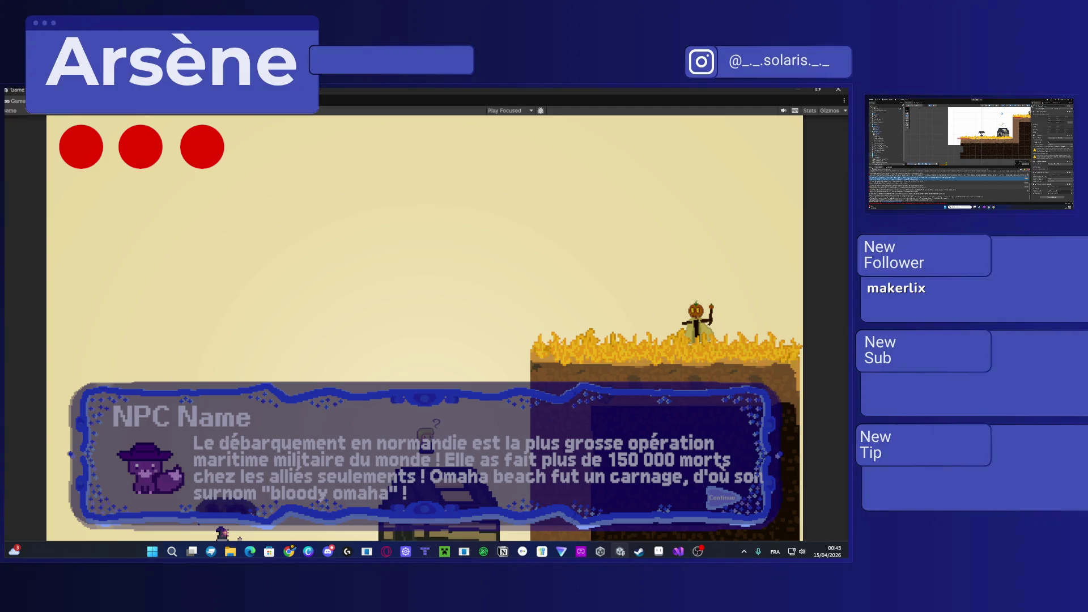
key("alt+Tab")
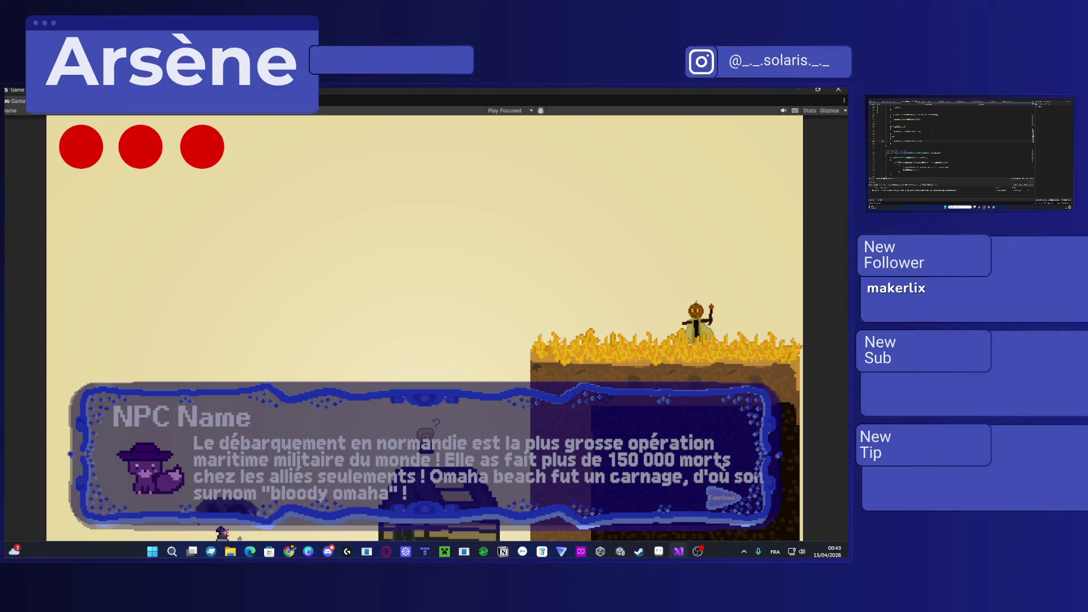
key("alt+Tab")
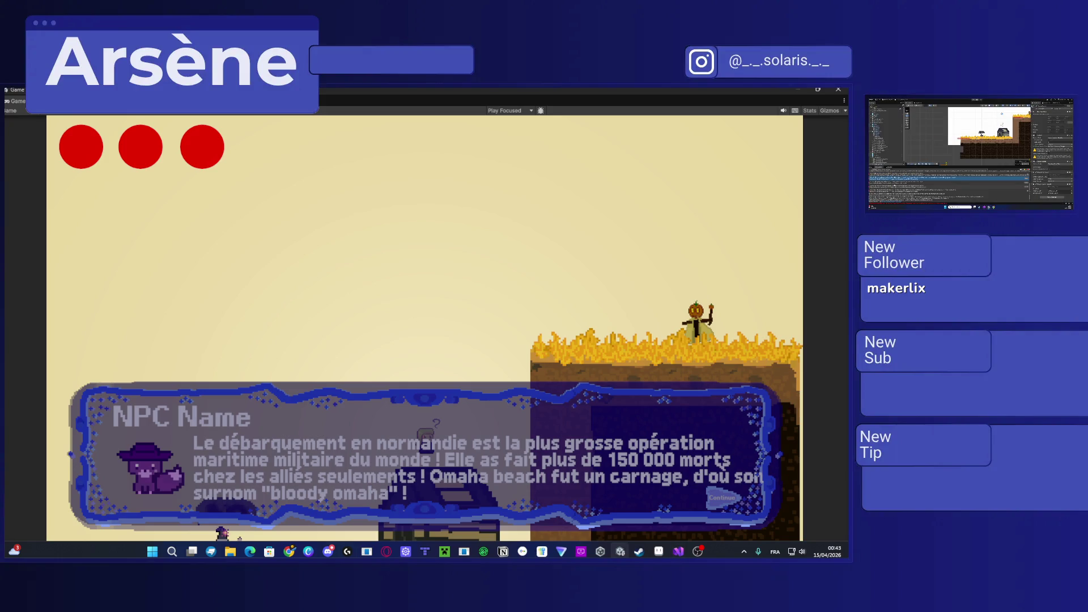
key("alt+Tab")
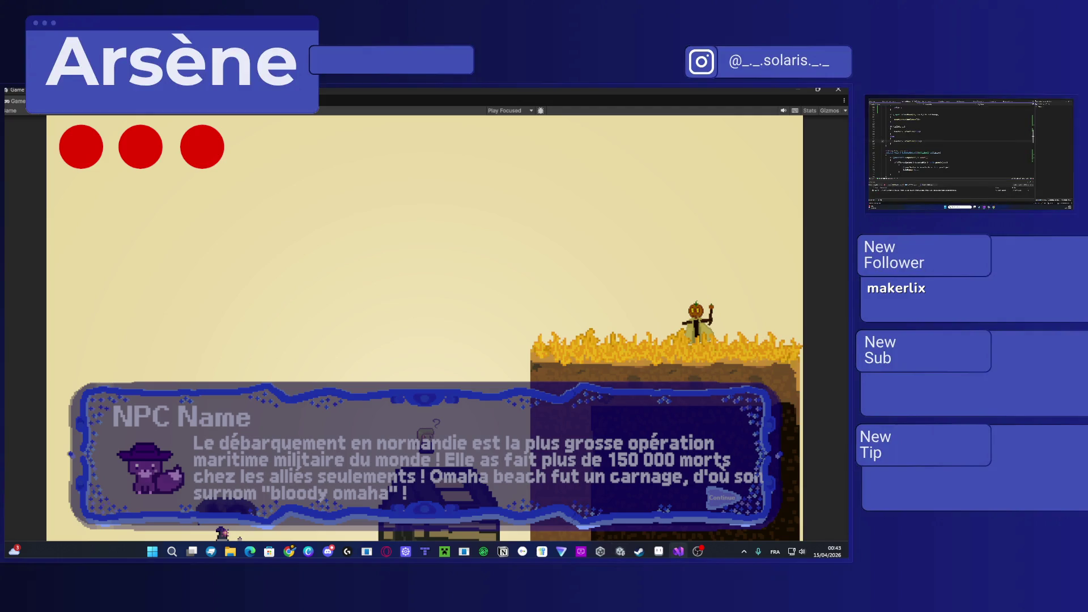
key("alt+Tab")
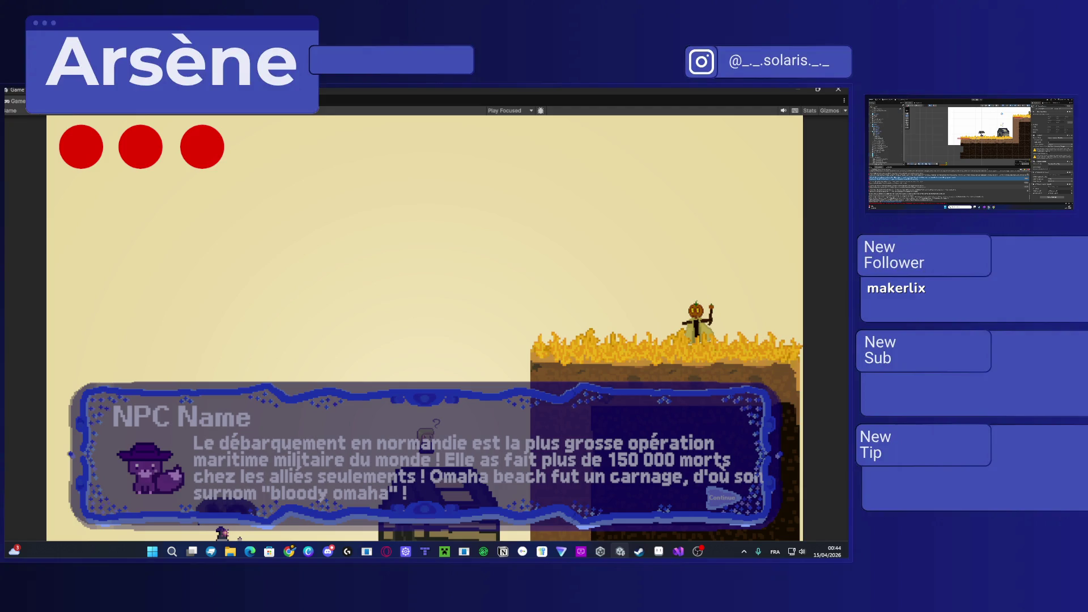
Step: In the Project tab, open the folder holding five assets and select the first asset
key("ctrl+5")
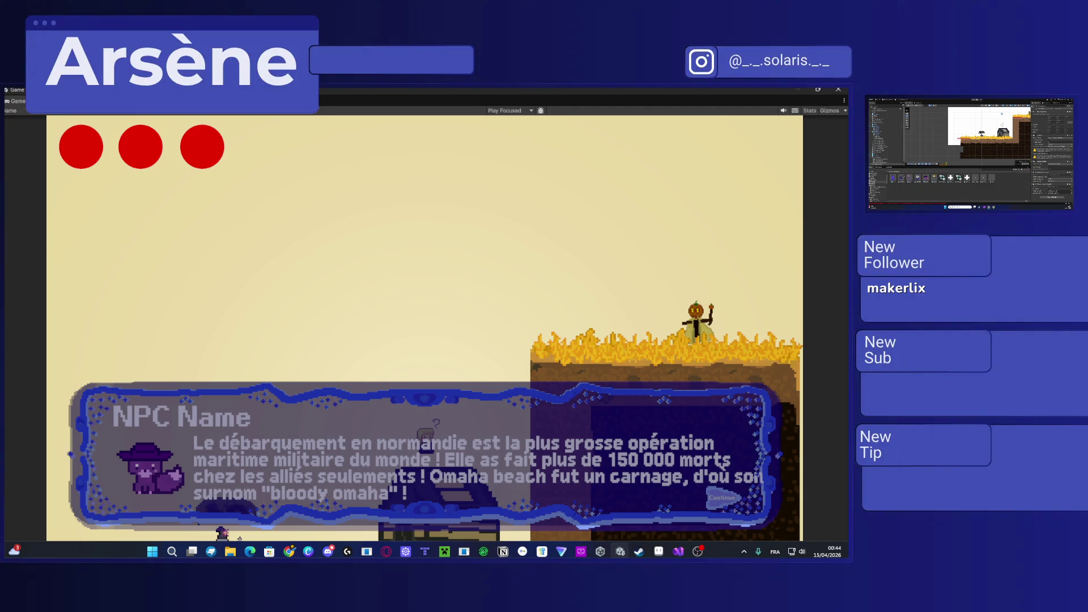
left_click(894, 176)
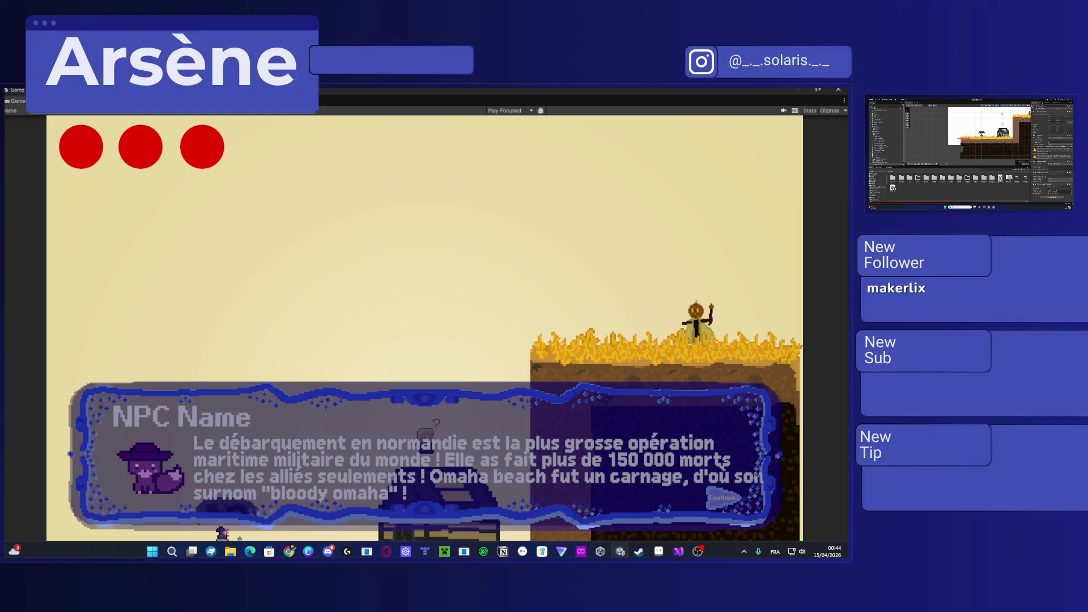
double_click(940, 178)
left_click(893, 178)
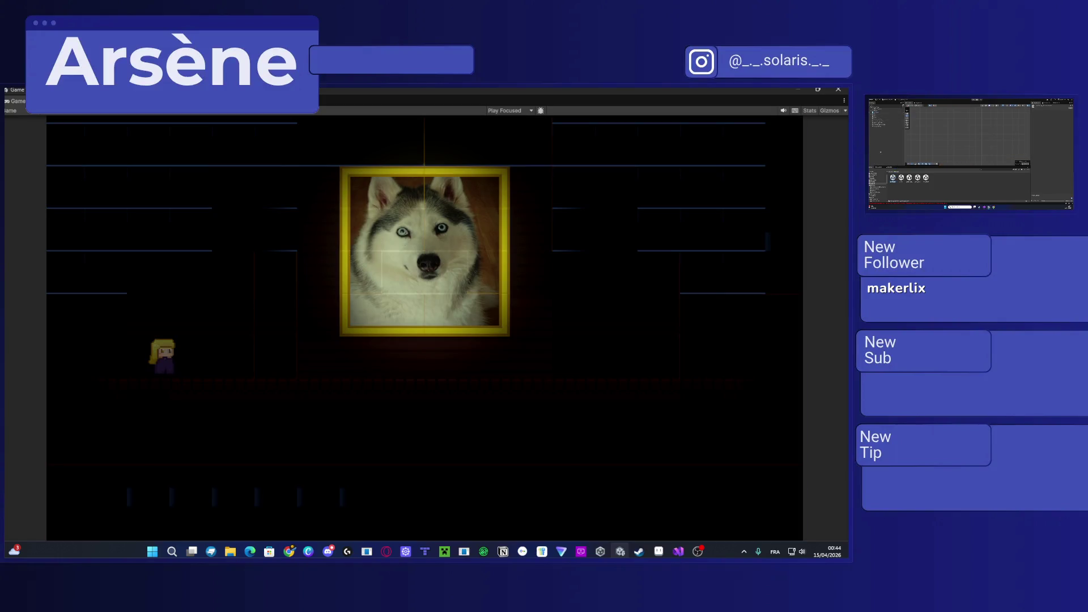
Step: Open the Console log entry's source code and inspect a scene object's components
left_click(879, 167)
left_click(907, 182)
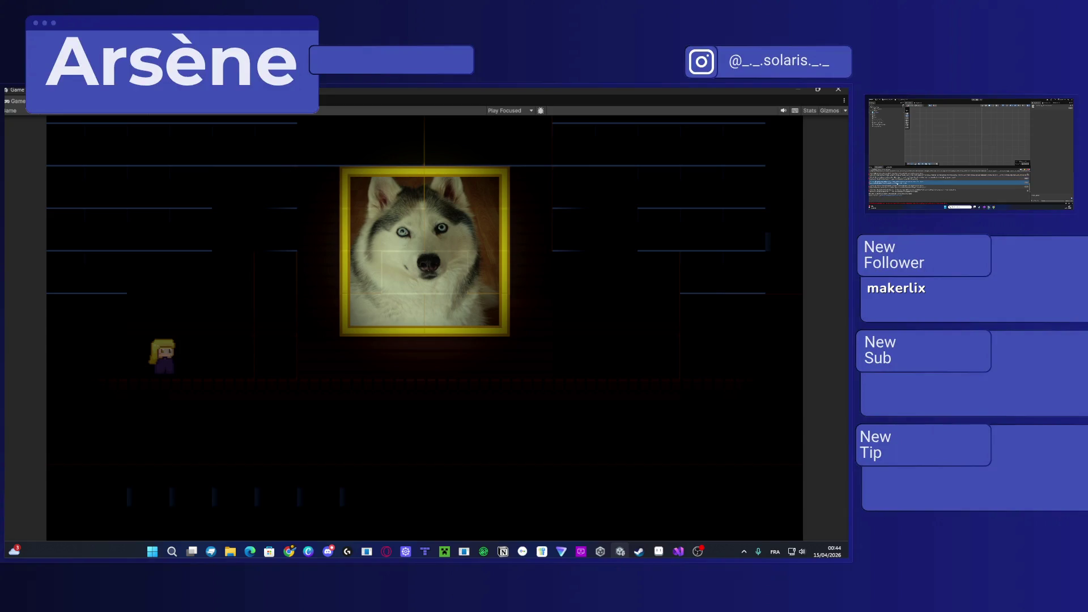
double_click(907, 182)
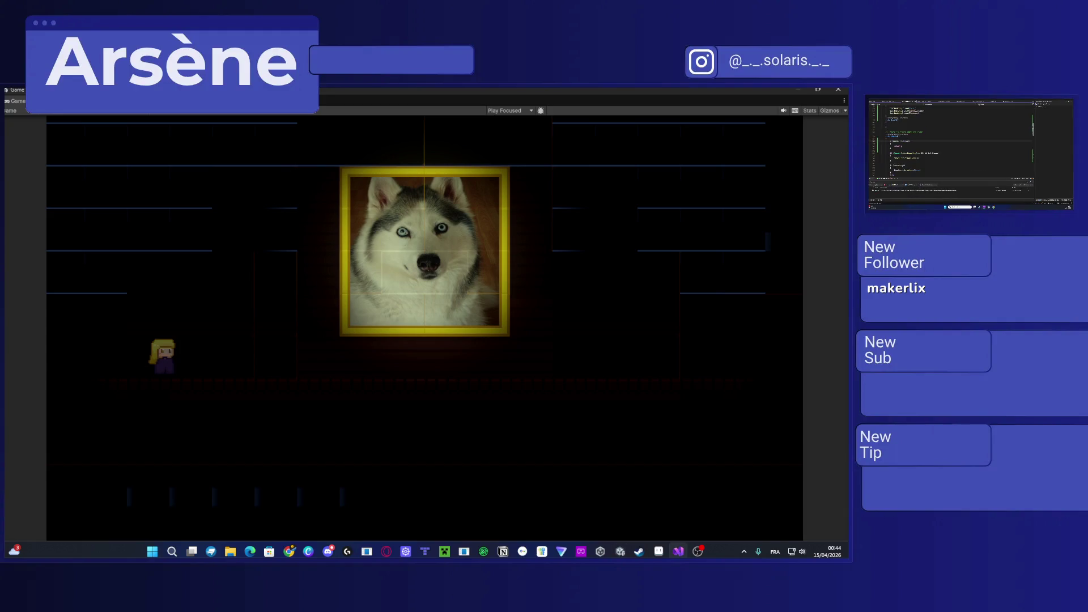
key("alt+Tab")
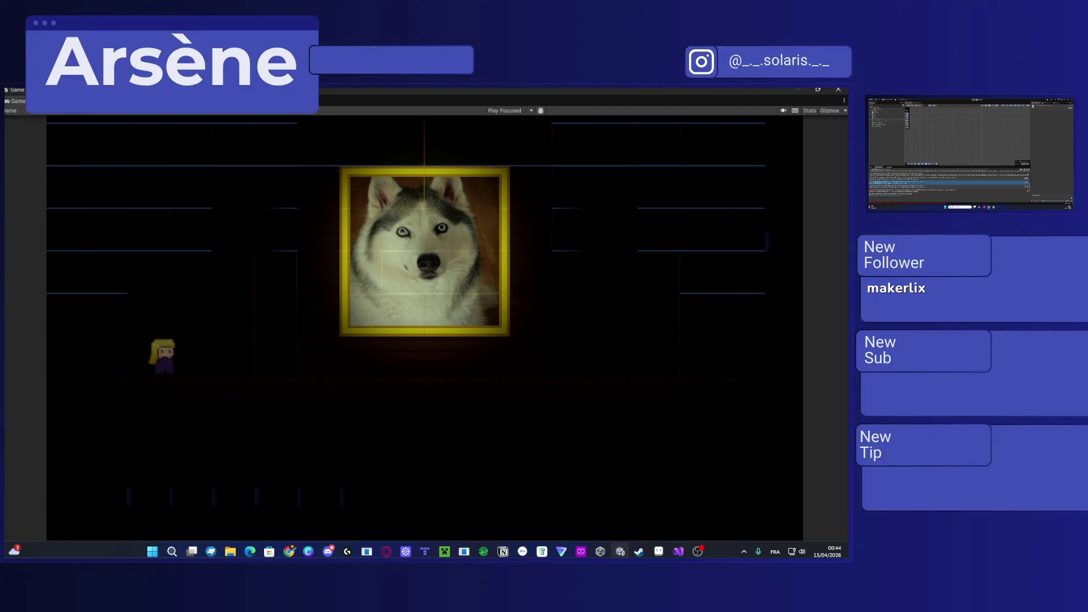
left_click(879, 118)
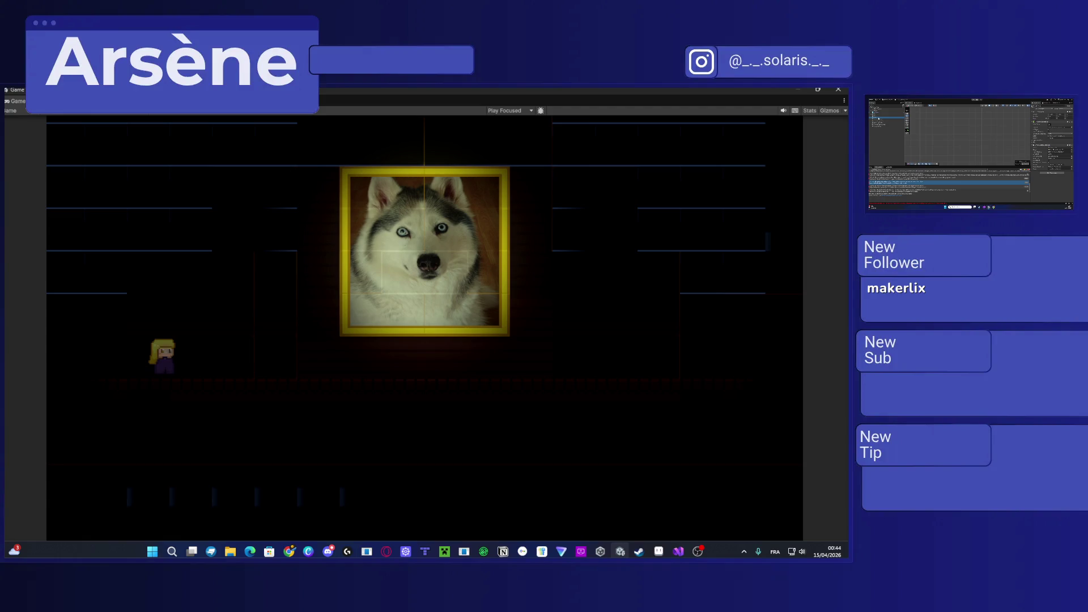
left_click(875, 169)
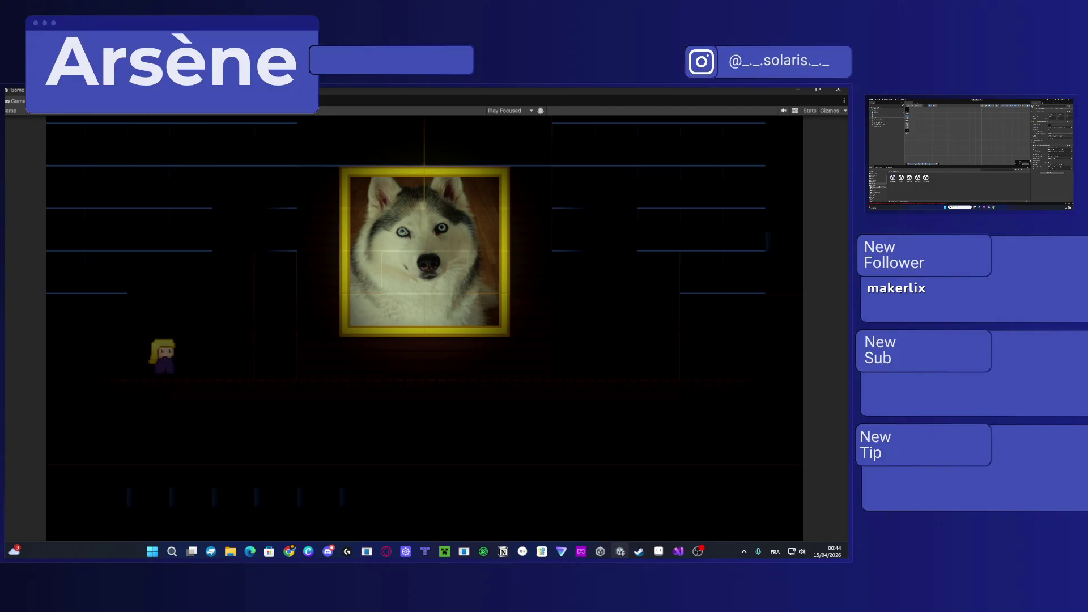
Step: Complete the new 'tee…' statement and replace GetComponent with an autocompleted 'Pla…' call
key("alt+Tab")
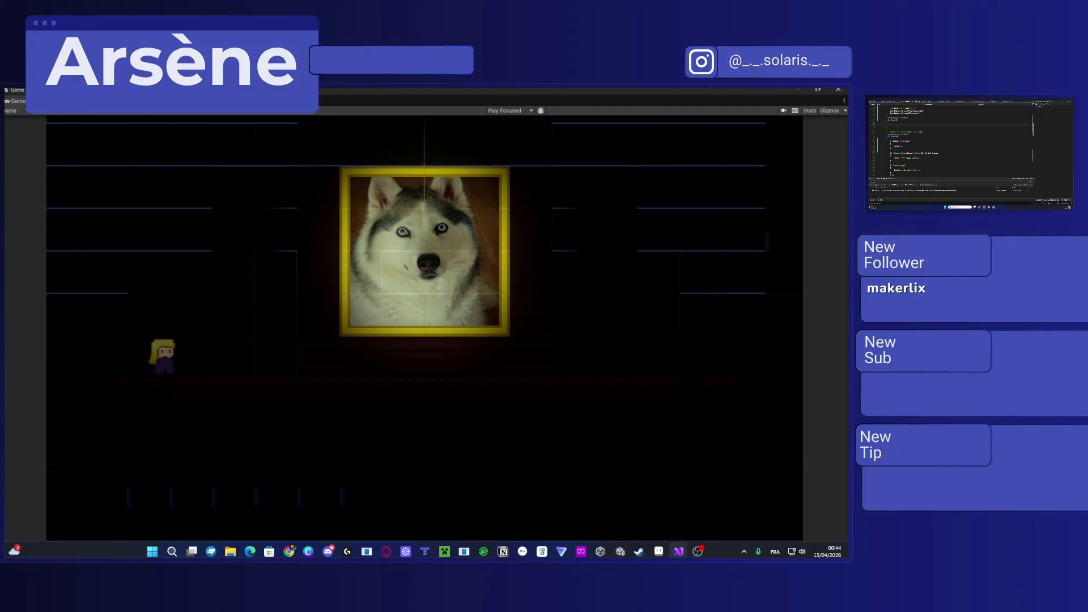
type("t")
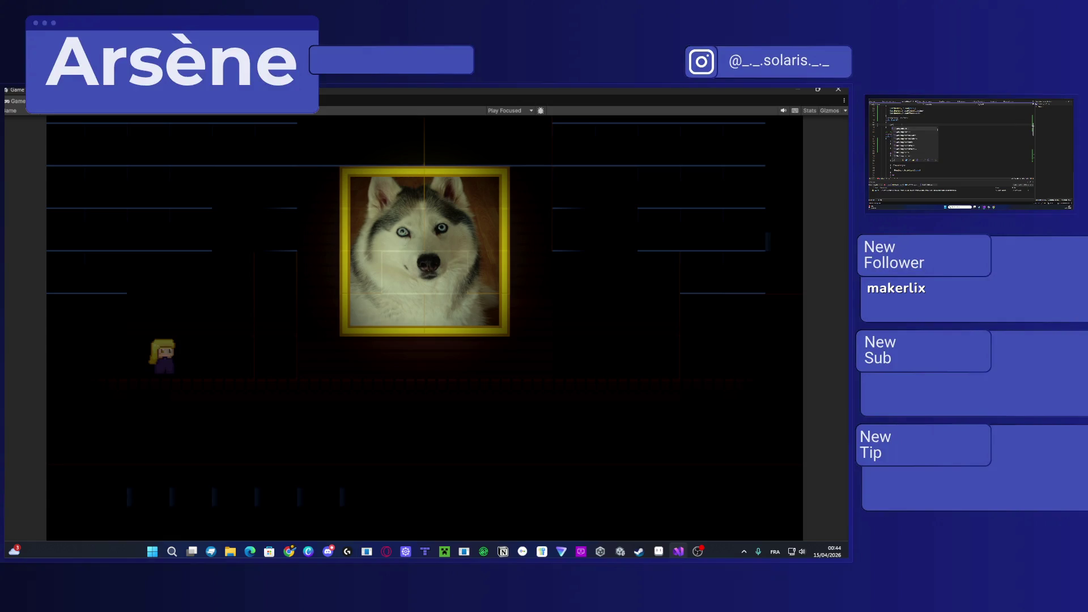
type("e")
type("e")
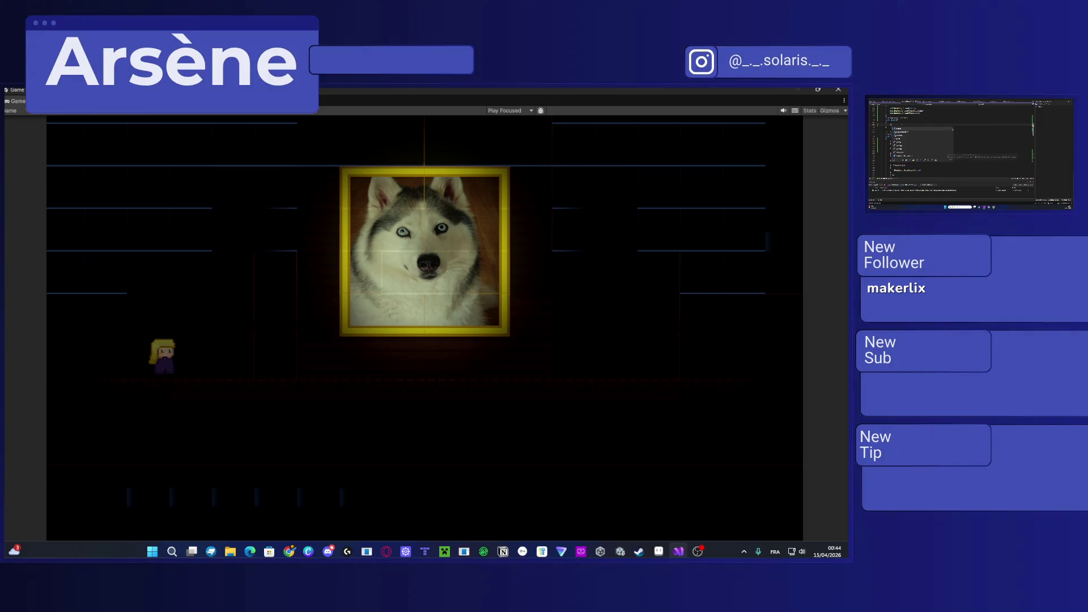
scroll(953, 147, "up", 1)
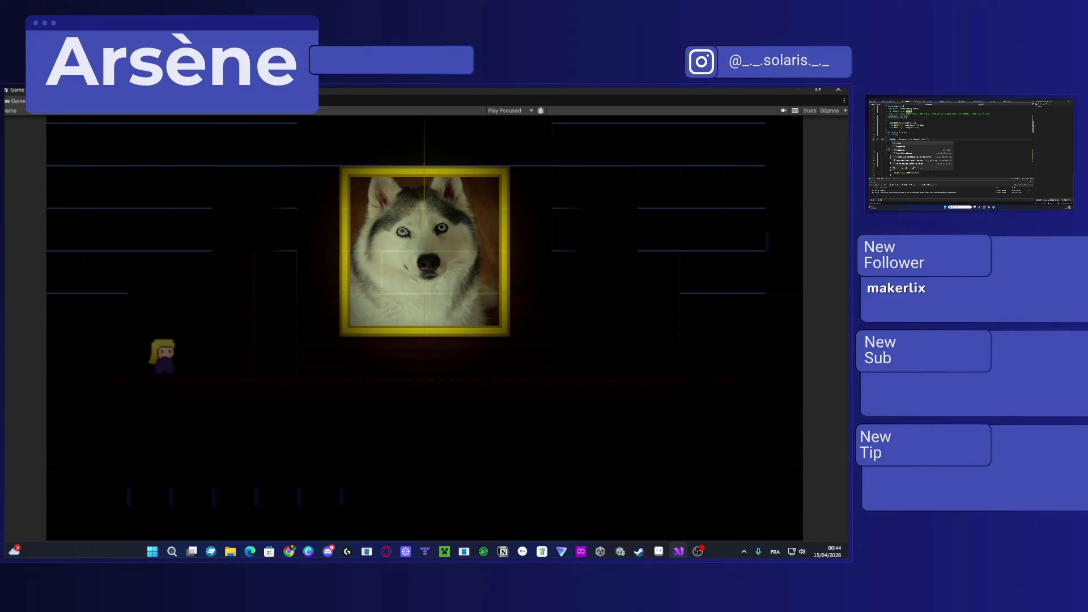
key("Tab")
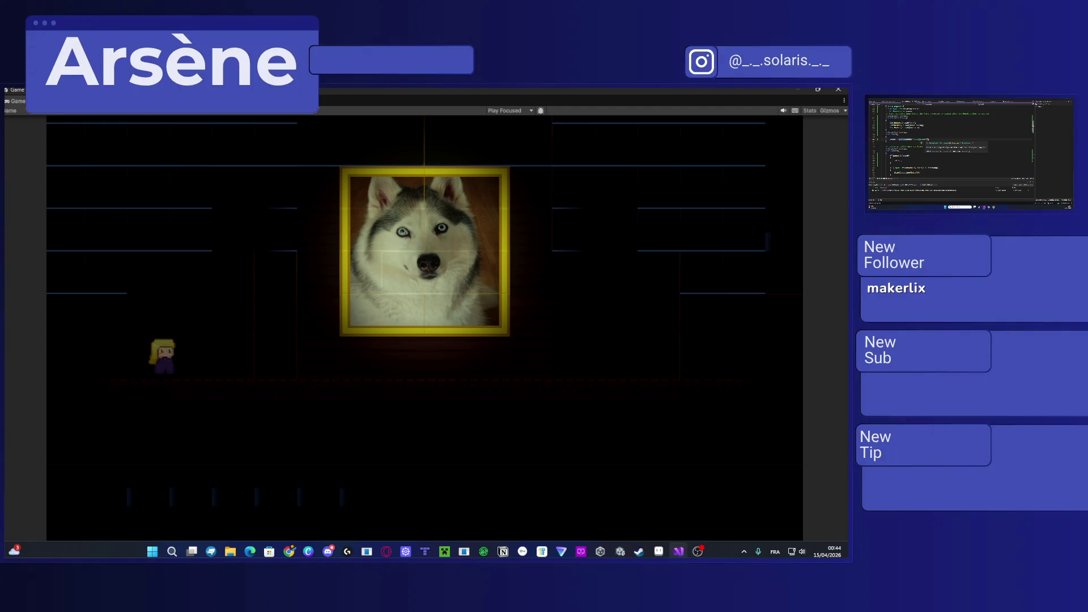
double_click(914, 139)
type("Pla")
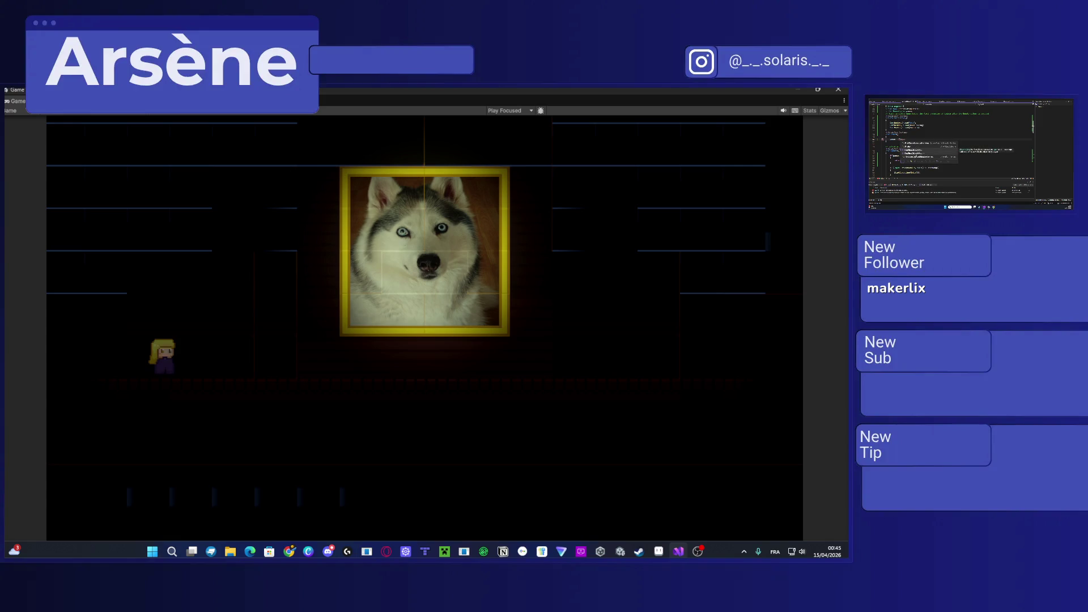
key("Tab")
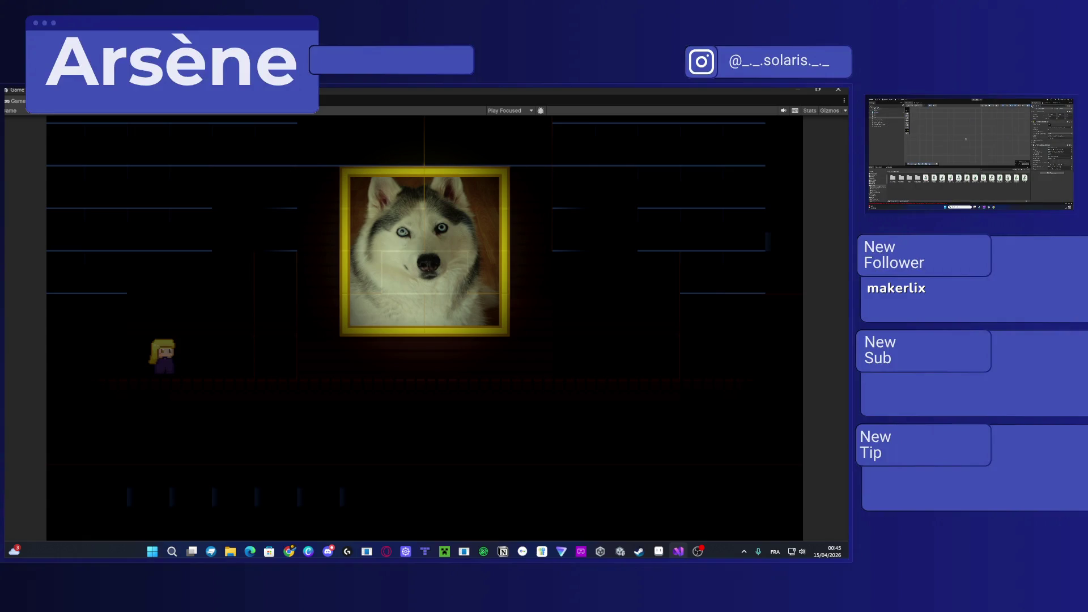
key("alt+Tab")
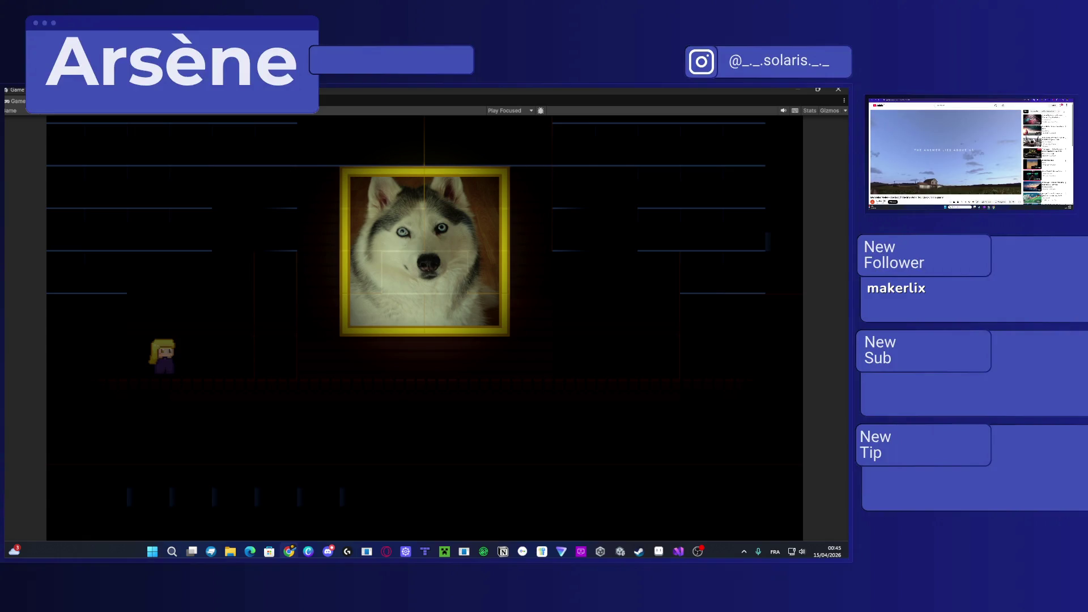
Step: Search the web for the Unity scripting API in a new tab and browse the results
key("ctrl+t")
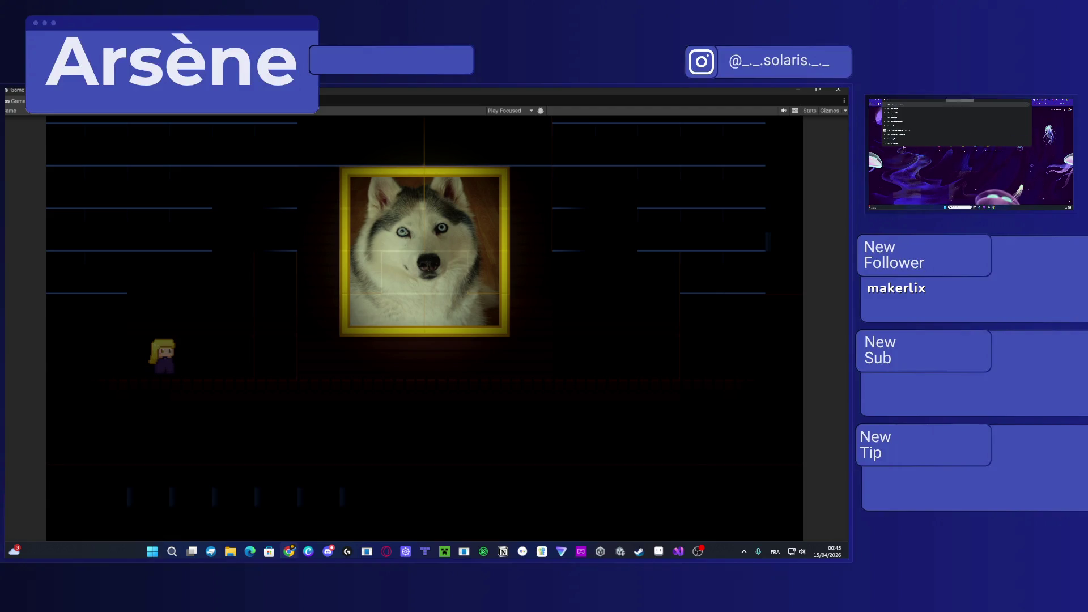
type("unity")
type("s")
key("Return")
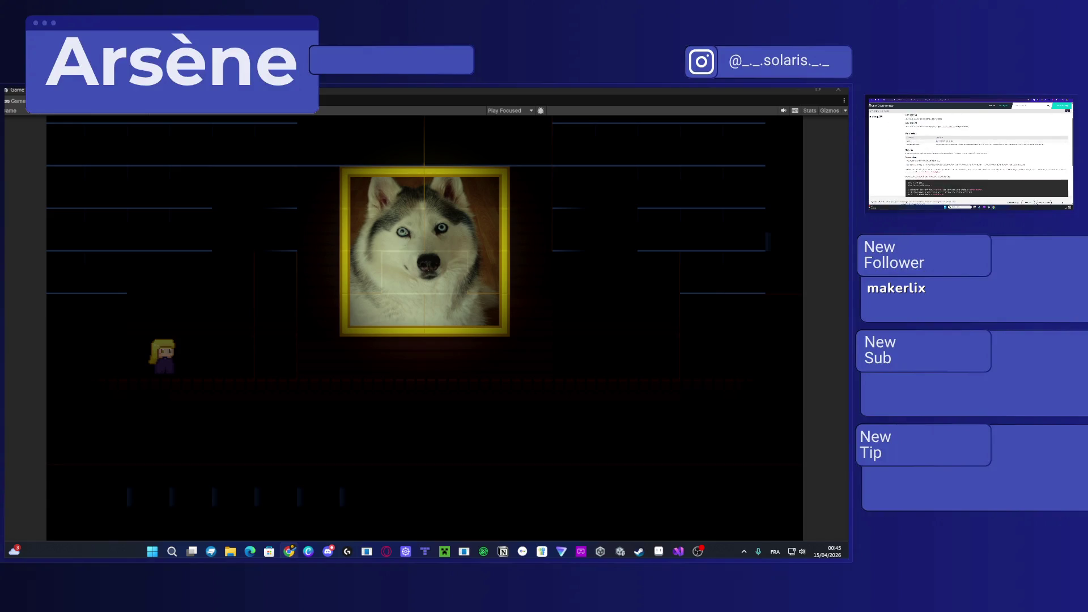
scroll(1007, 139, "down", 5)
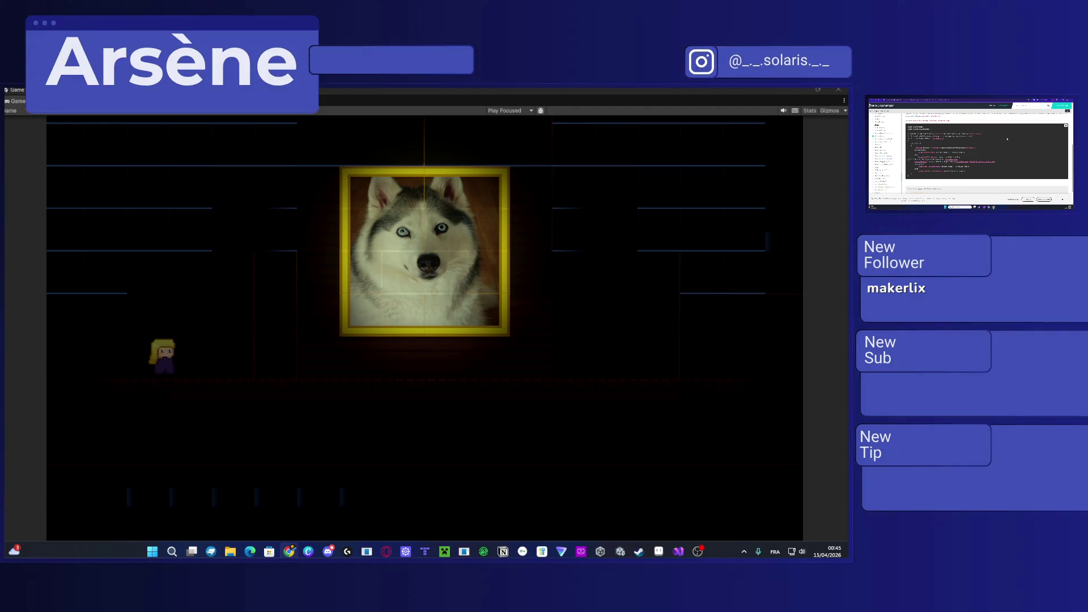
scroll(1007, 139, "up", 3)
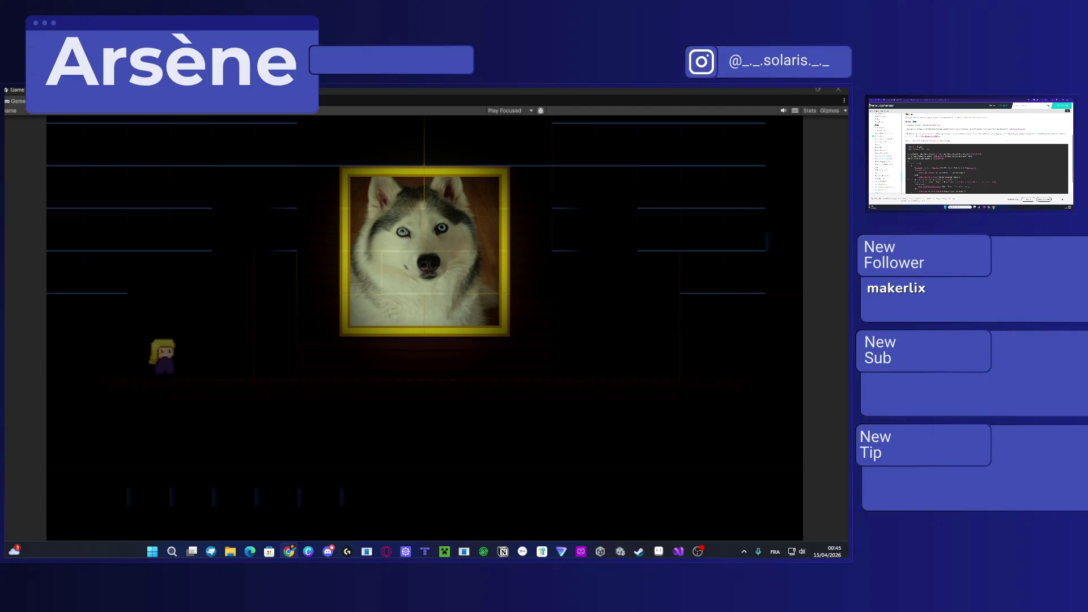
scroll(986, 153, "up", 2)
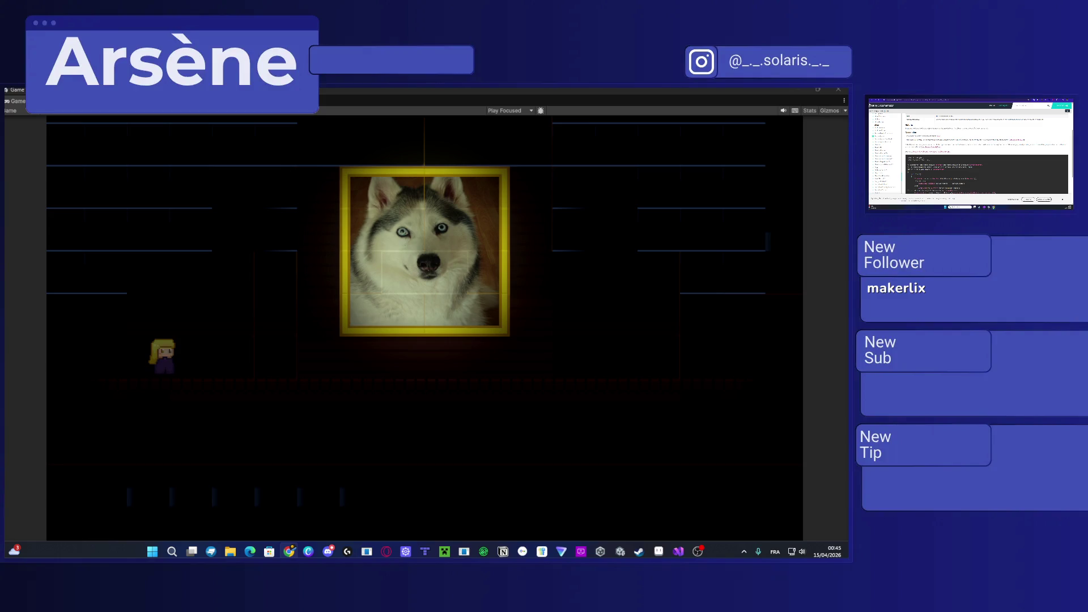
scroll(986, 153, "up", 3)
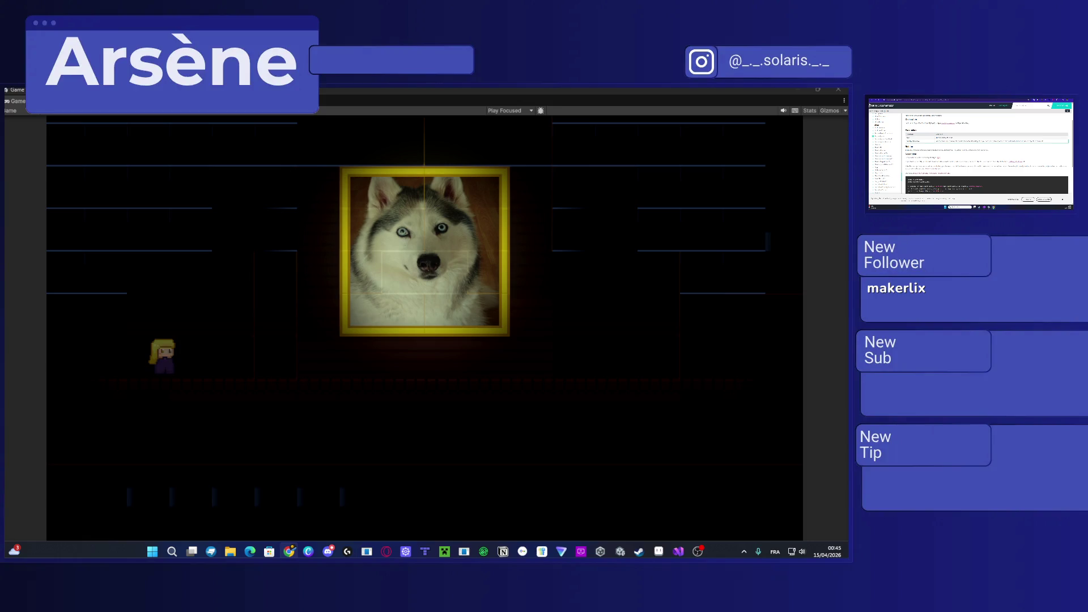
scroll(986, 159, "up", 5)
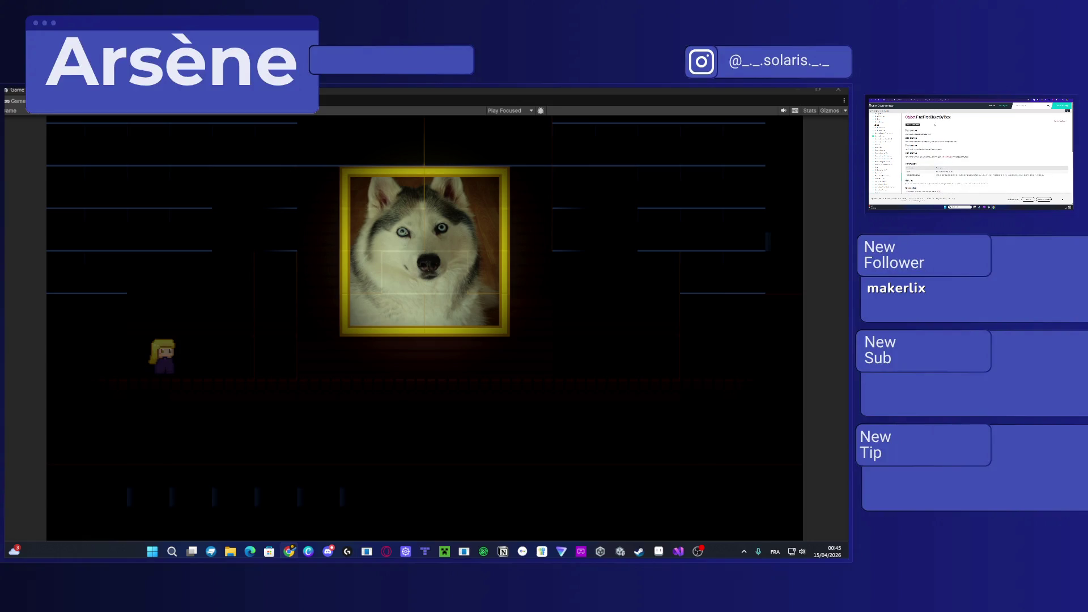
Step: Find the relevant usage in the documentation page's code example with Ctrl+F
left_click(916, 119)
key("ctrl+f")
key("Return")
key("Return")
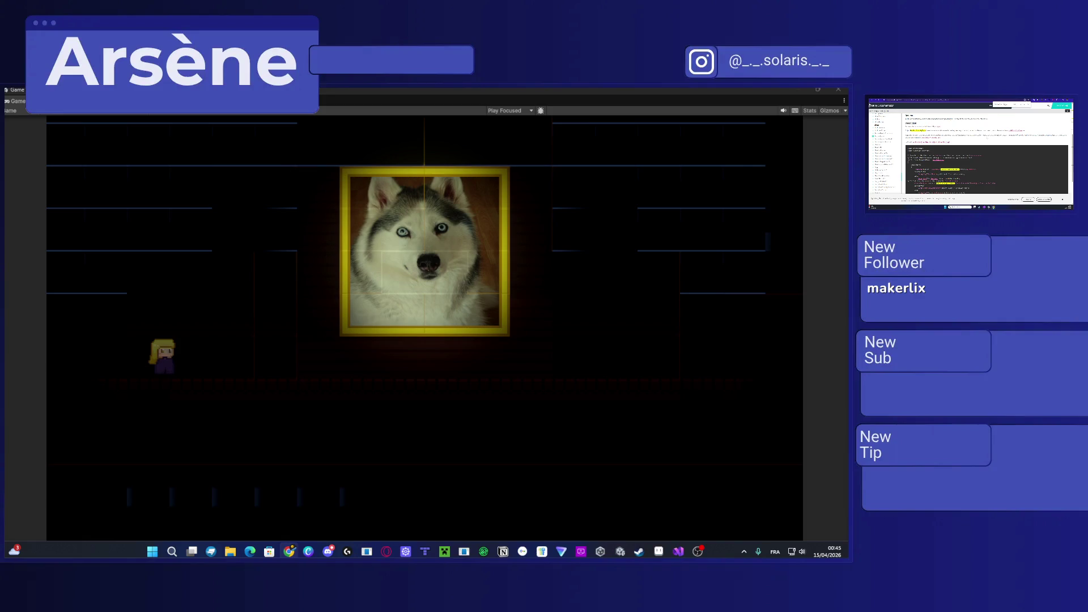
scroll(987, 138, "down", 2)
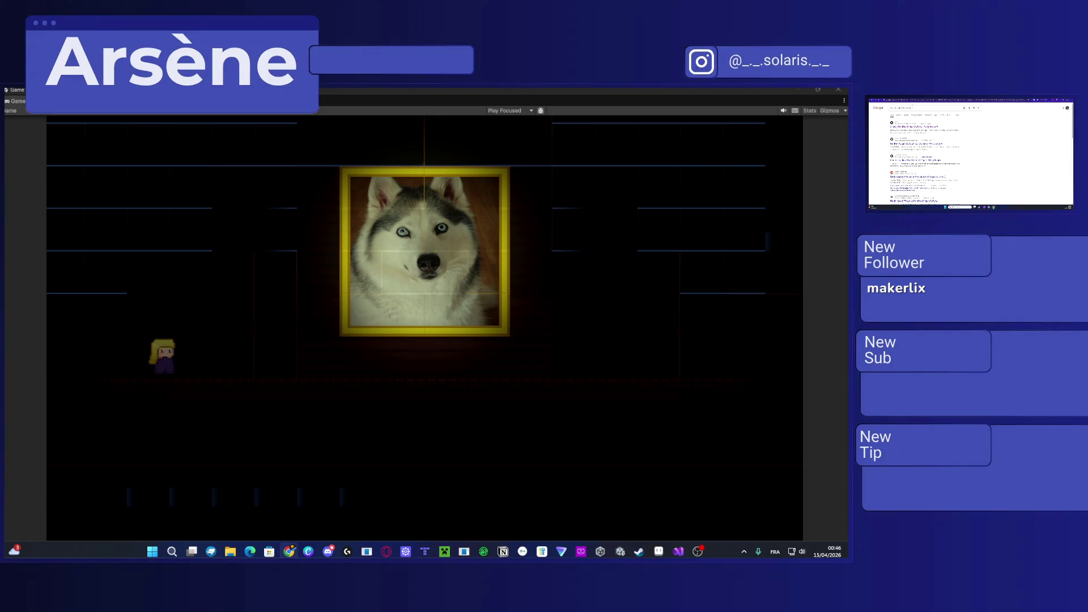
Step: Rerun the search with a new last word, scroll the results, then return to Unity
left_click(901, 108)
double_click(908, 107)
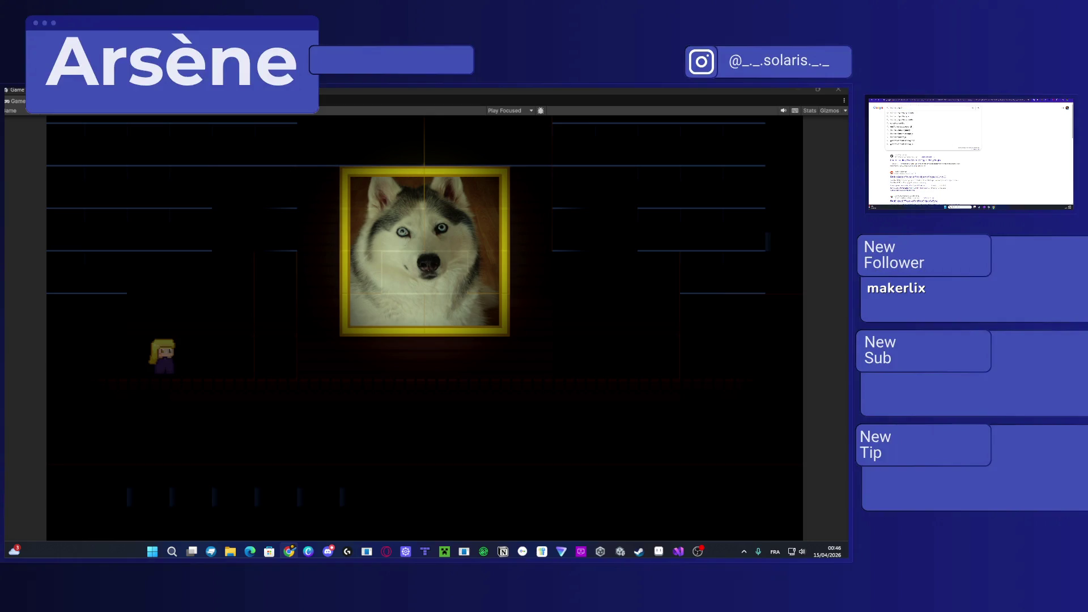
key("Return")
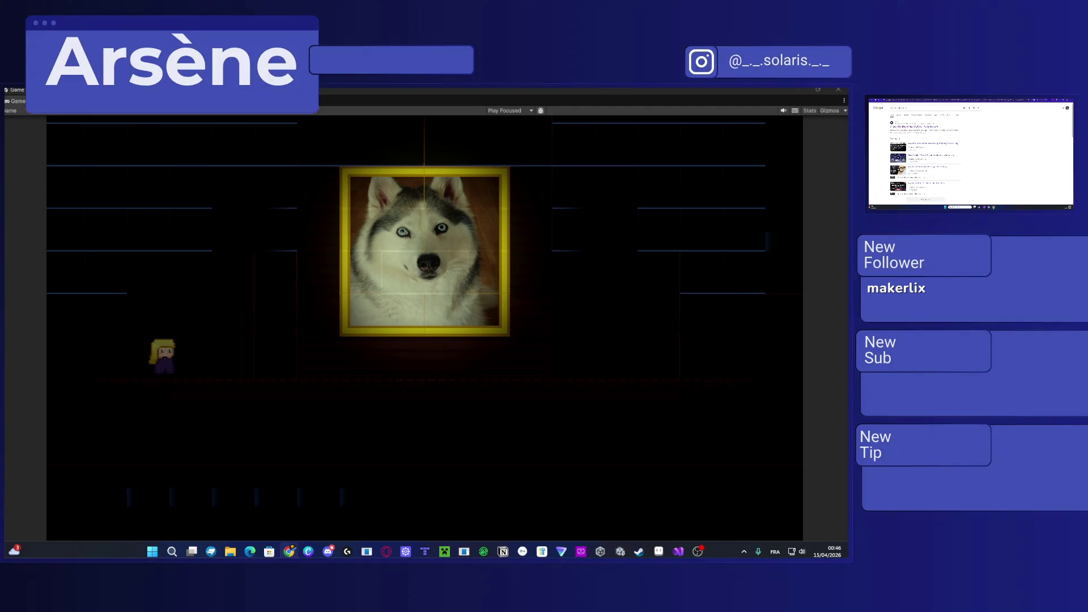
scroll(971, 153, "down", 5)
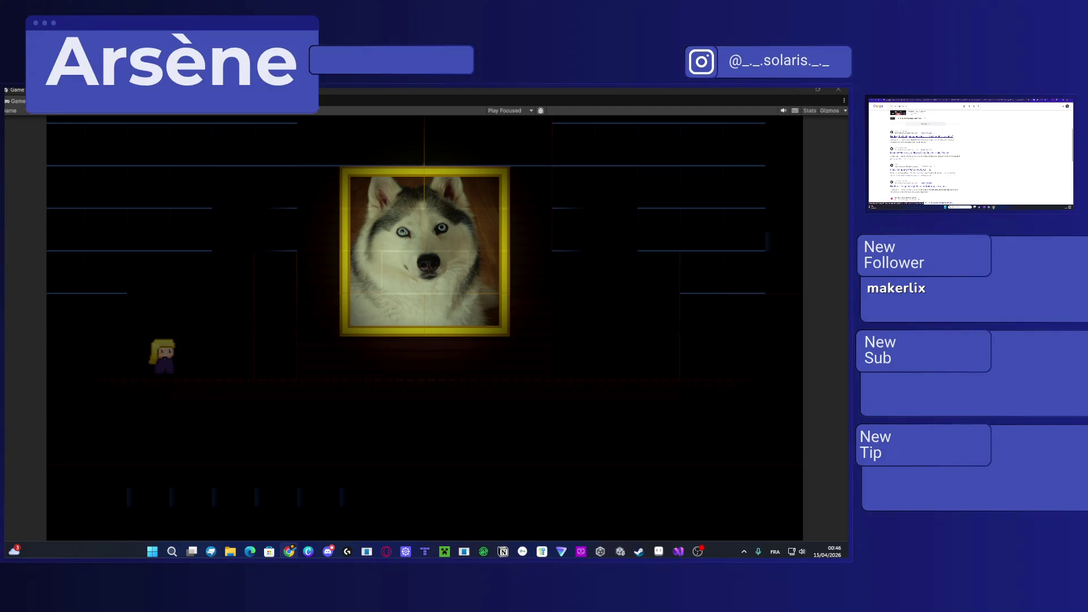
scroll(971, 153, "down", 5)
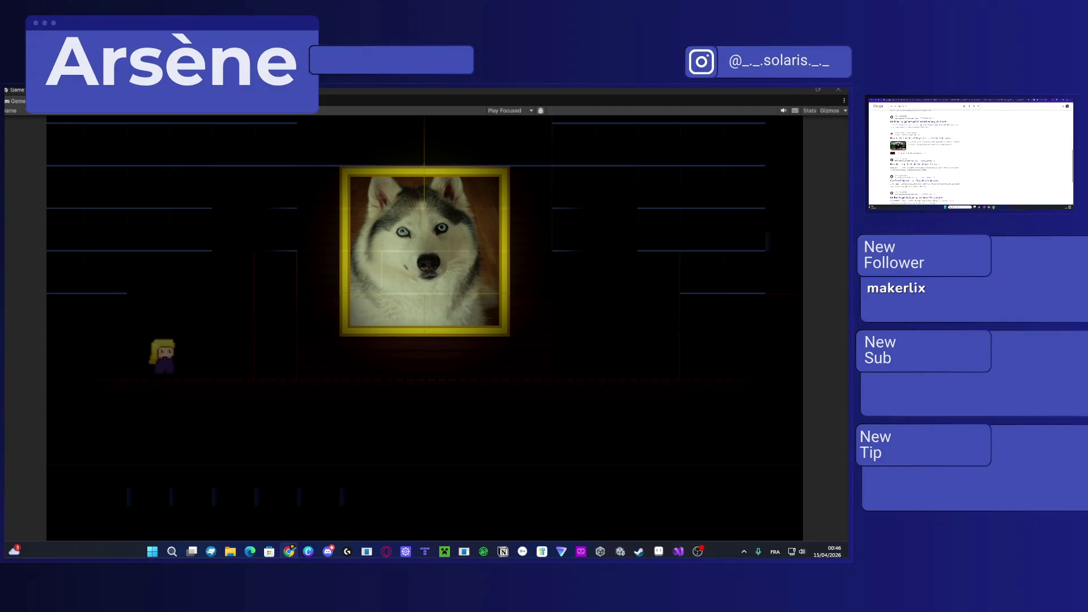
key("alt+Tab")
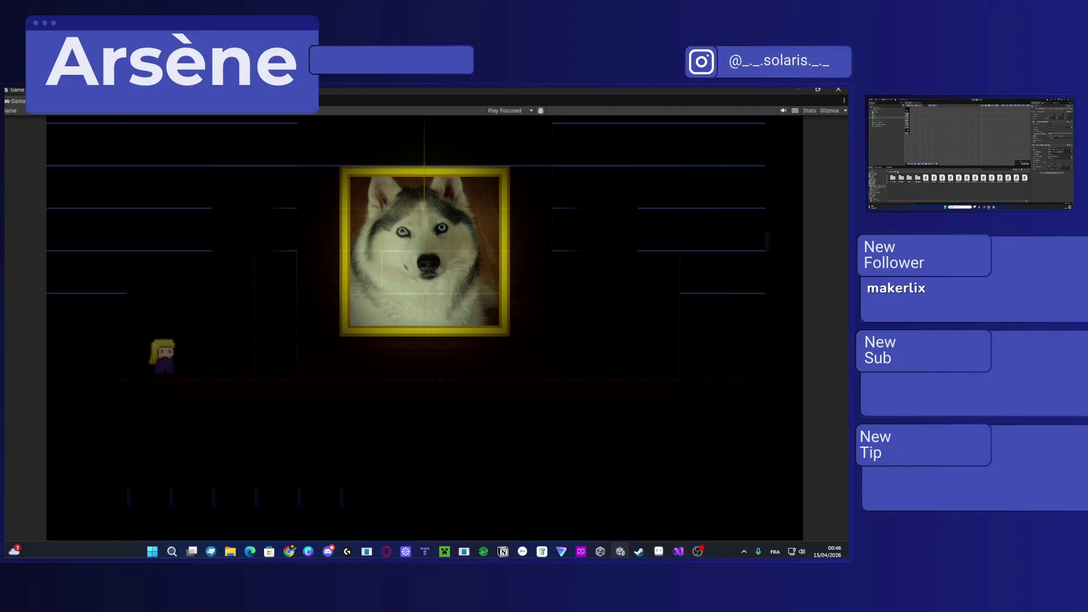
key("super+d")
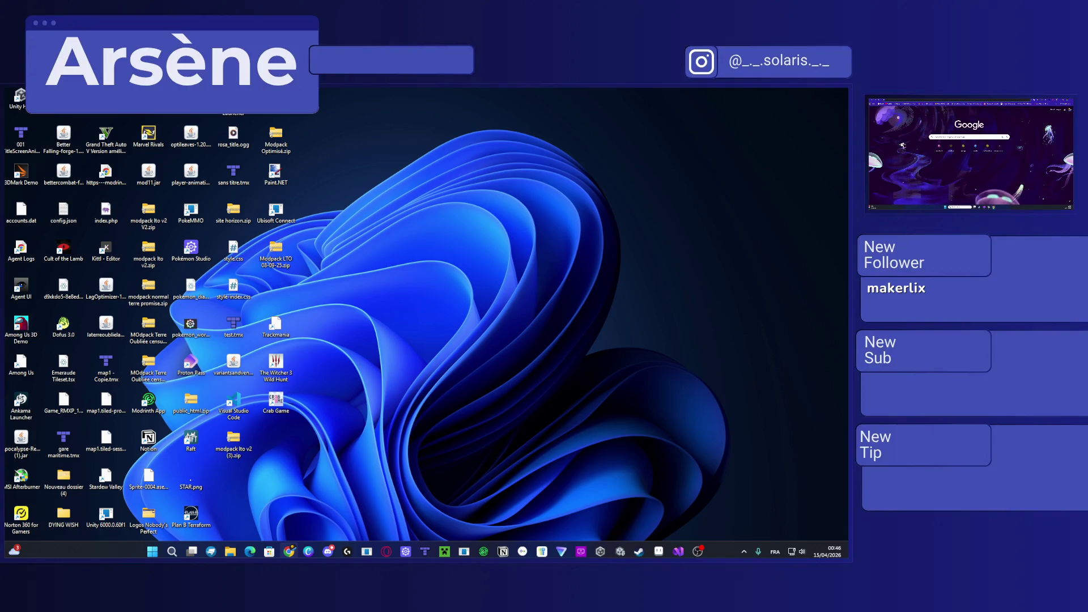
Step: Search Google for 'github' and expand a People also ask answer
left_click(972, 102)
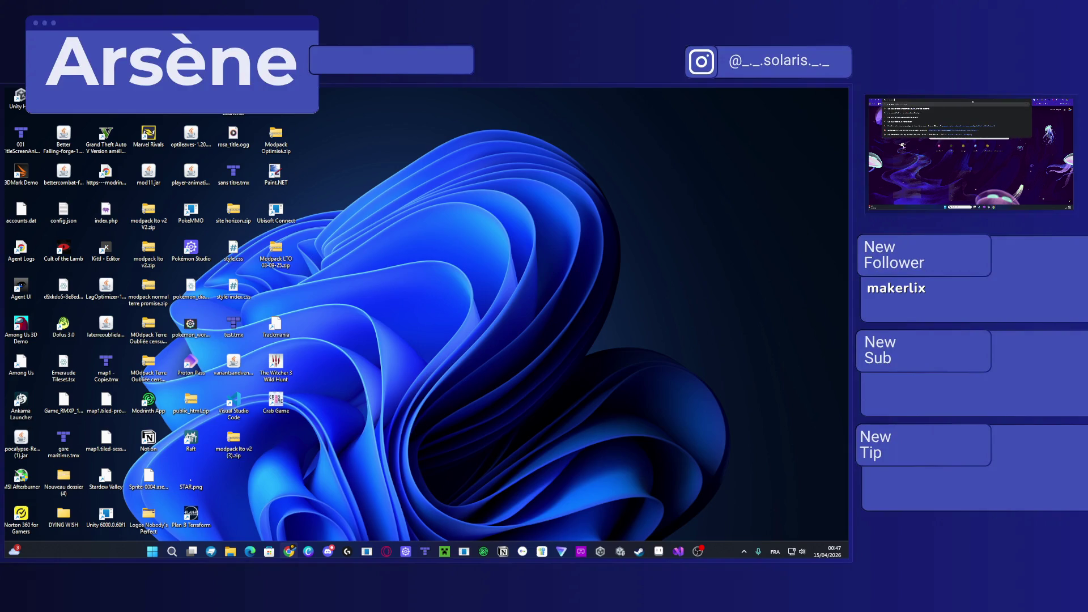
type("g")
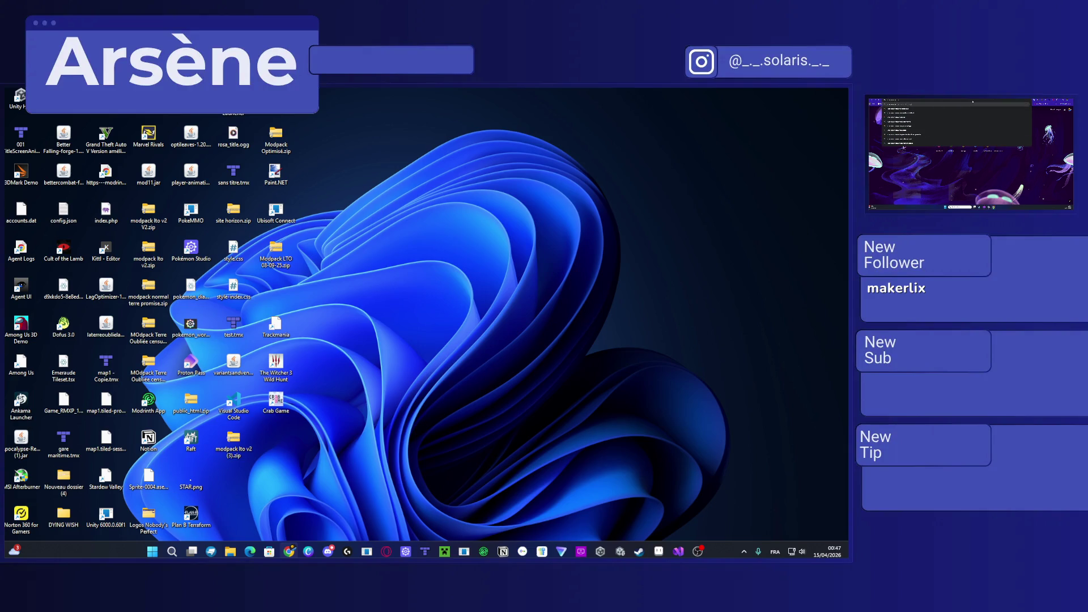
type("ithub")
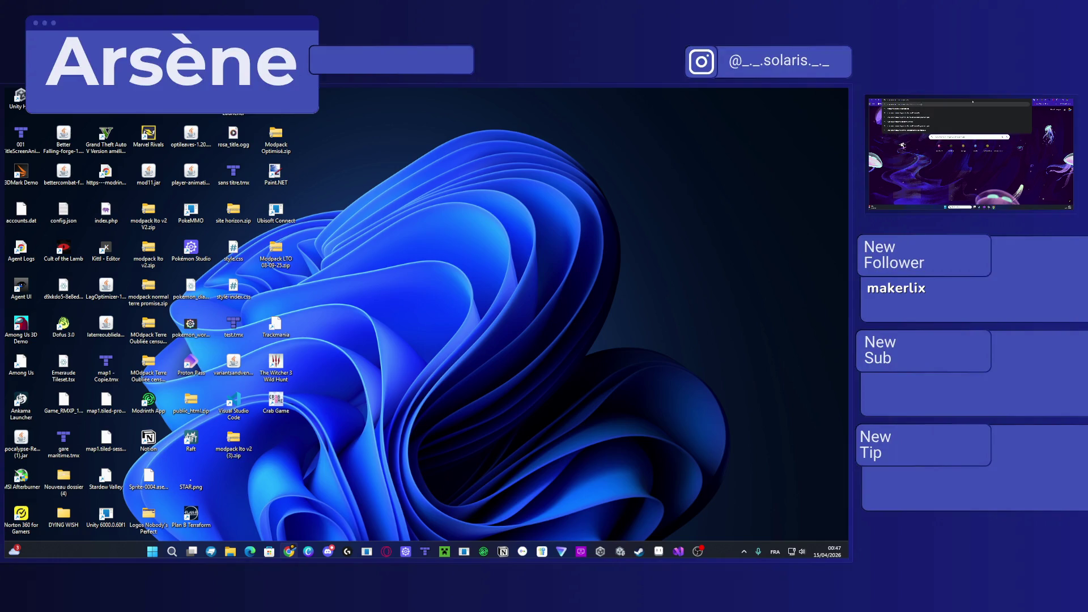
key("Return")
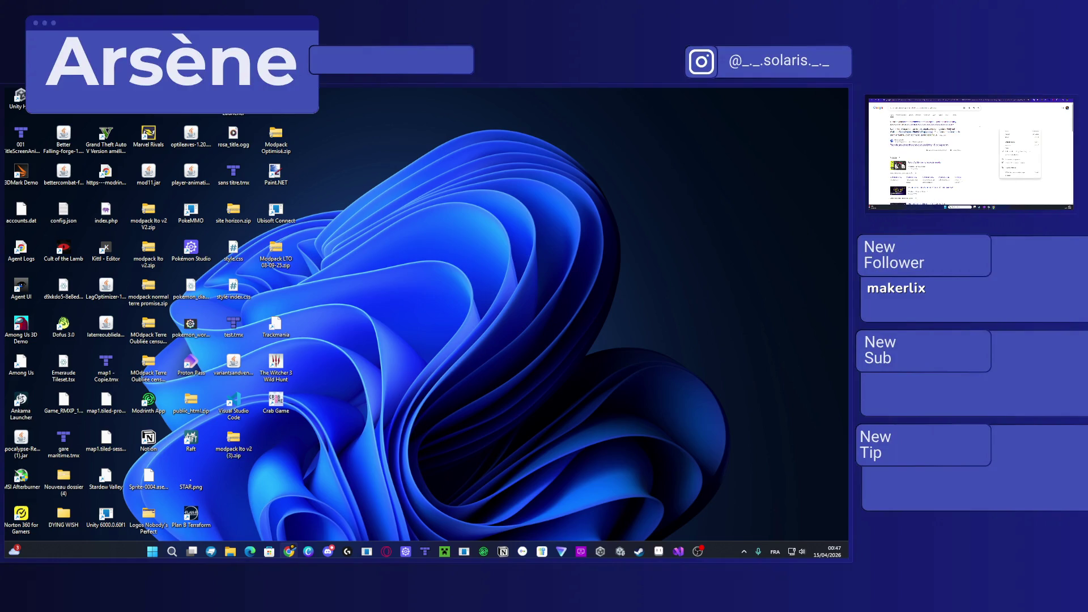
scroll(970, 153, "down", 2)
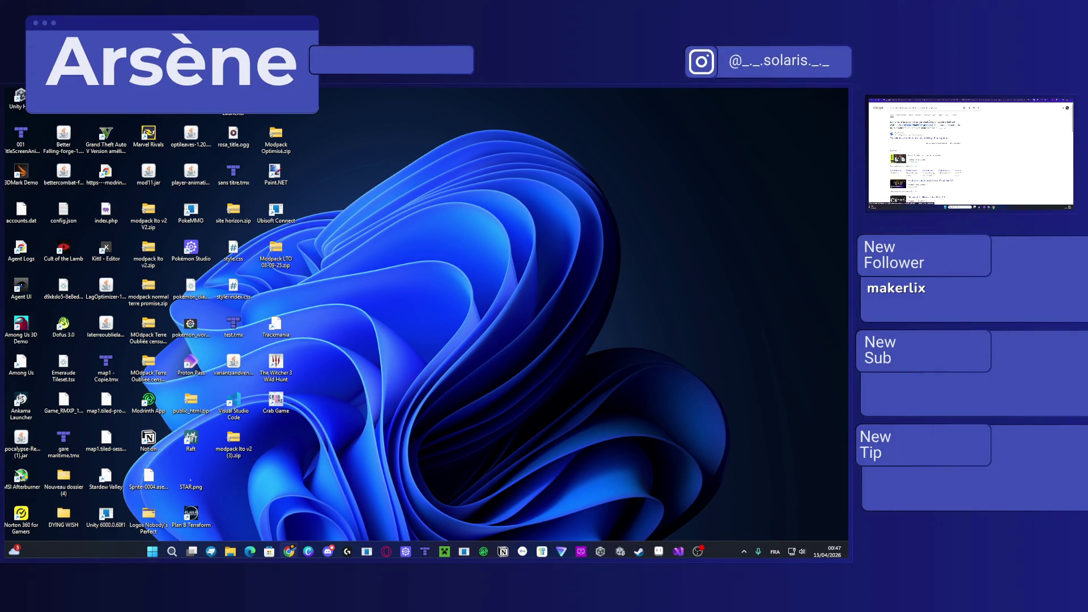
scroll(970, 153, "down", 2)
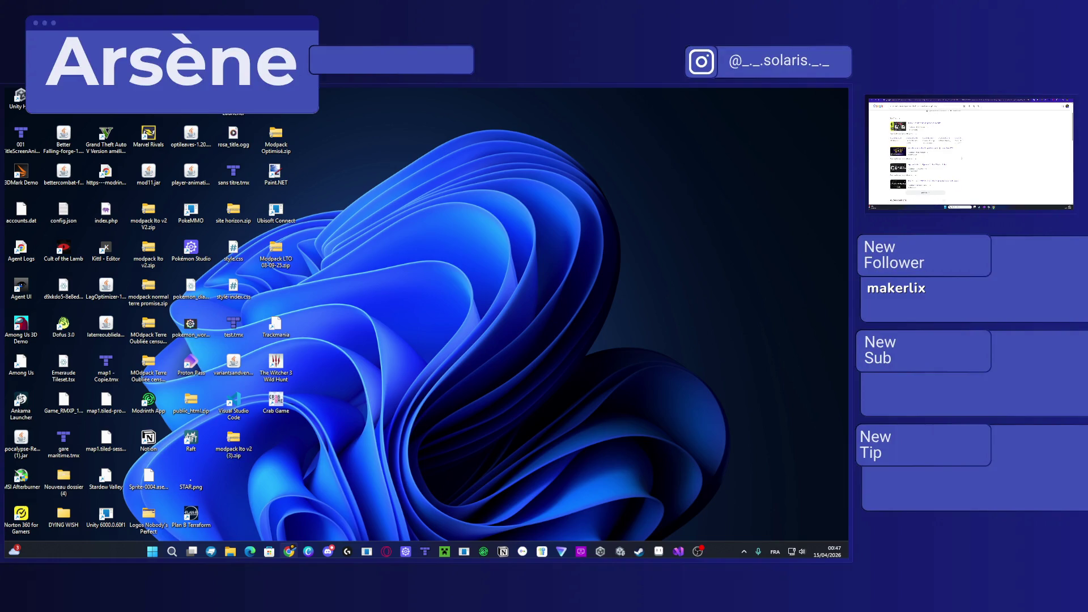
scroll(970, 153, "down", 5)
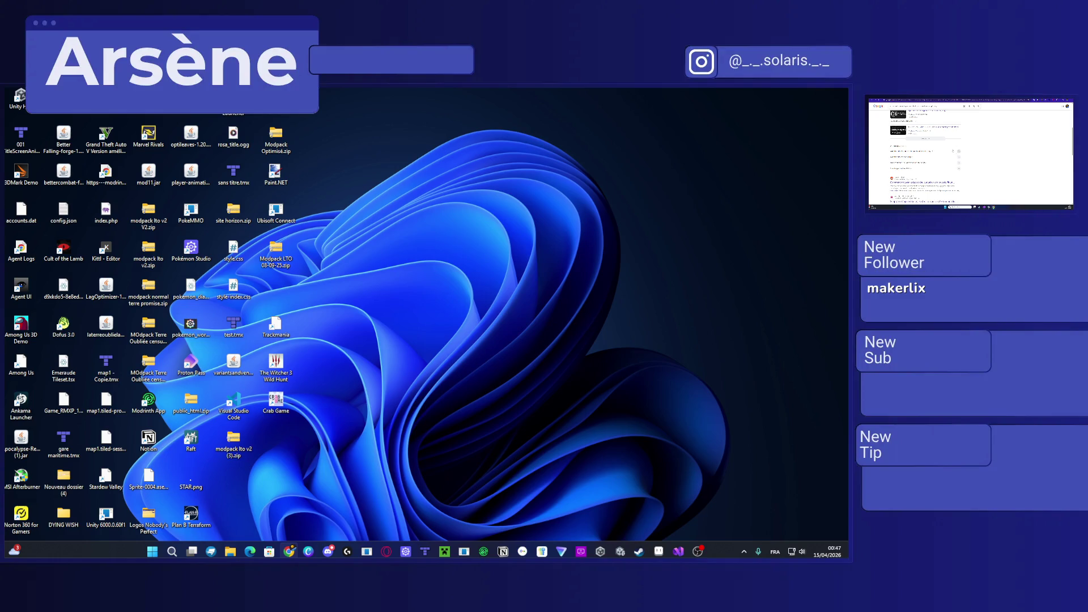
left_click(923, 151)
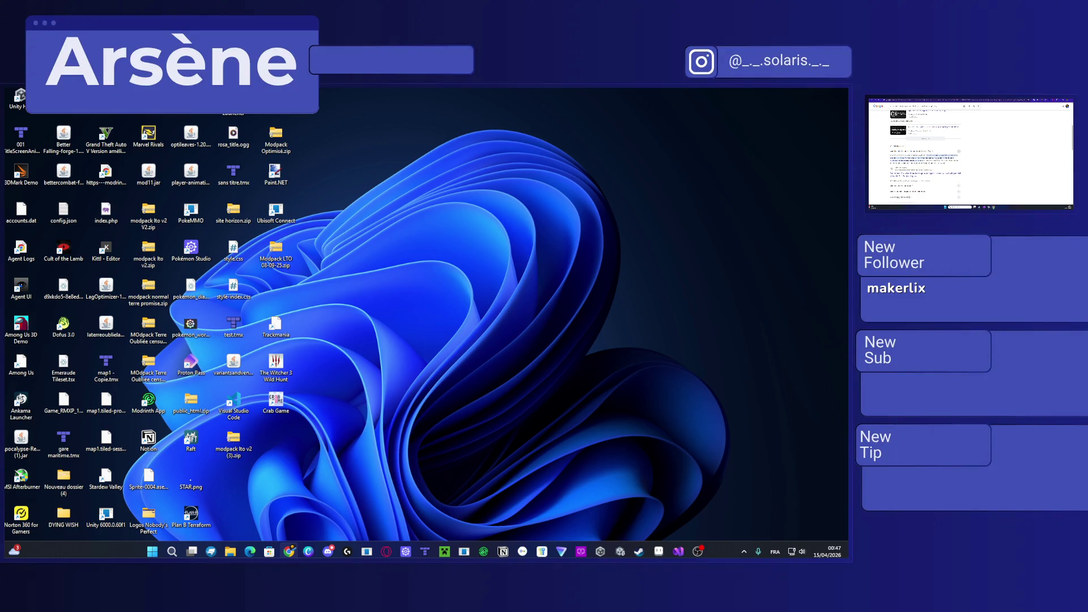
Step: Read the Reddit thread result, then go back and open the Unity France forum page
scroll(970, 153, "down", 4)
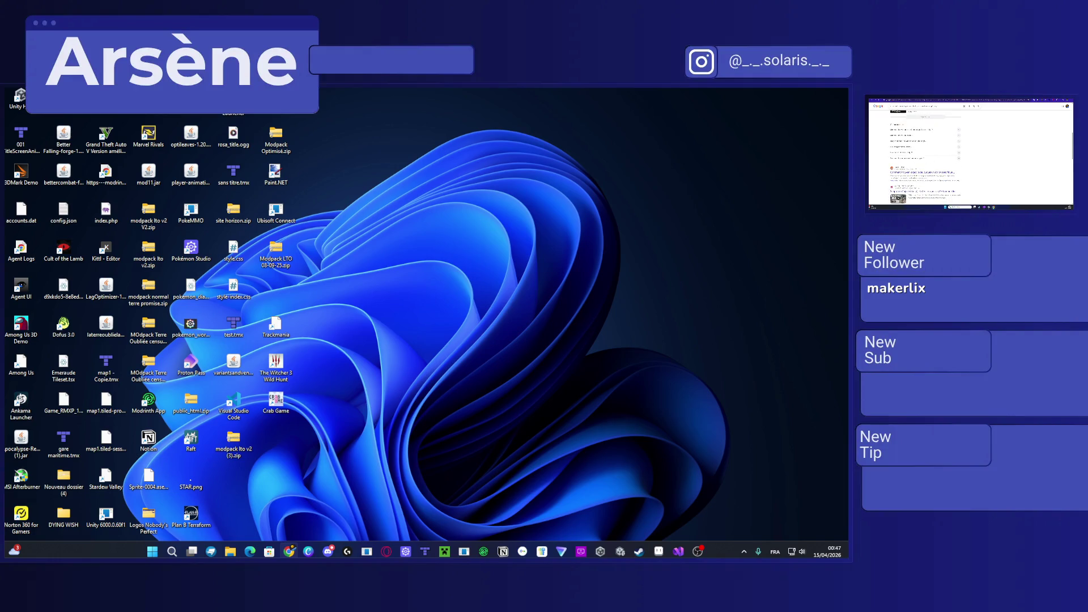
left_click(895, 172)
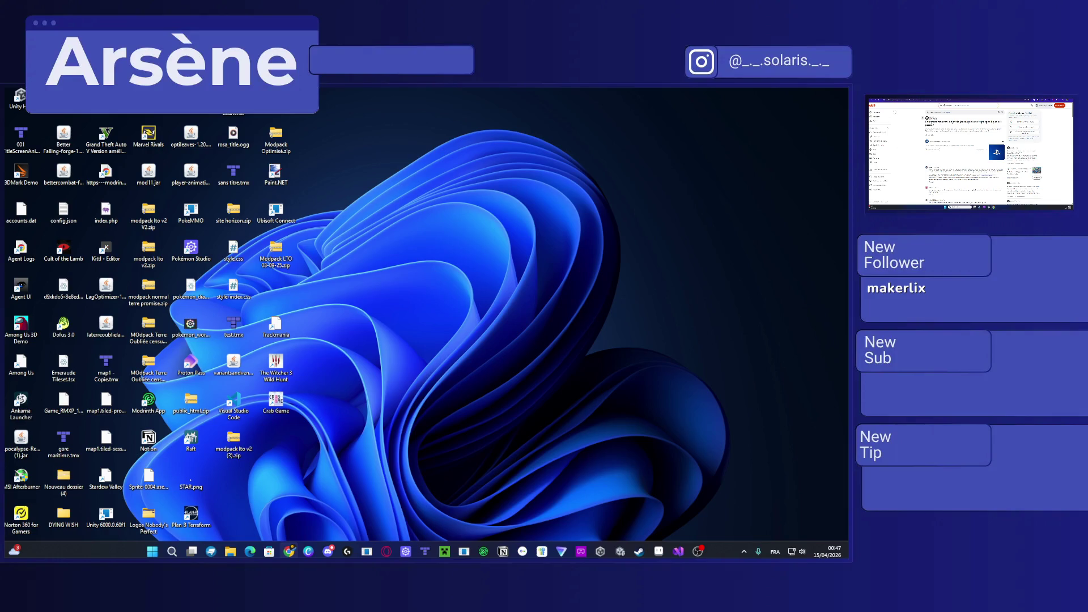
key("alt+Left")
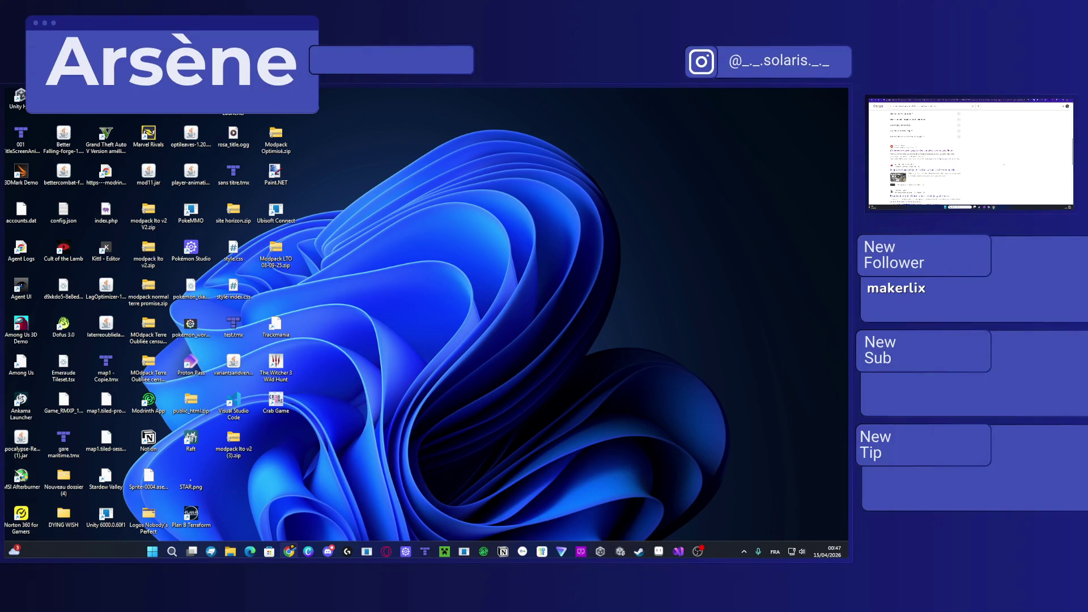
scroll(971, 153, "down", 5)
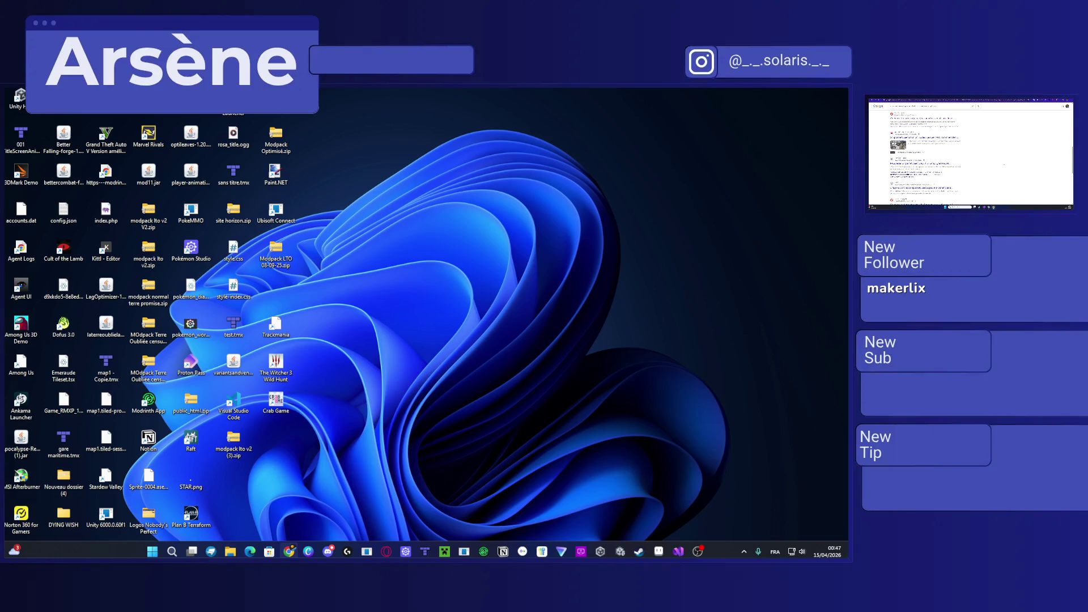
scroll(971, 153, "down", 3)
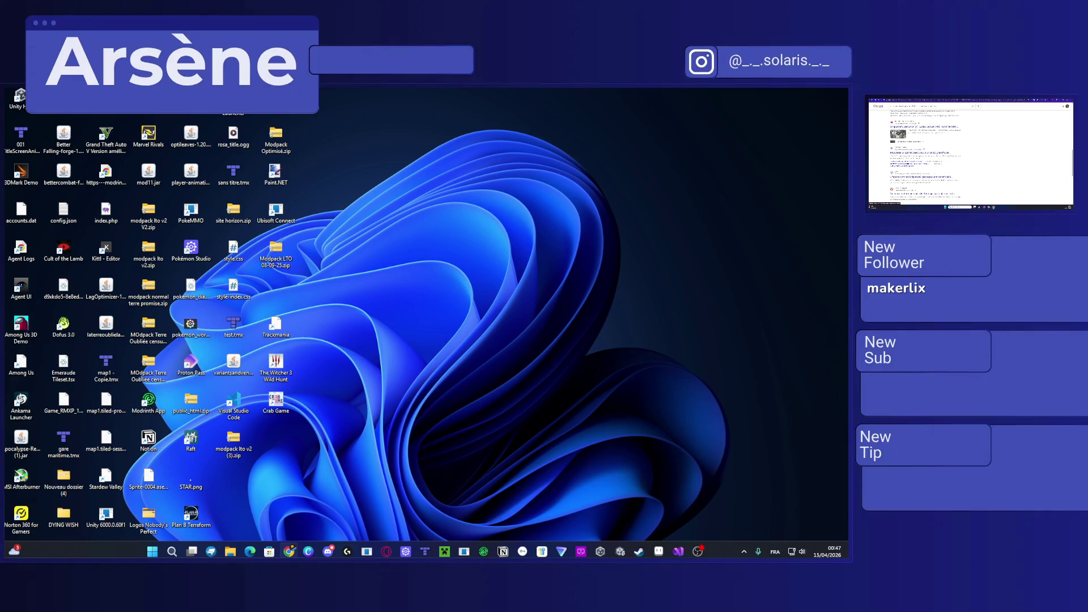
left_click(921, 153)
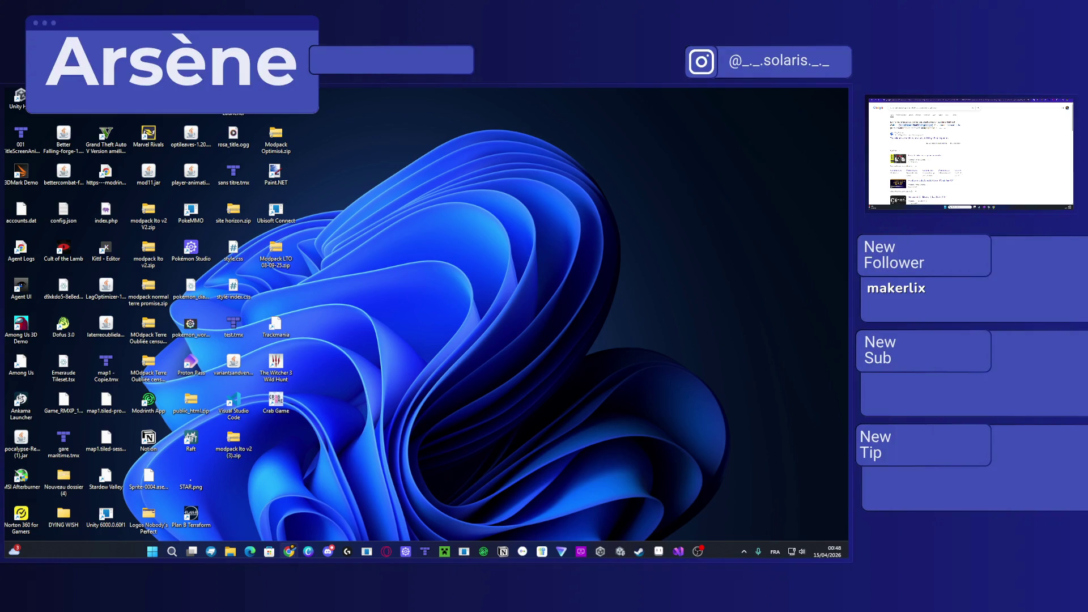
Step: Return to the script in Visual Studio and look over a block of code near the top
key("alt+Tab")
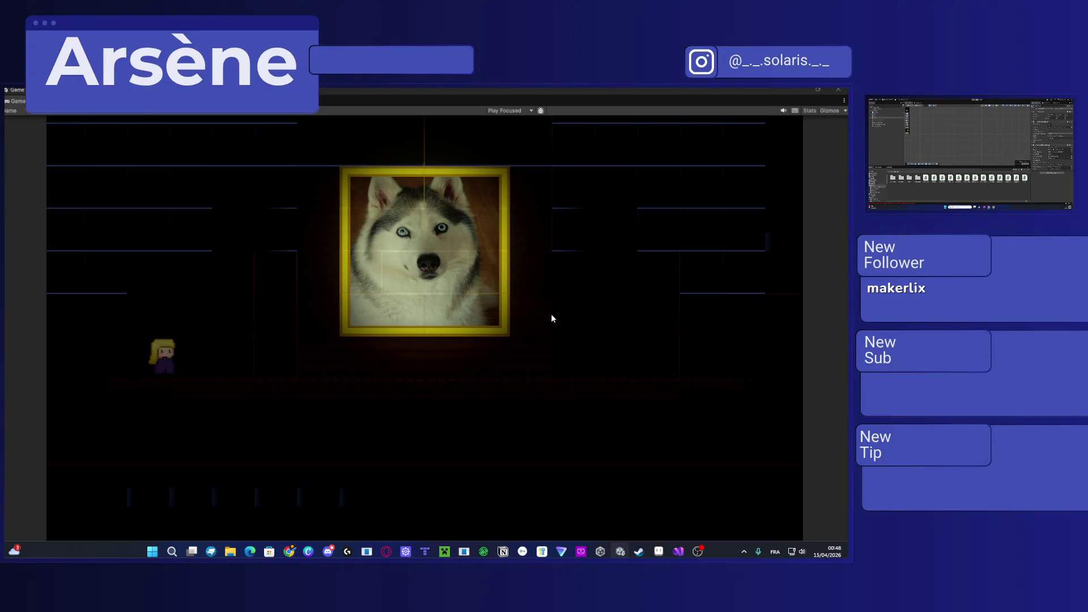
key("alt+Tab")
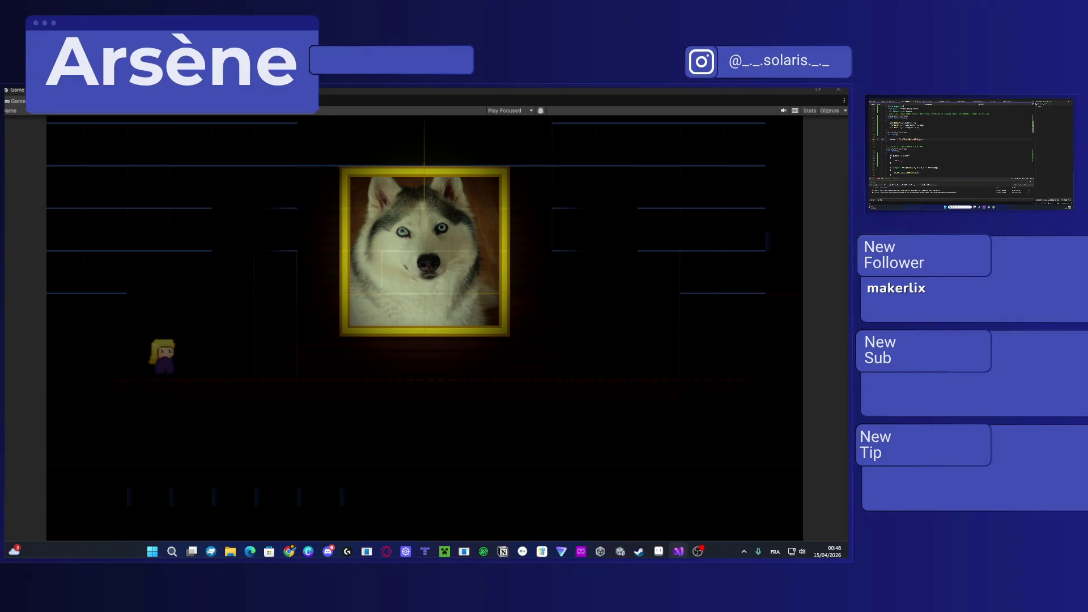
scroll(952, 142, "up", 1)
scroll(952, 142, "up", 3)
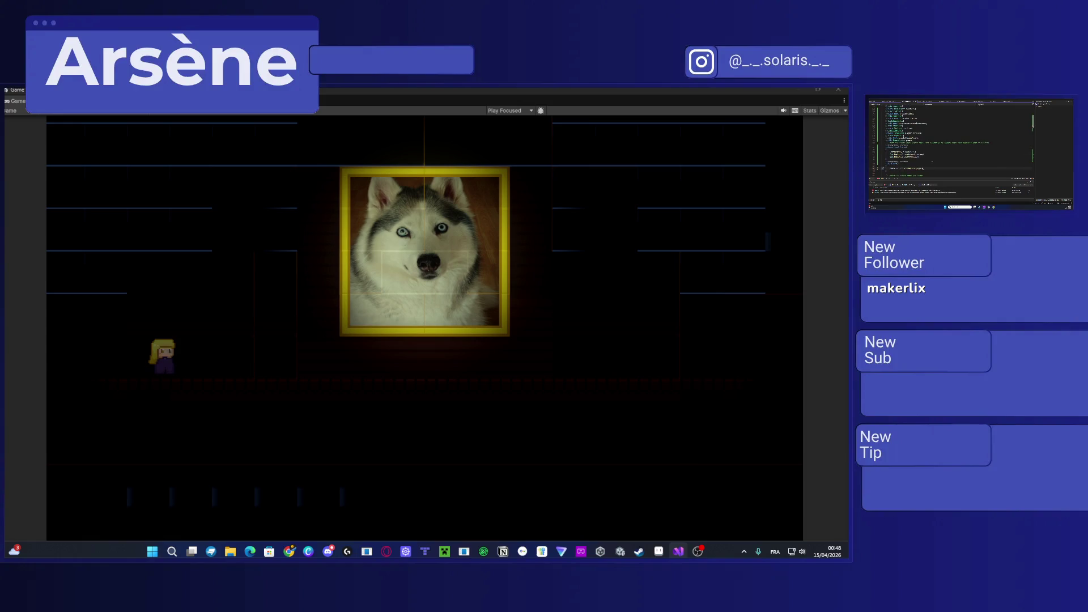
mouse_move(924, 168)
left_mouse_down()
mouse_move(885, 139)
mouse_move(882, 123)
left_mouse_up()
left_click(882, 123)
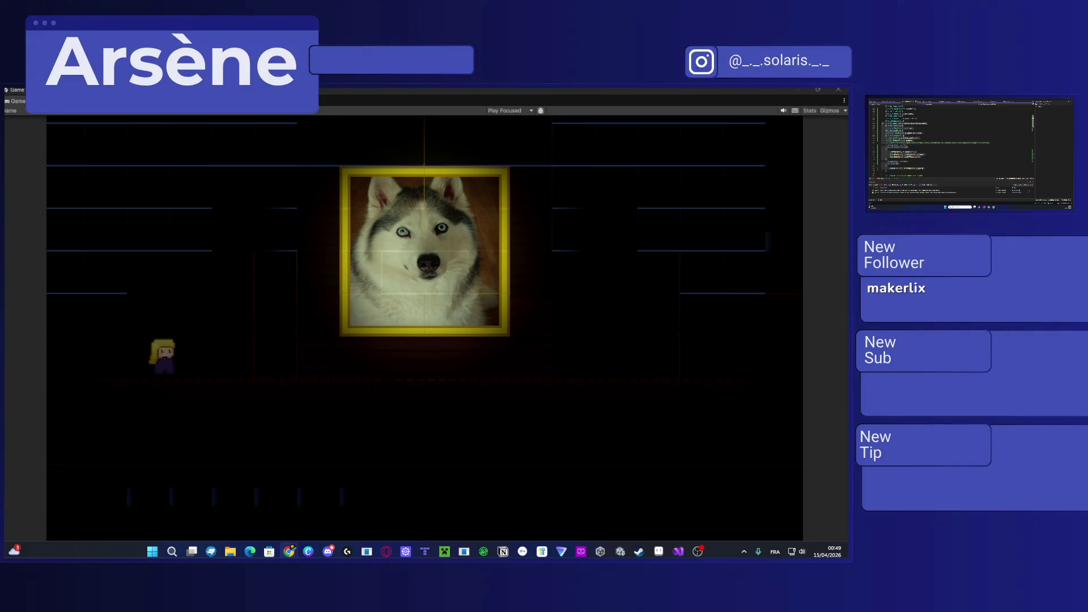
Step: Finish the lower statement by adding ');' at the end of its line
left_click_drag(881, 122, 927, 159)
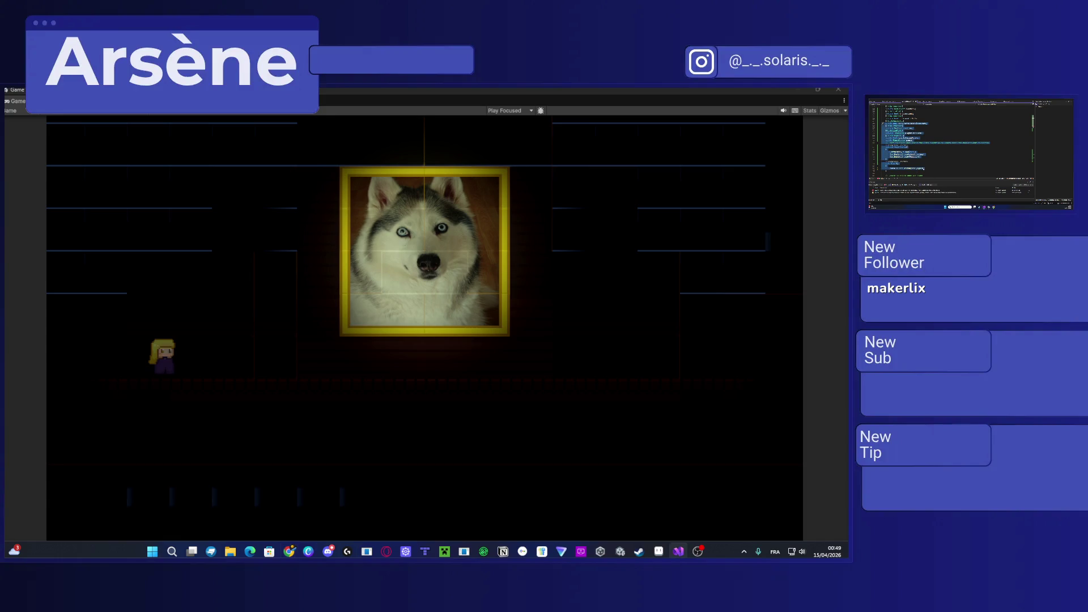
left_click(929, 169)
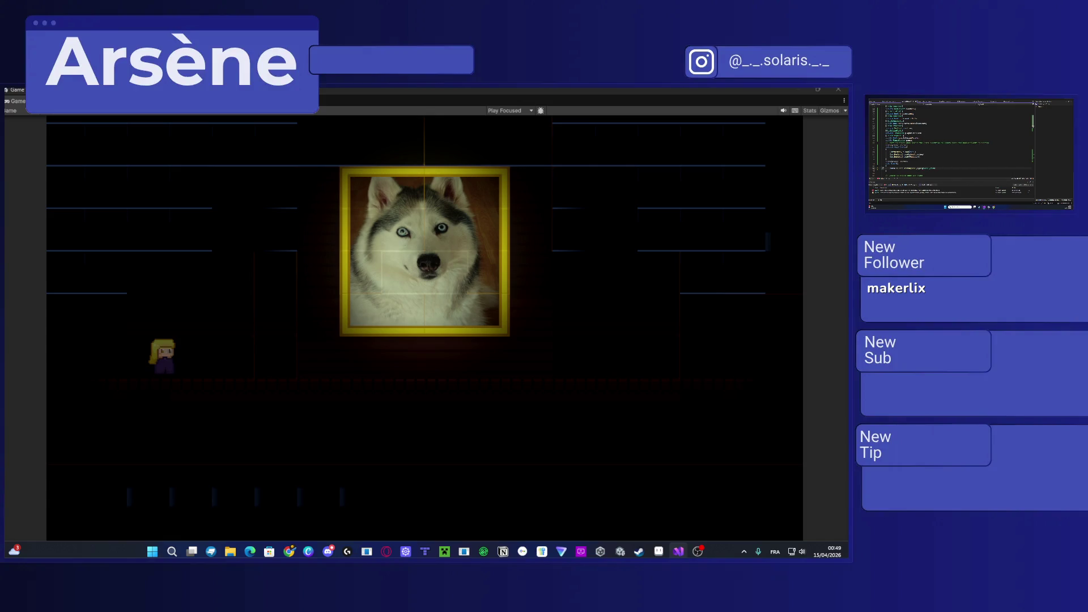
type(");")
Step: Replace a selected code line with the longer copied line
key("alt+Tab")
left_click(914, 168)
key("ctrl+v")
left_click_drag(888, 169, 967, 168)
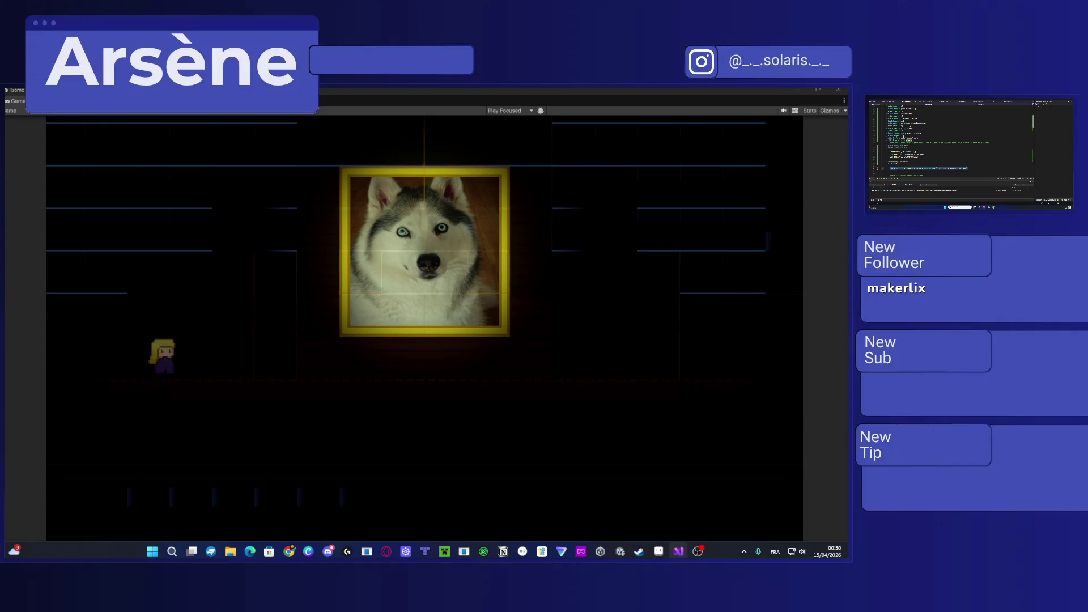
Step: Paste three new long lines of code into the script
scroll(952, 148, "down", 3)
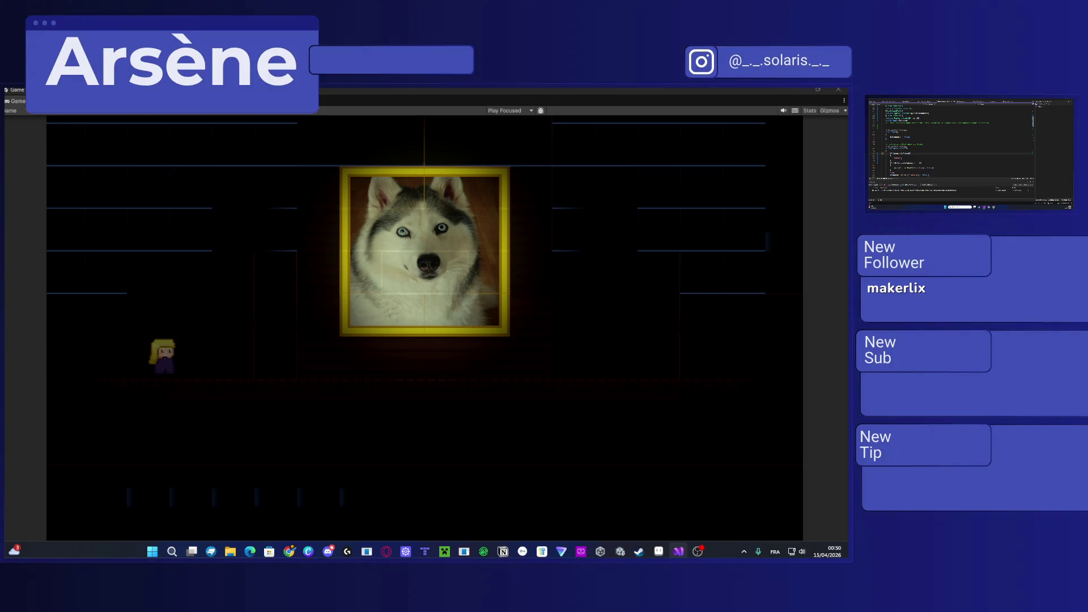
left_click(914, 137)
key("ctrl+v")
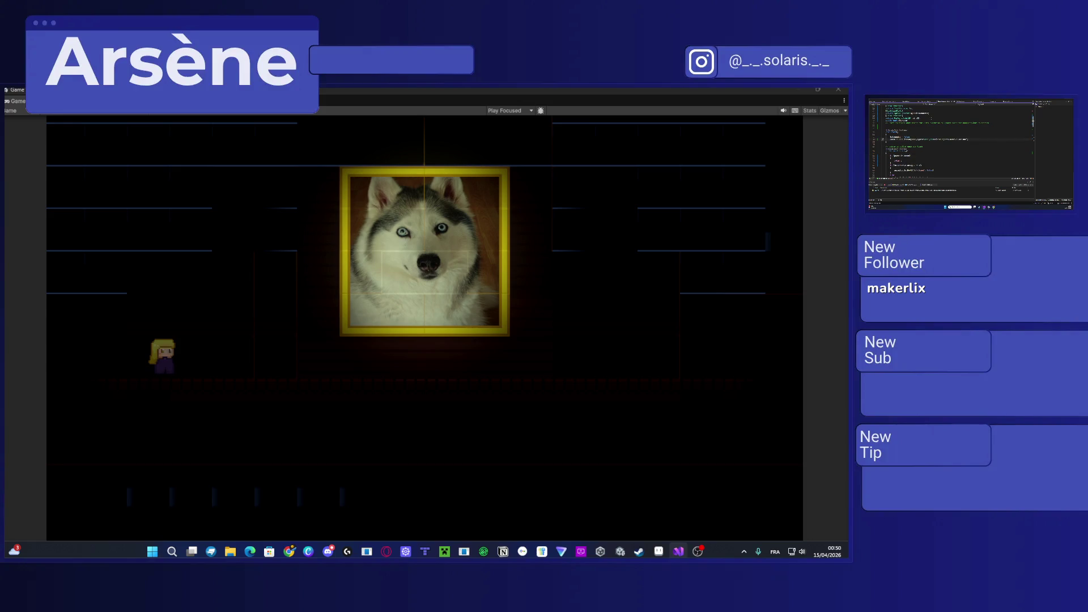
scroll(952, 147, "up", 5)
scroll(952, 147, "down", 3)
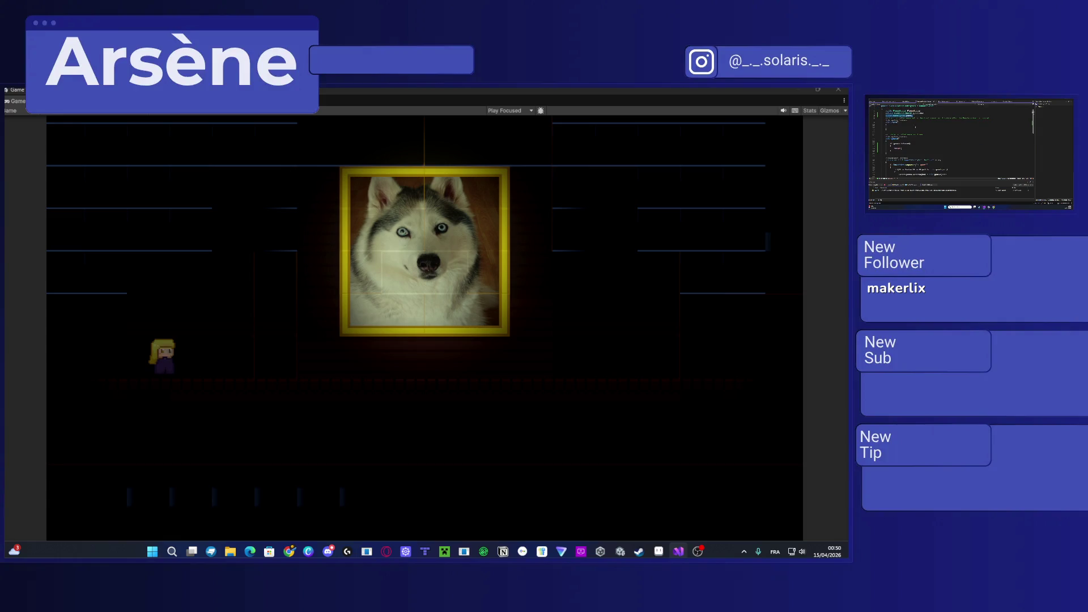
left_click(907, 128)
key("ctrl+v")
scroll(952, 147, "up", 2)
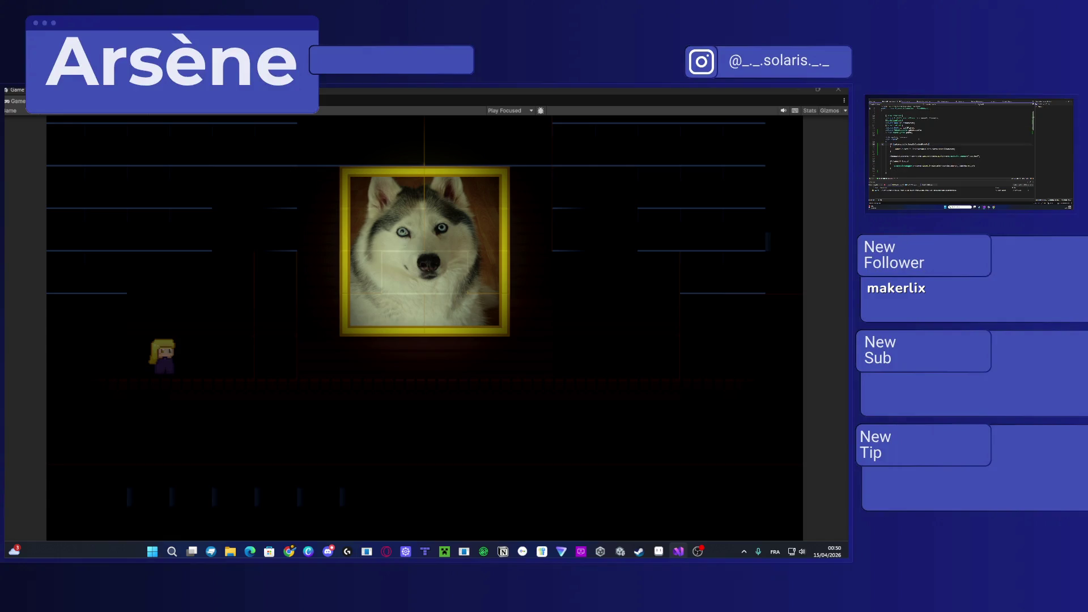
scroll(952, 142, "down", 1)
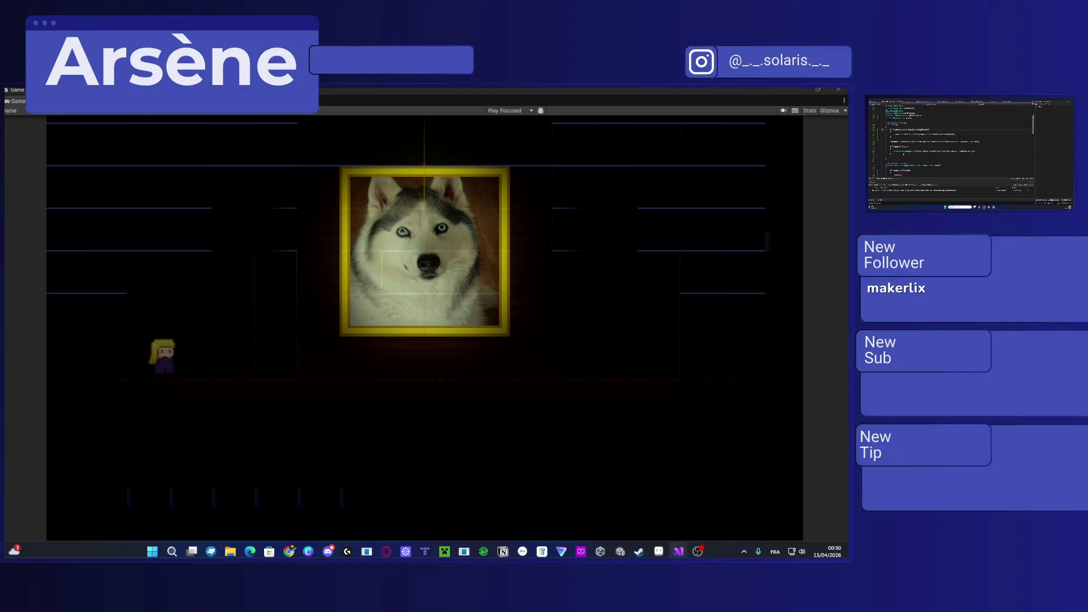
key("ctrl+v")
Step: Paste a code block and another line into a second script file, then return to the search results
key("ctrl+Tab")
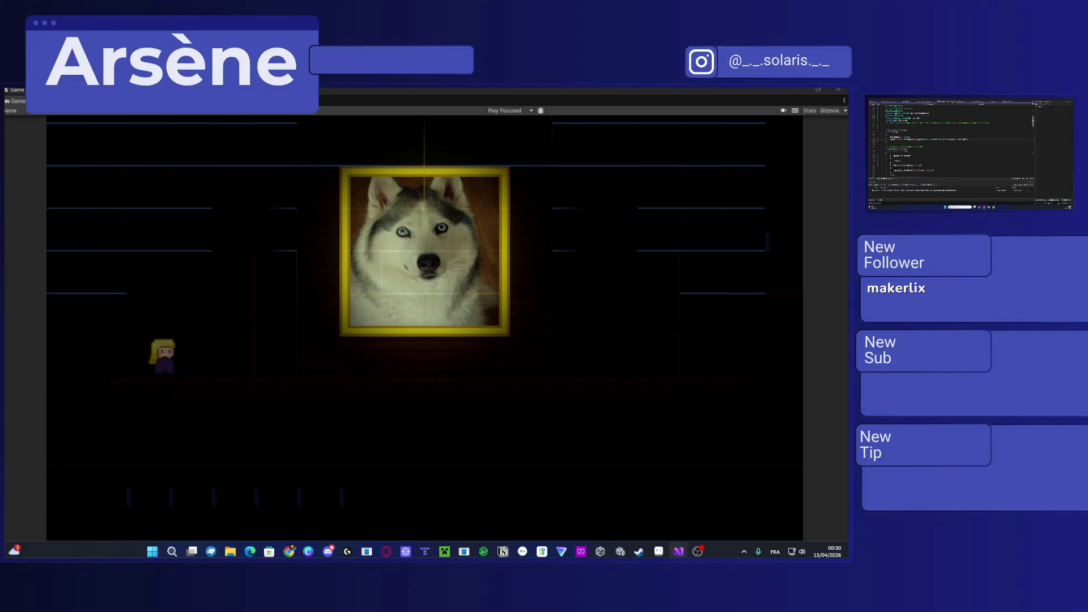
key("ctrl+v")
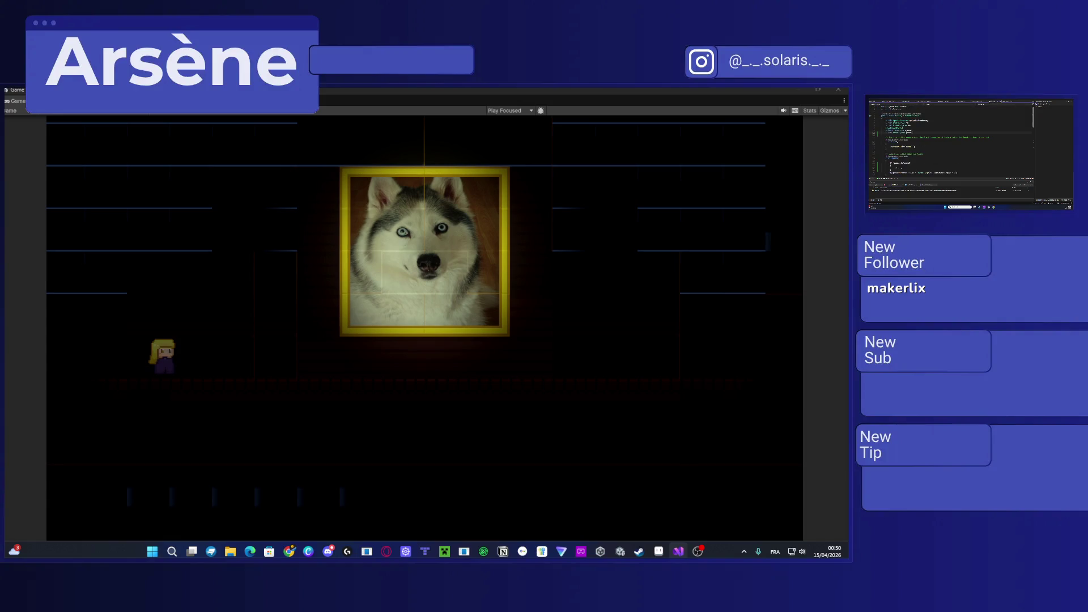
key("ctrl+v")
key("ctrl+v")
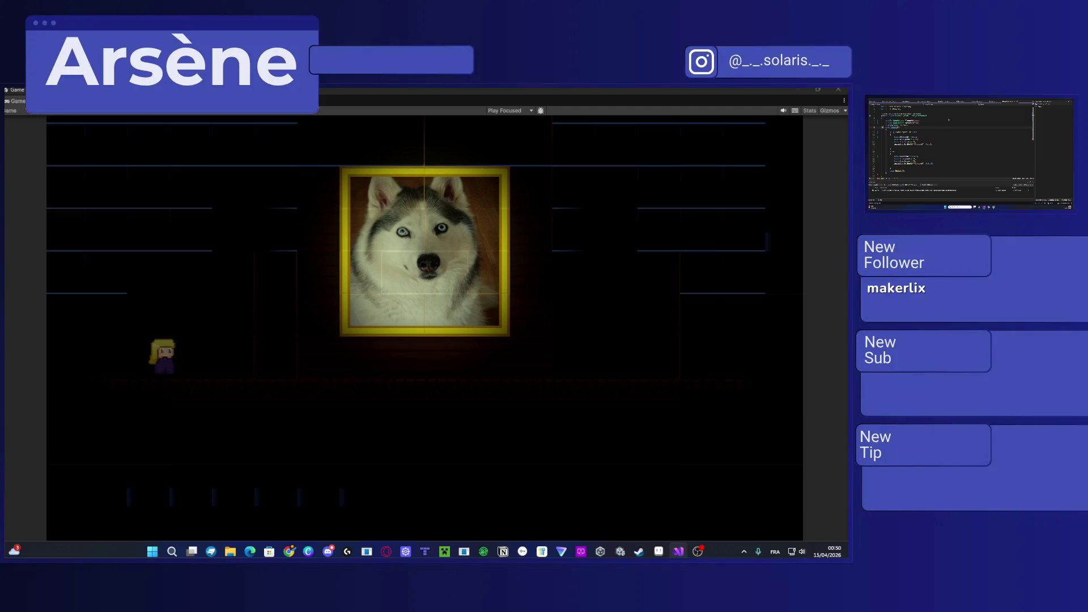
key("alt+Tab")
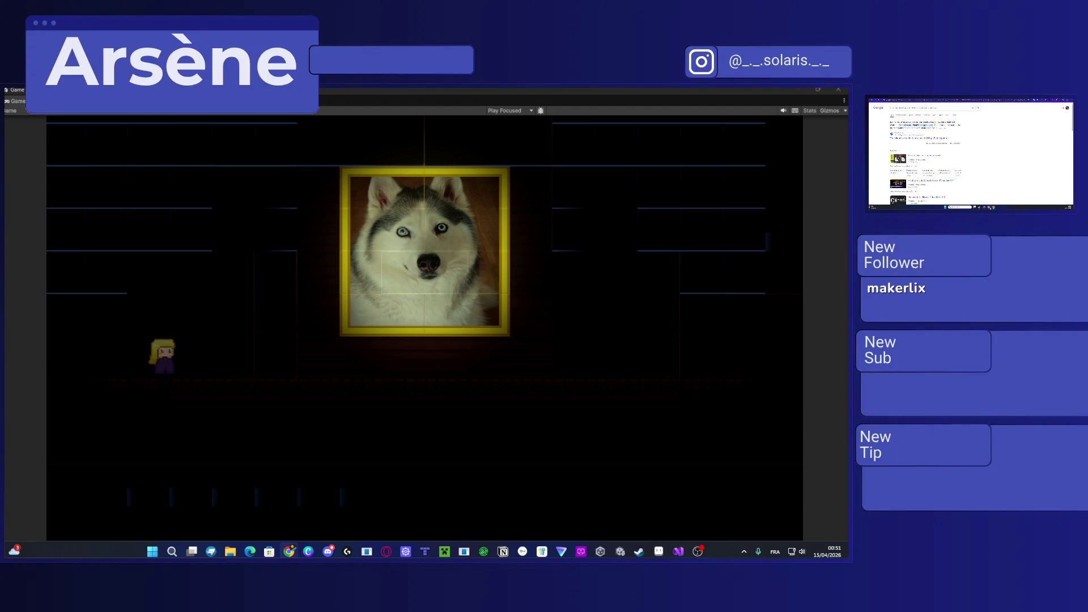
Step: Open the five-item asset subfolder in the Project panel and select its second asset
key("alt+Tab")
scroll(972, 130, "down", 5)
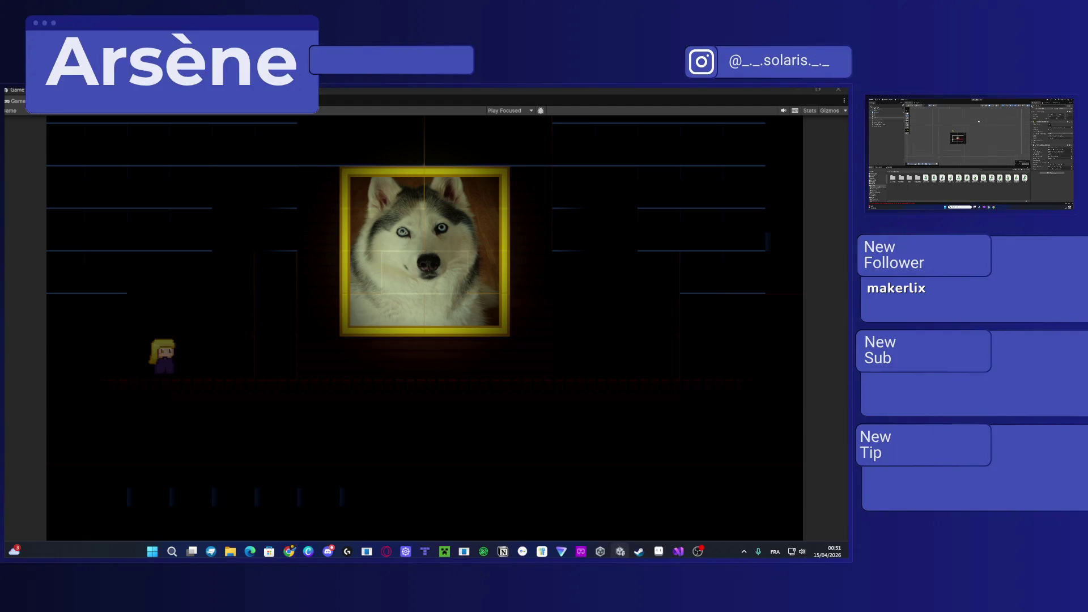
scroll(971, 137, "up", 5)
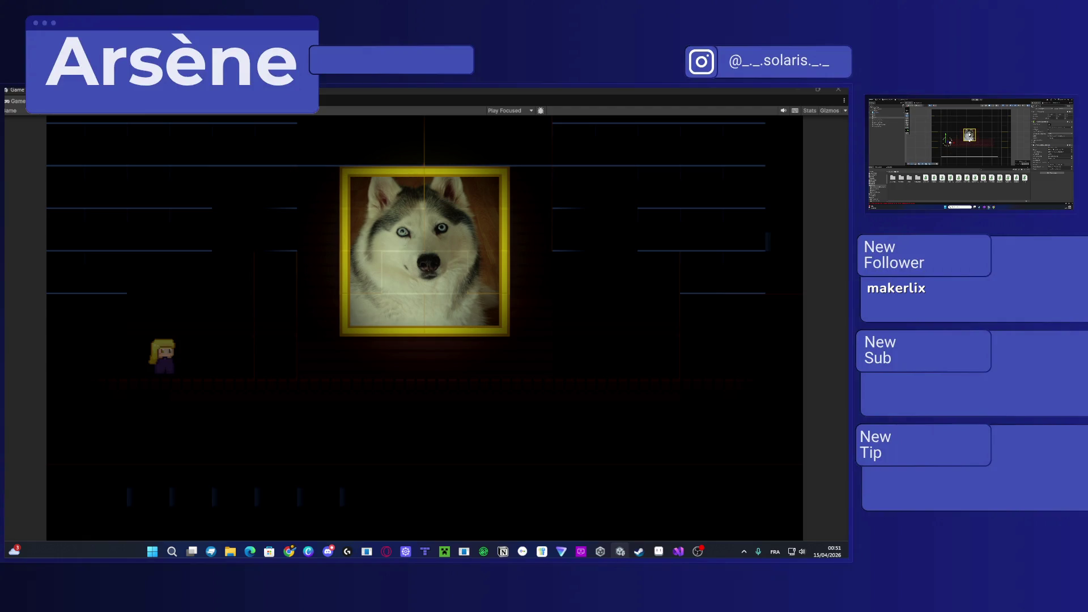
left_click(875, 183)
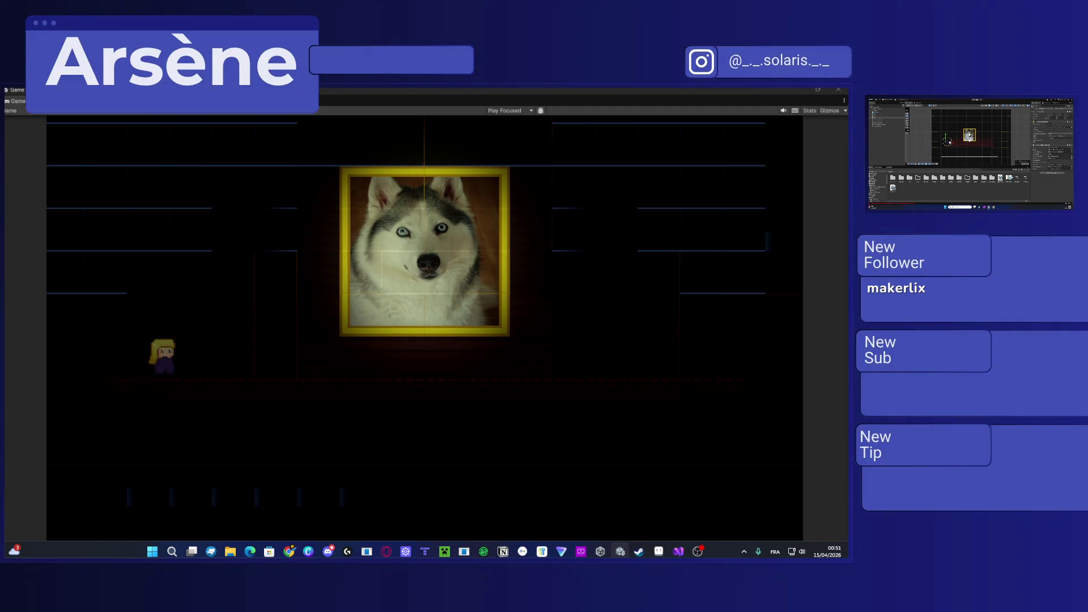
double_click(943, 179)
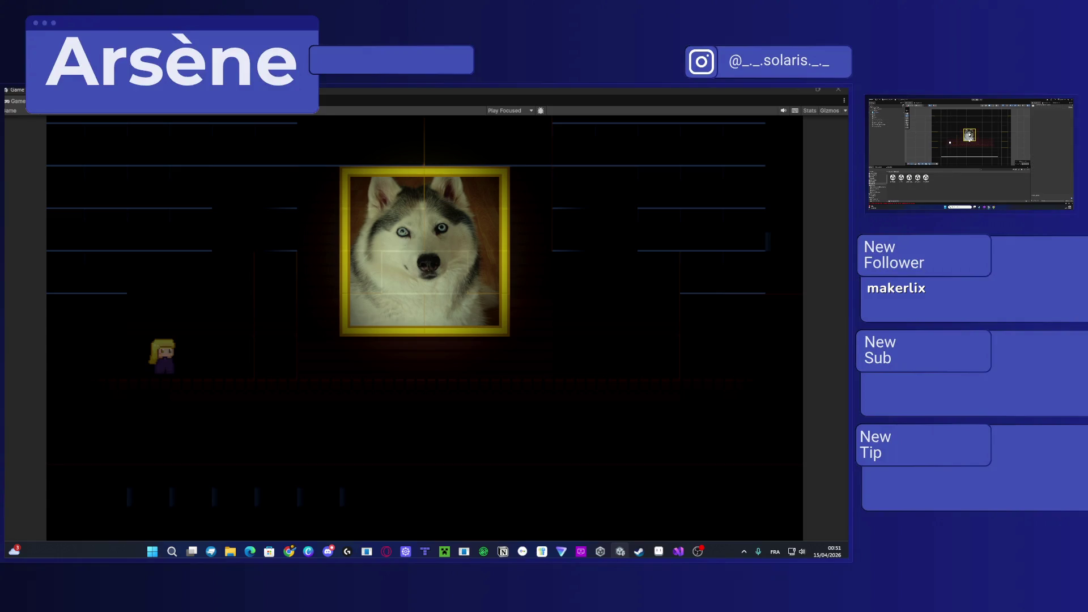
left_click(901, 177)
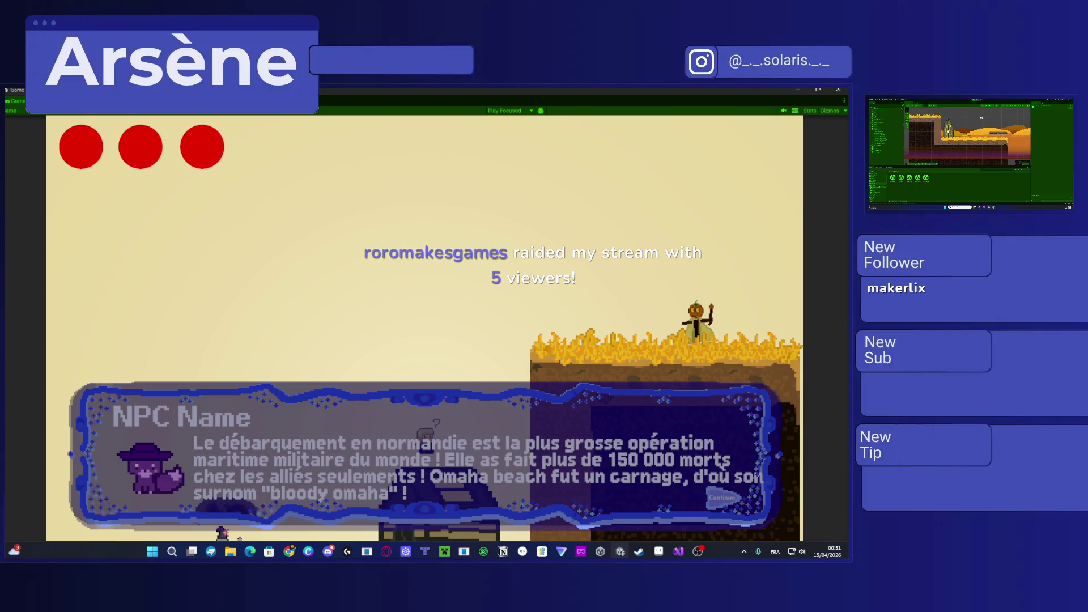
Step: Close the NPC dialogue with E, then walk left and drop off the roof into the dark room
key("e")
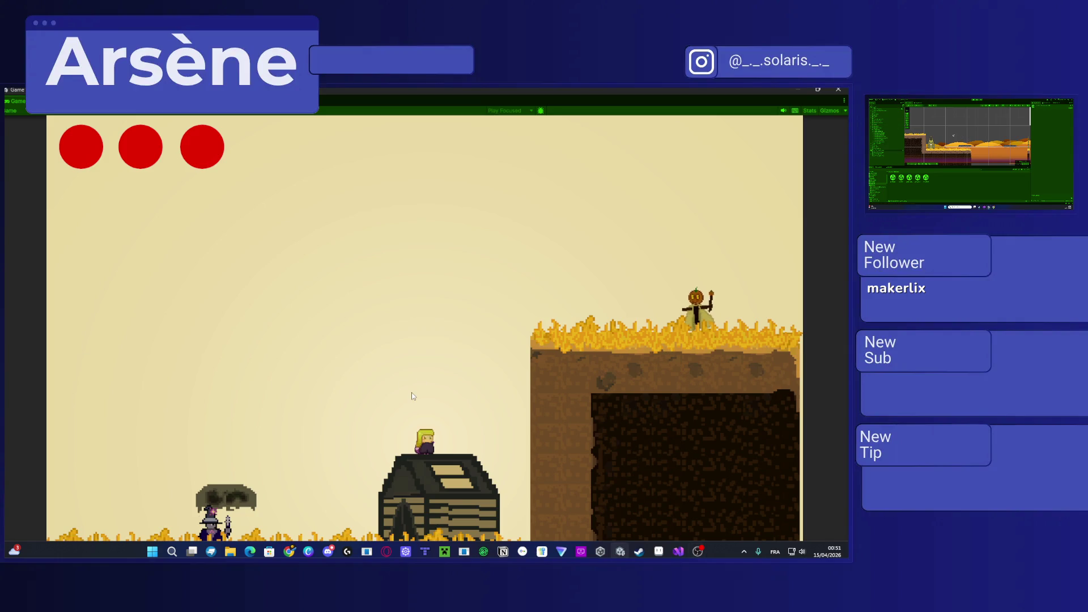
key("Left")
key("Up")
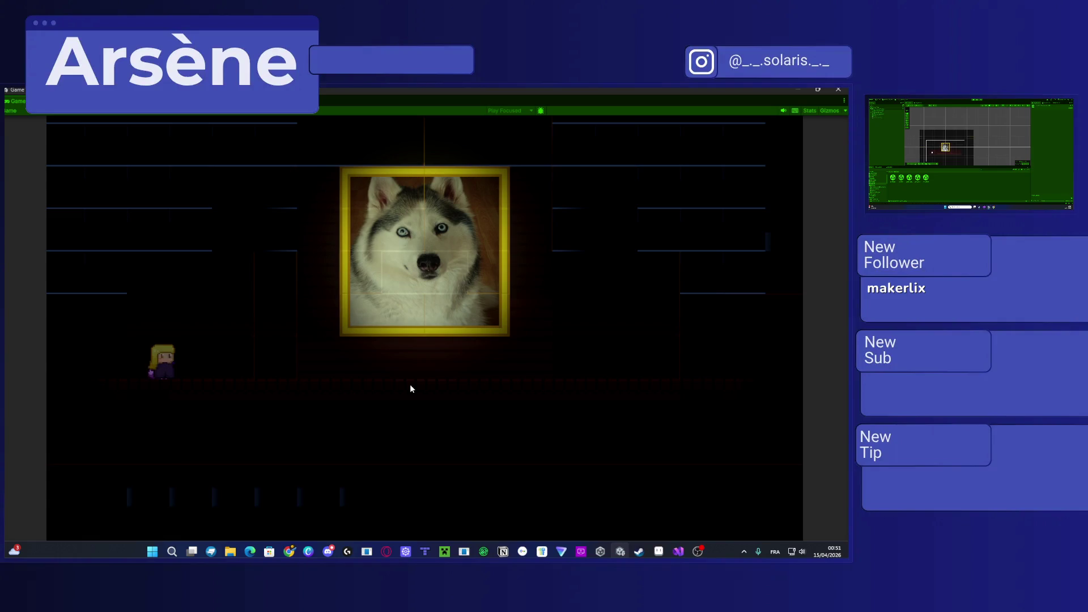
Step: Walk the player right across the dark room and pause the game to show its menu
key("Right")
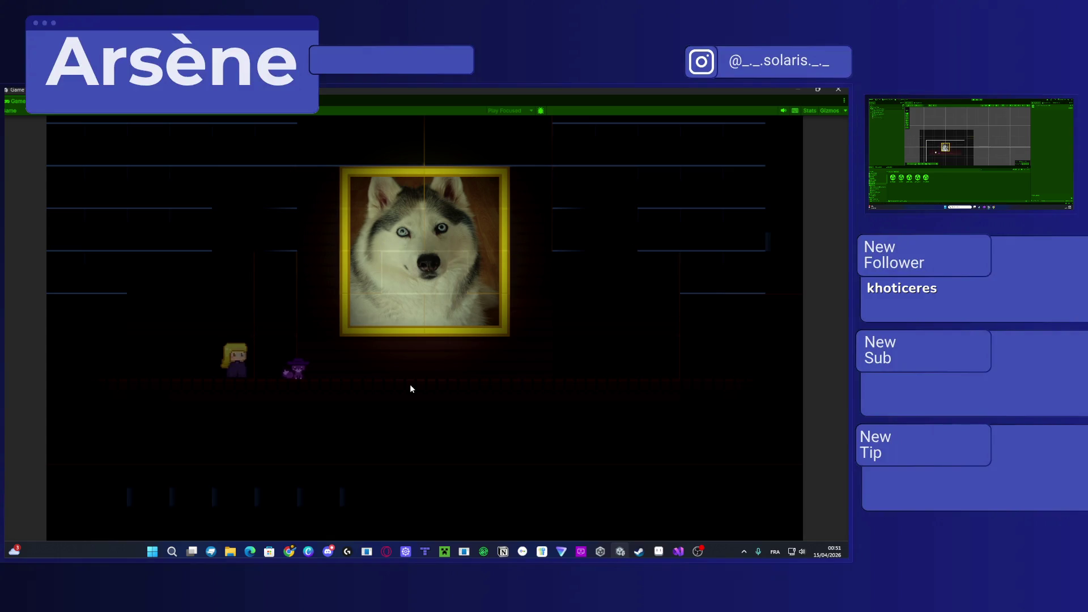
key("d")
key("d")
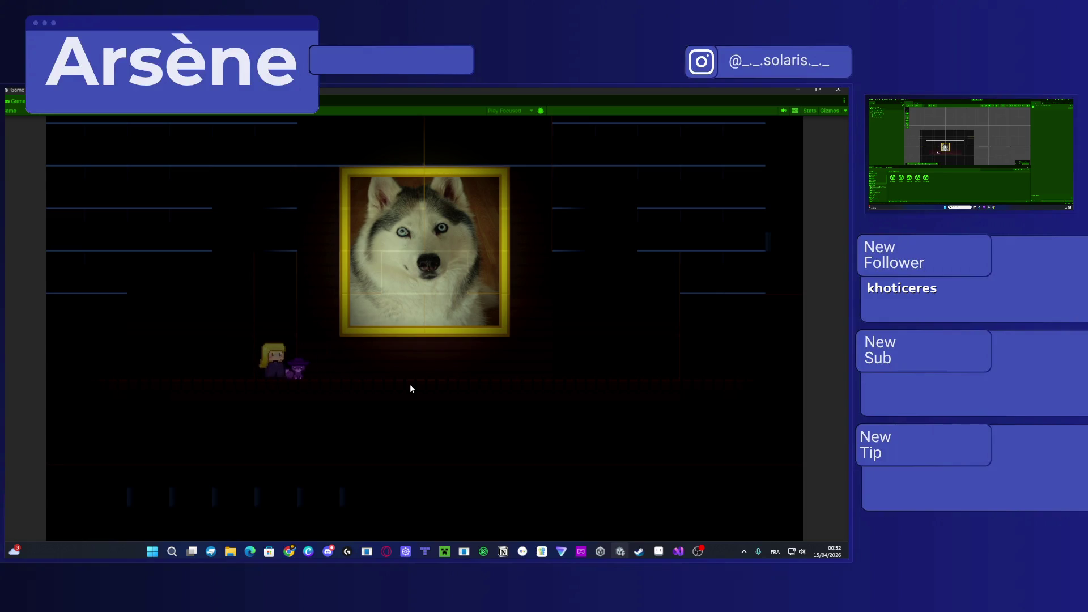
key("Escape")
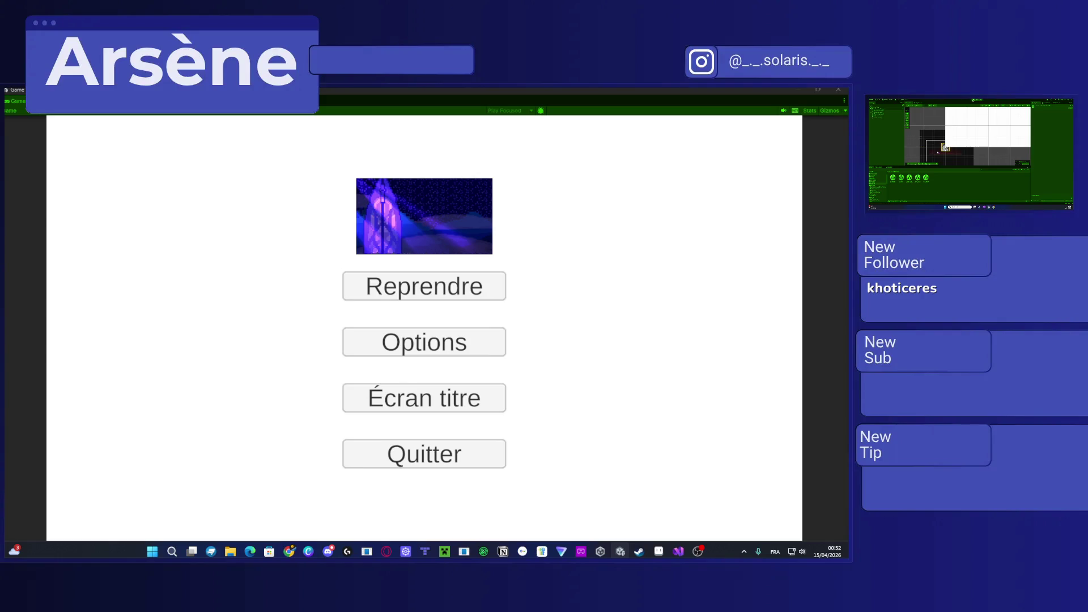
Step: Resume from the pause menu back to the field level with the Normandy landings dialogue
key("Escape")
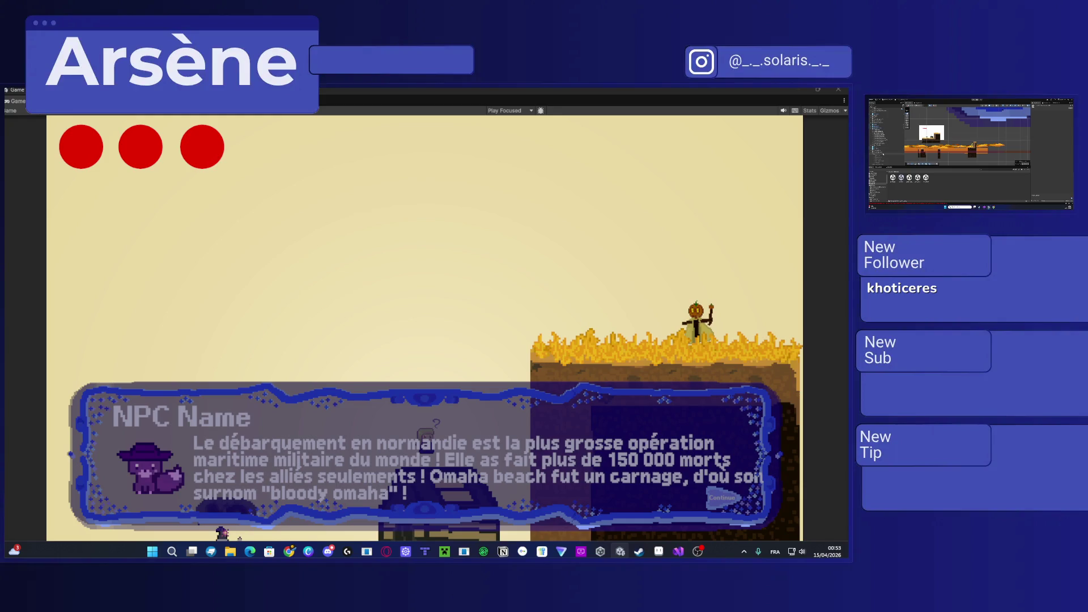
key("super")
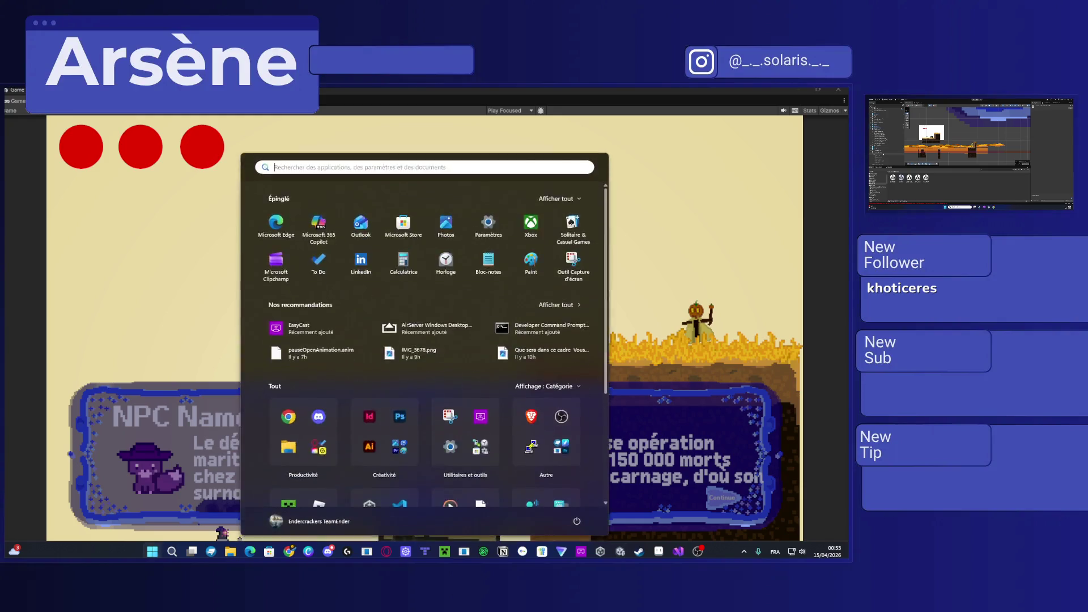
Step: Search the Start menu for 'to do' and launch Microsoft To Do
type("to do")
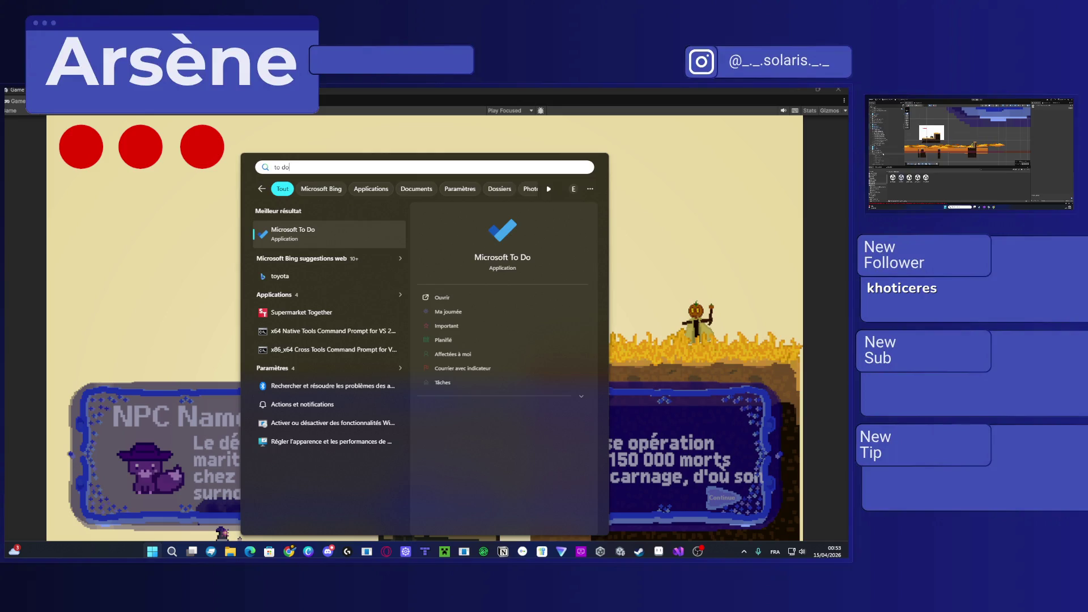
key("Return")
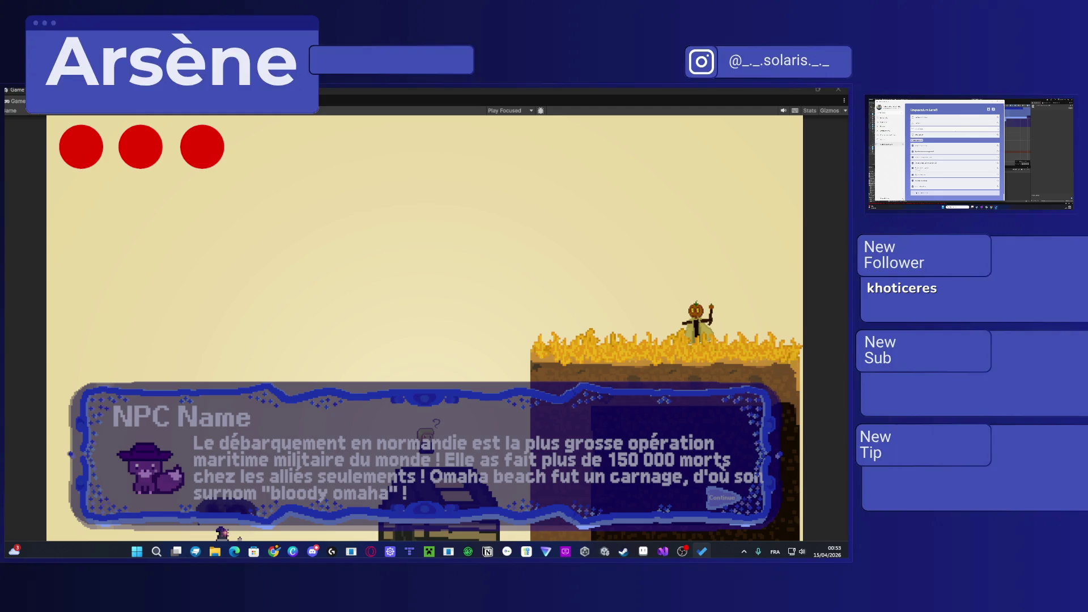
Step: Open a task's details, then bring up the Crepusculum Level1 list in Microsoft To Do
left_click(935, 128)
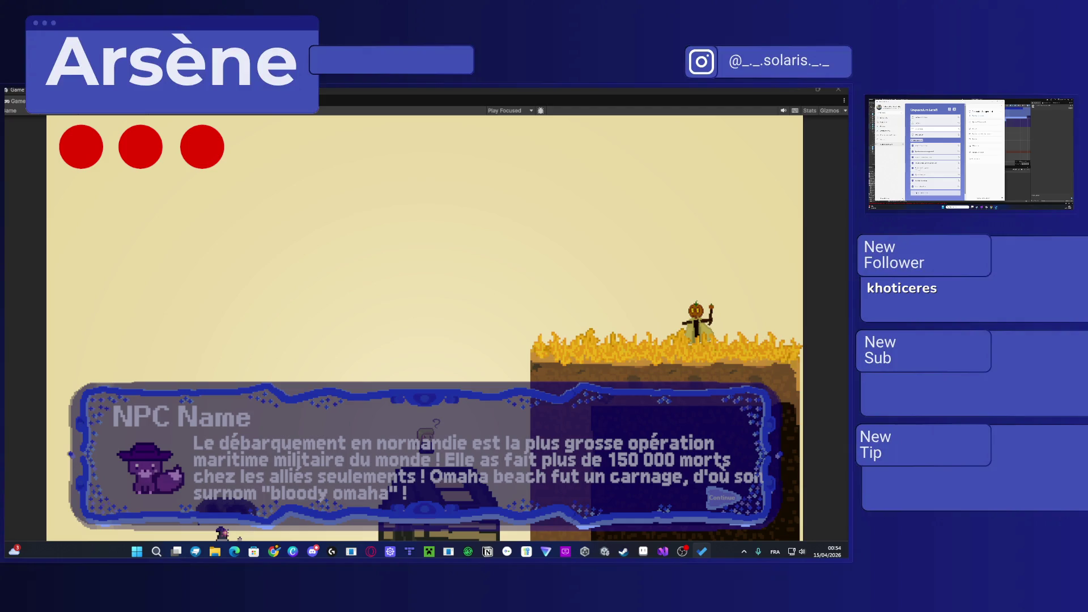
key("alt+Tab")
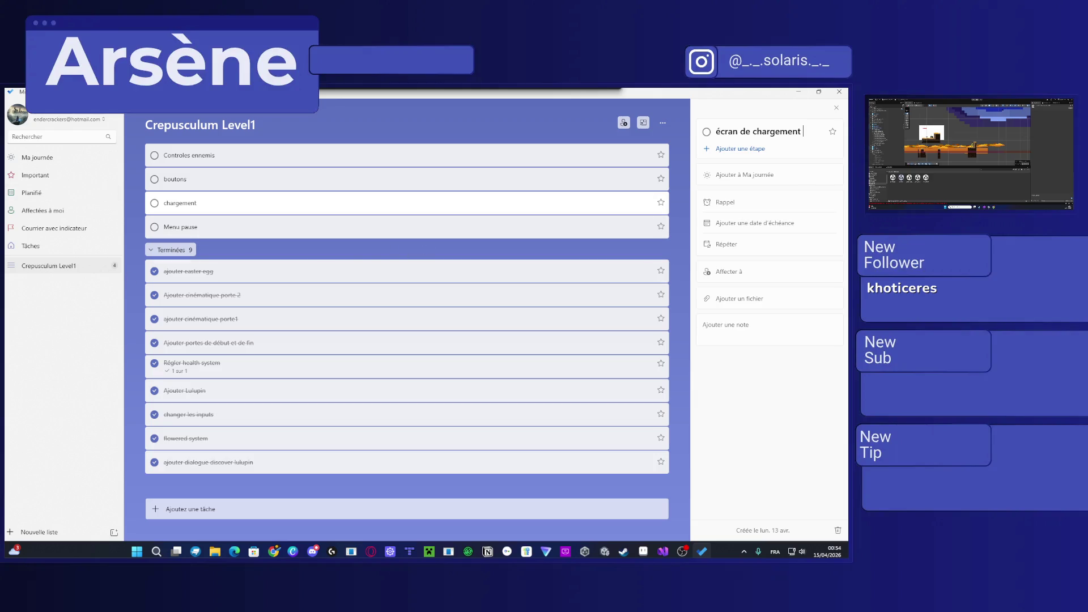
Step: Confirm the task's new name 'écran de chargement' and start a fresh browser tab
key("alt+Tab")
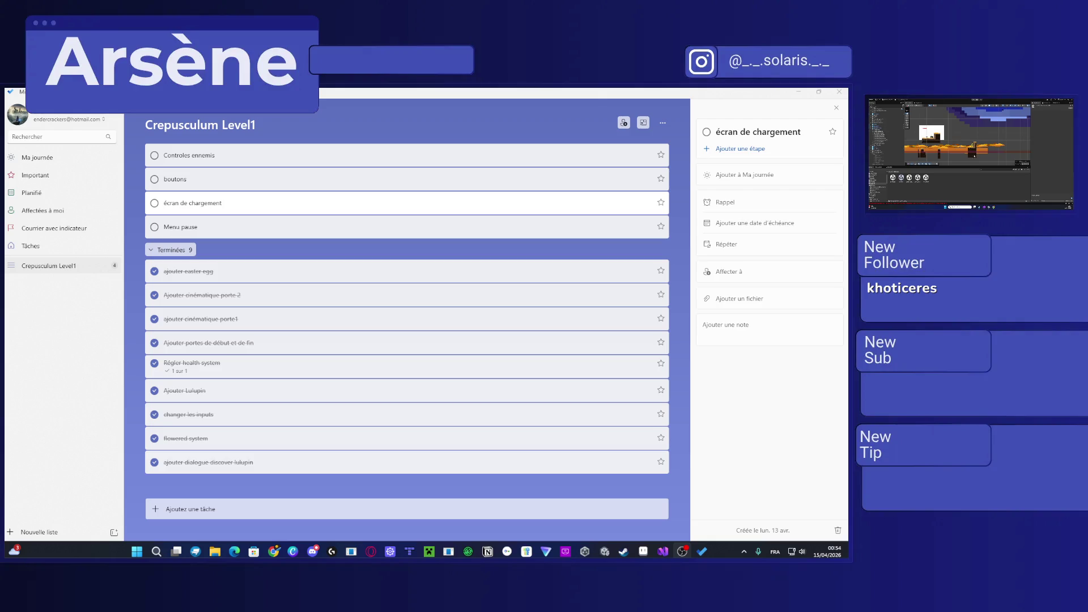
key("alt+Tab")
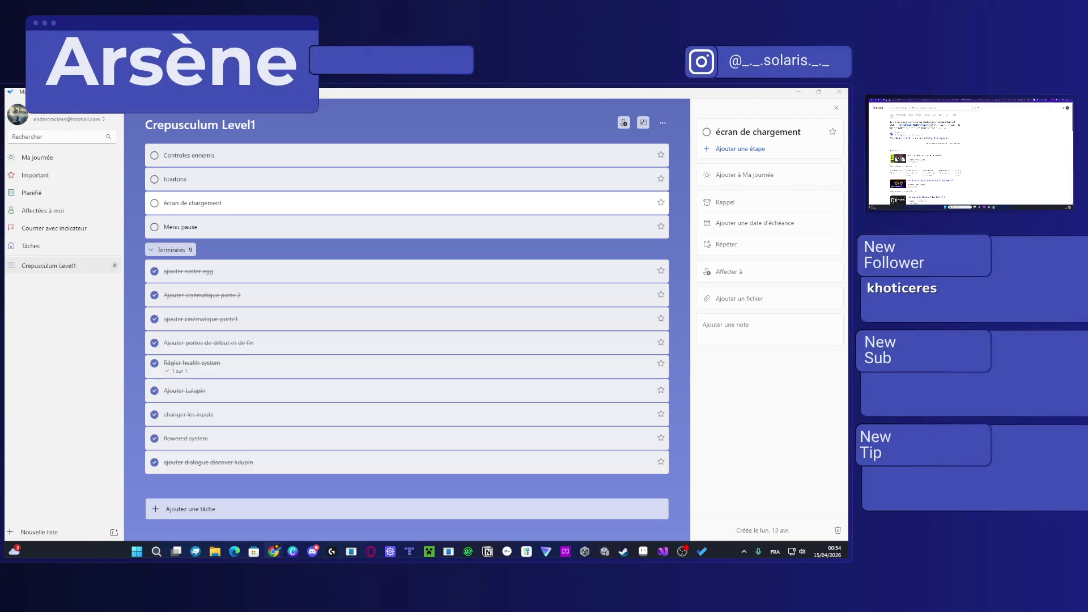
key("ctrl+t")
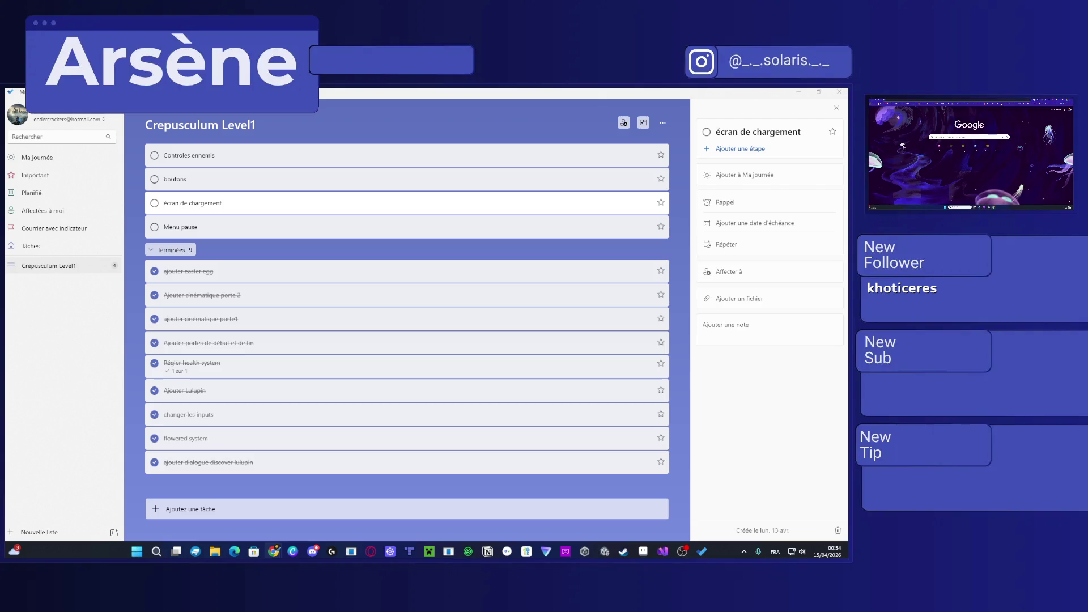
key("ctrl+l")
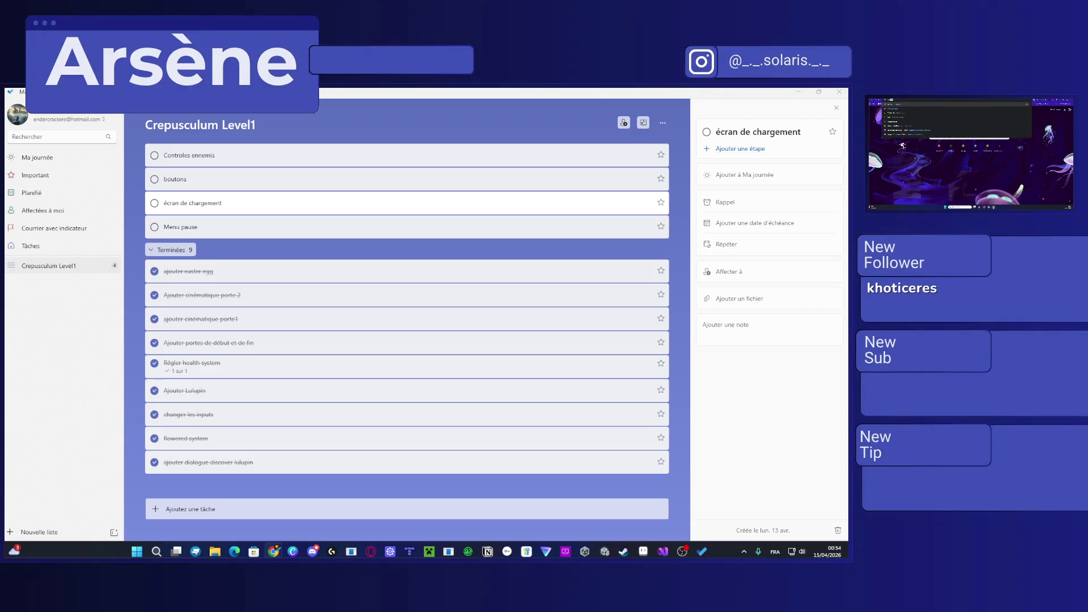
Step: Load the Twitch stream in a new browser window on the main screen and dismiss the security prompt
key("alt+f")
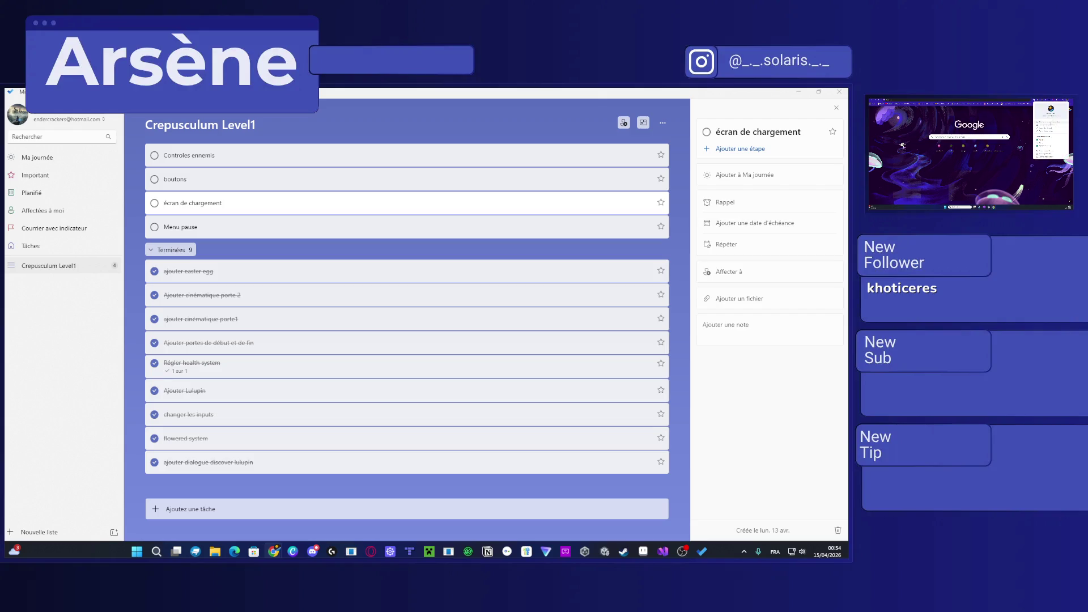
key("ctrl+n")
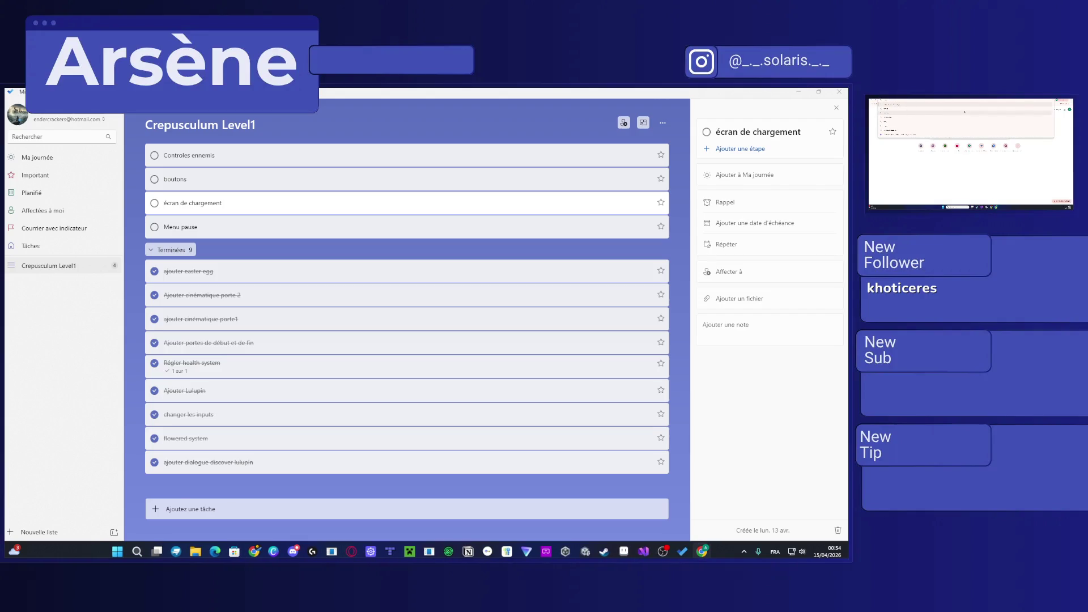
key("ctrl+v")
key("Return")
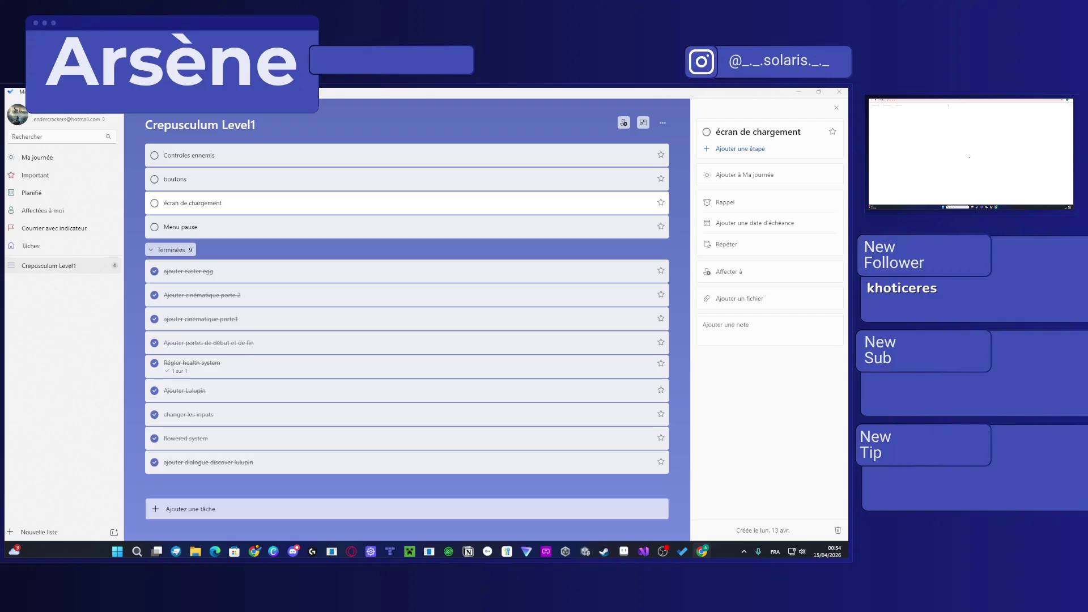
key("super+shift+Left")
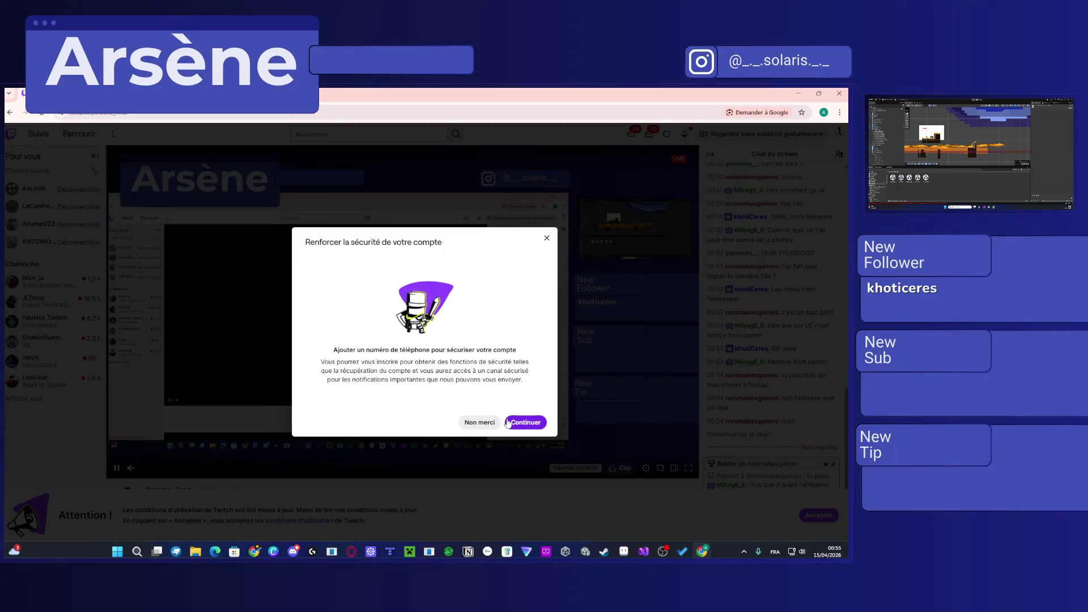
left_click(479, 422)
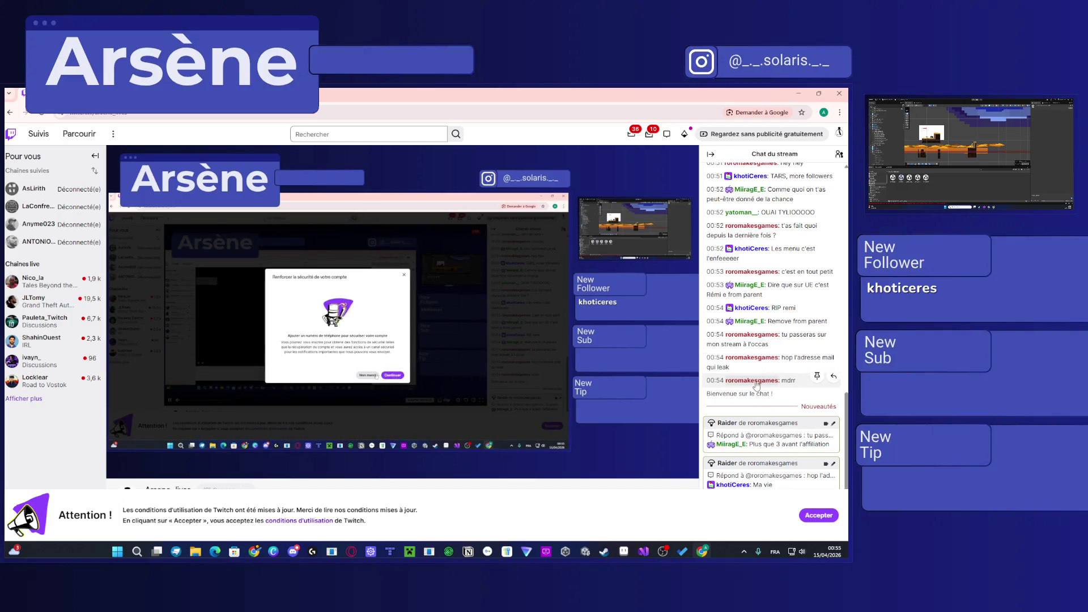
Step: Open a chatter's profile card from the stream chat and go to their channel page
left_click(750, 380)
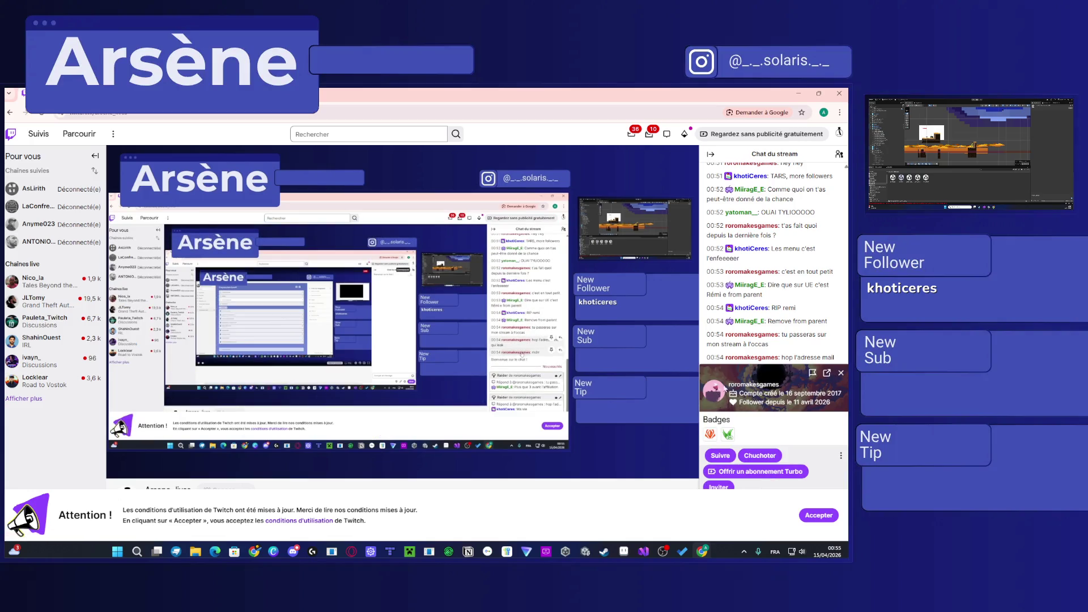
left_click(747, 387)
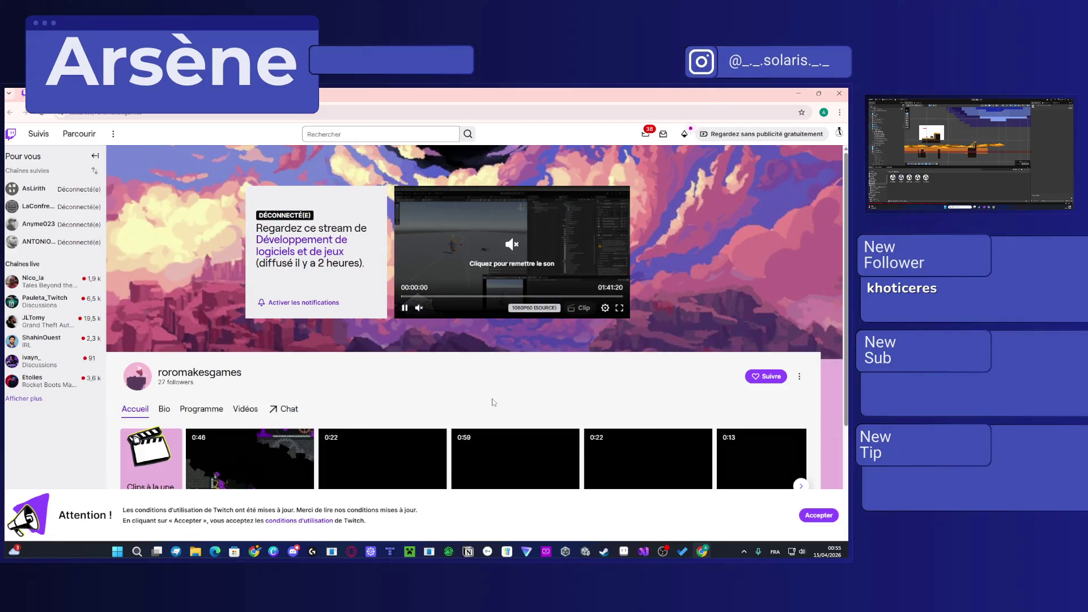
Step: Watch the channel's past game-dev broadcast in full screen
left_click(619, 307)
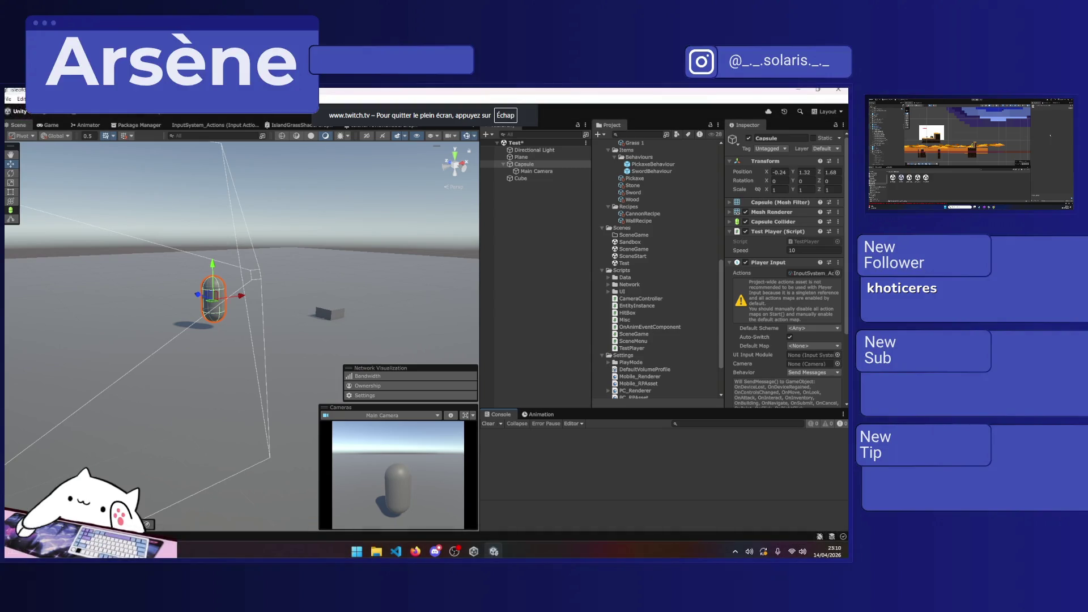
mouse_move(403, 286)
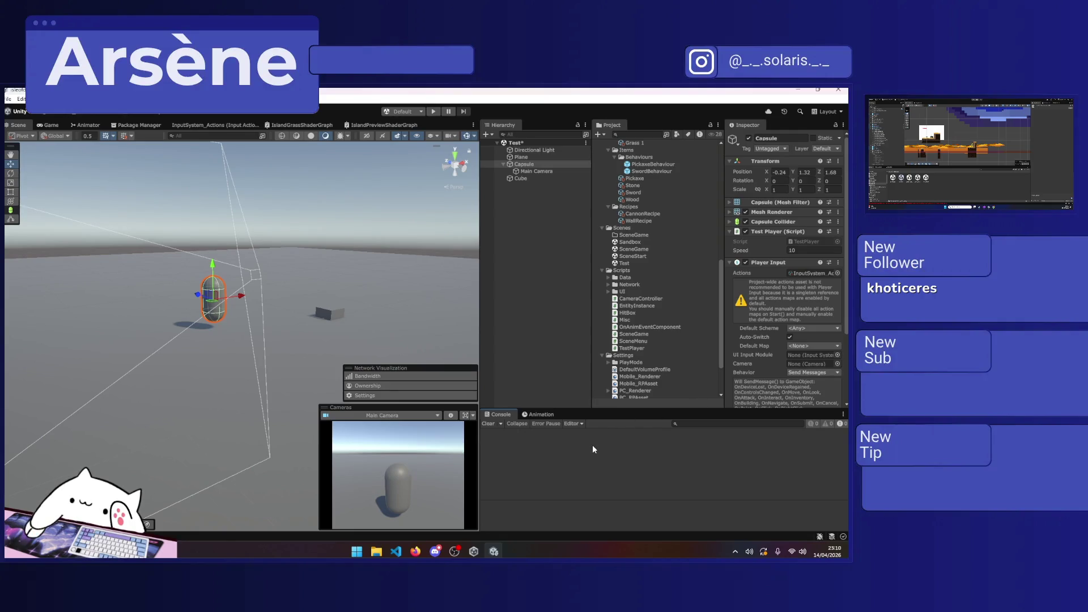
scroll(749, 328, "down", 3)
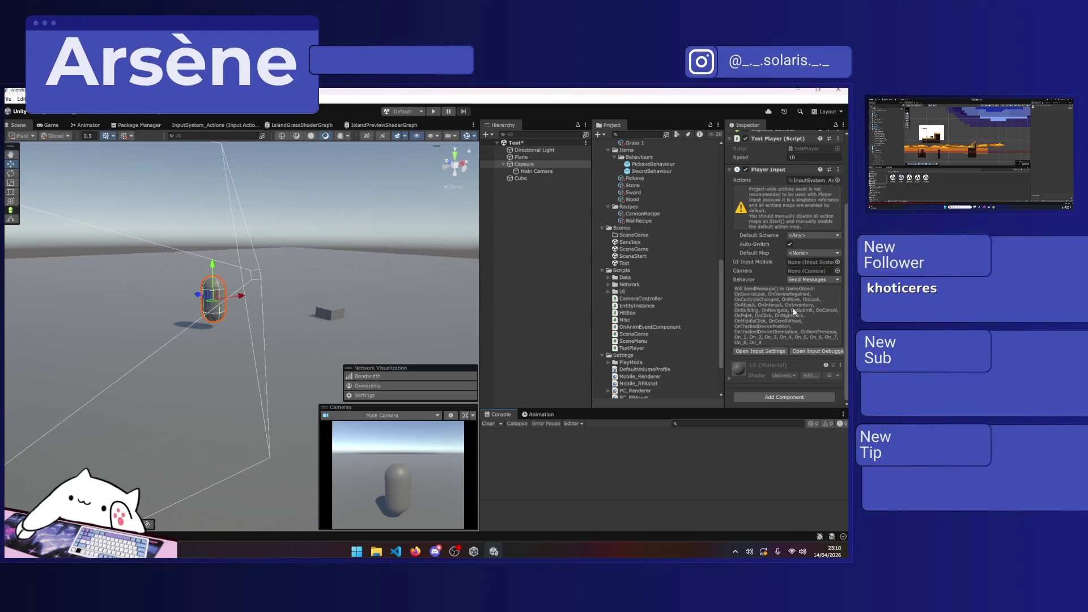
scroll(781, 277, "up", 2)
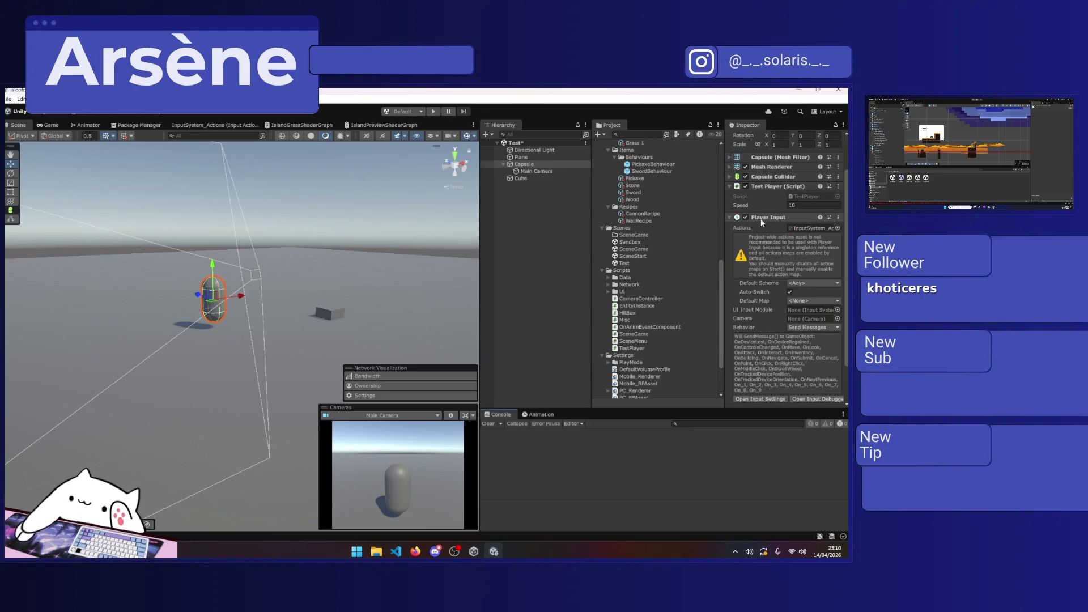
scroll(759, 272, "down", 2)
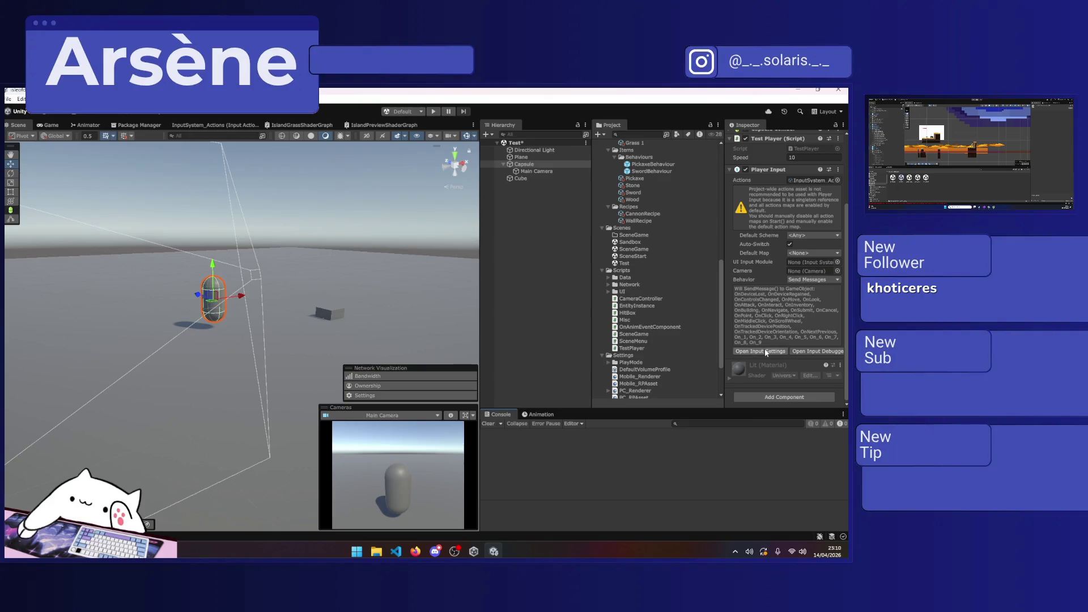
left_click(814, 280)
left_click(808, 309)
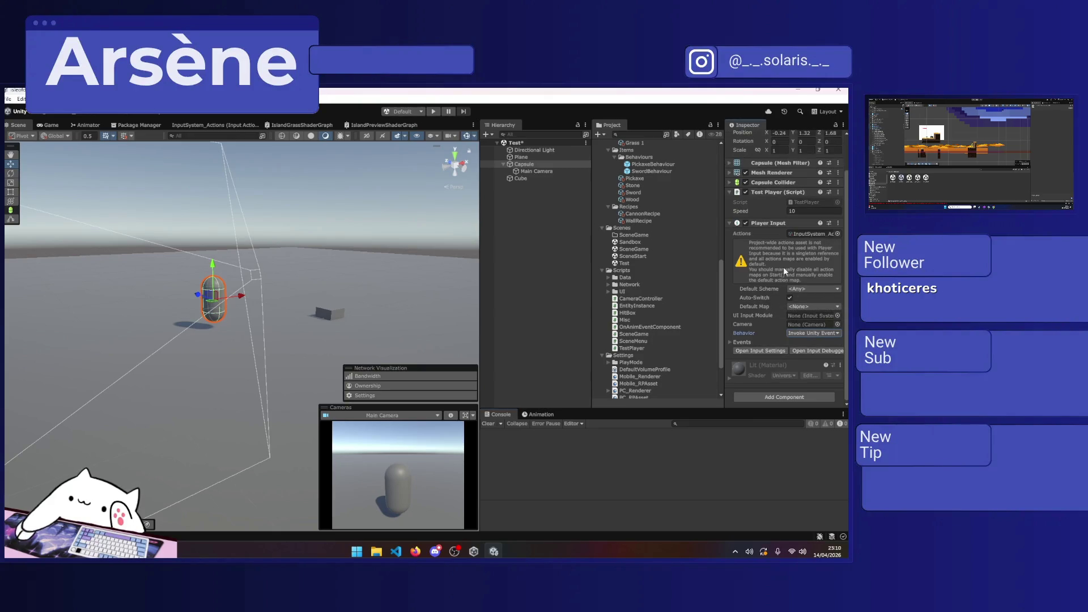
left_click(729, 342)
scroll(748, 307, "down", 4)
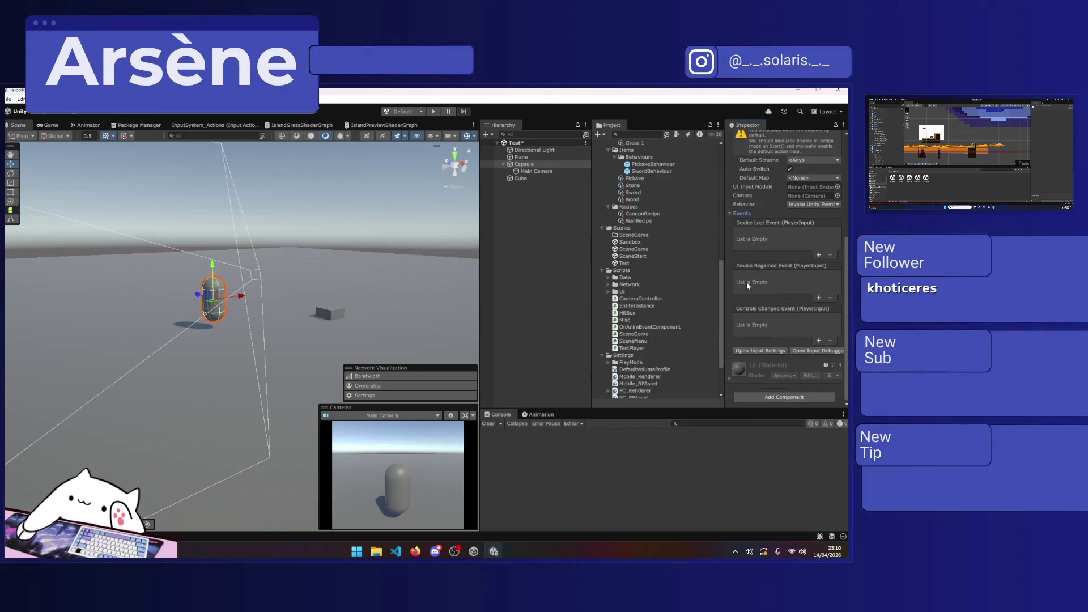
mouse_move(596, 350)
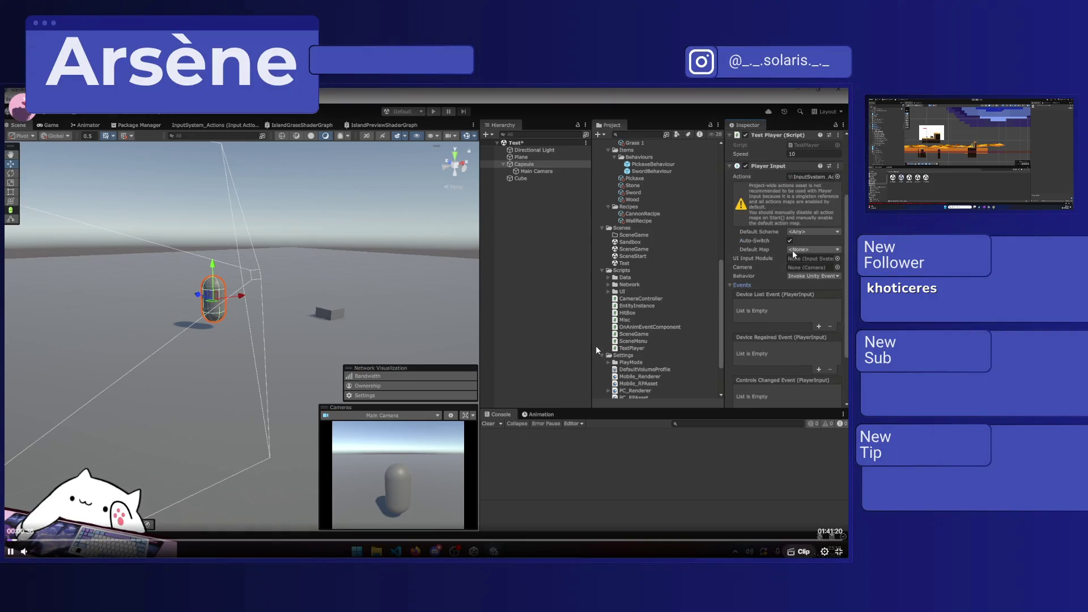
Step: Pause the replay at 00:00:38 and exit full screen back to the channel page
left_click(11, 552)
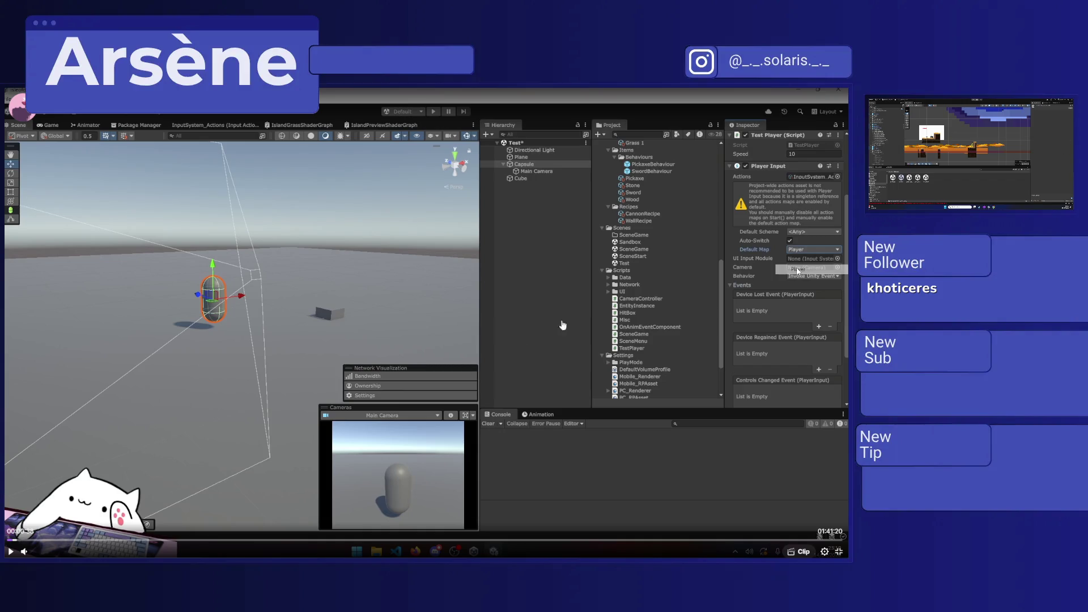
left_click(838, 551)
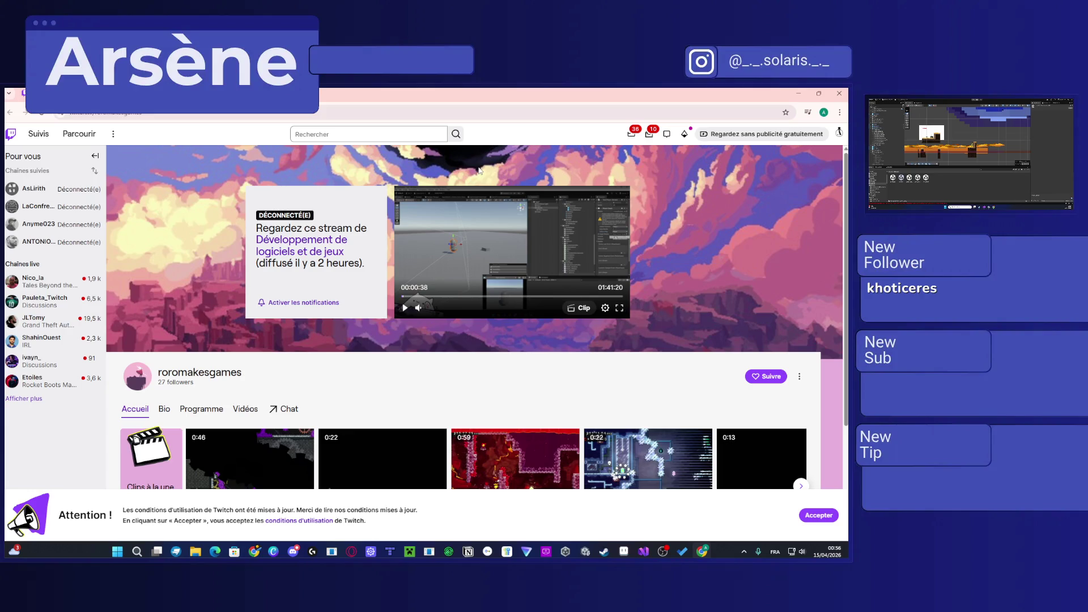
scroll(436, 309, "down", 3)
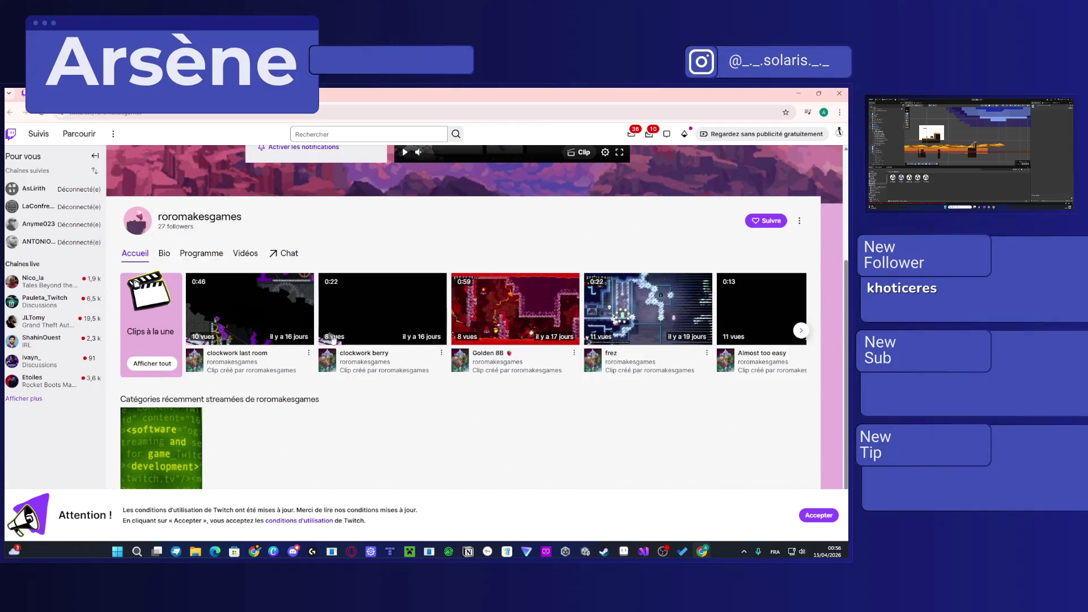
Step: Play the 'clockwork last room' clip, pausing and rewinding it, then return to the channel page
left_click(265, 311)
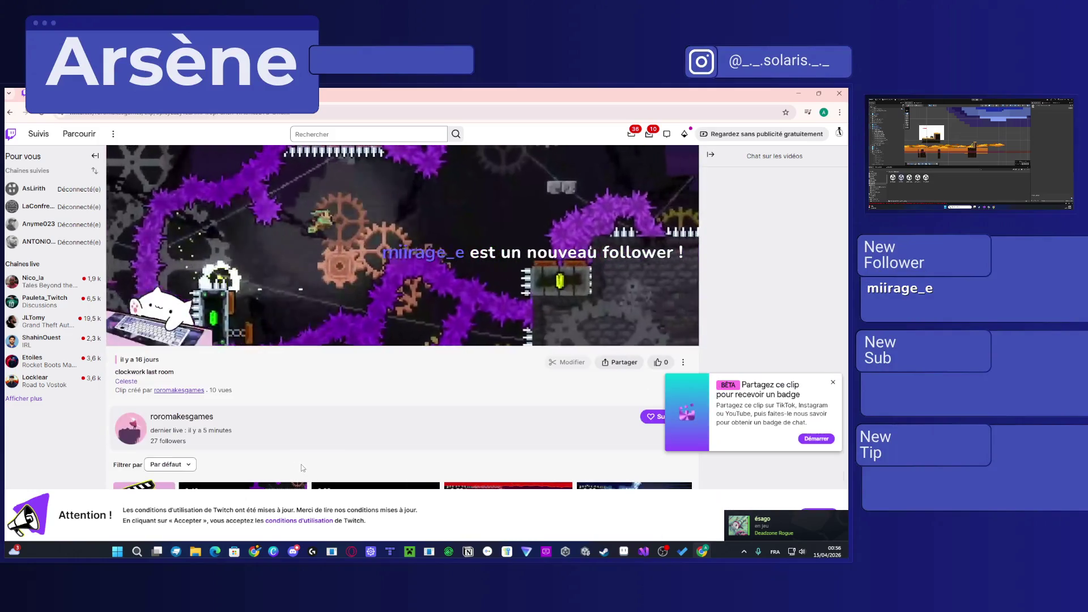
left_click(325, 424)
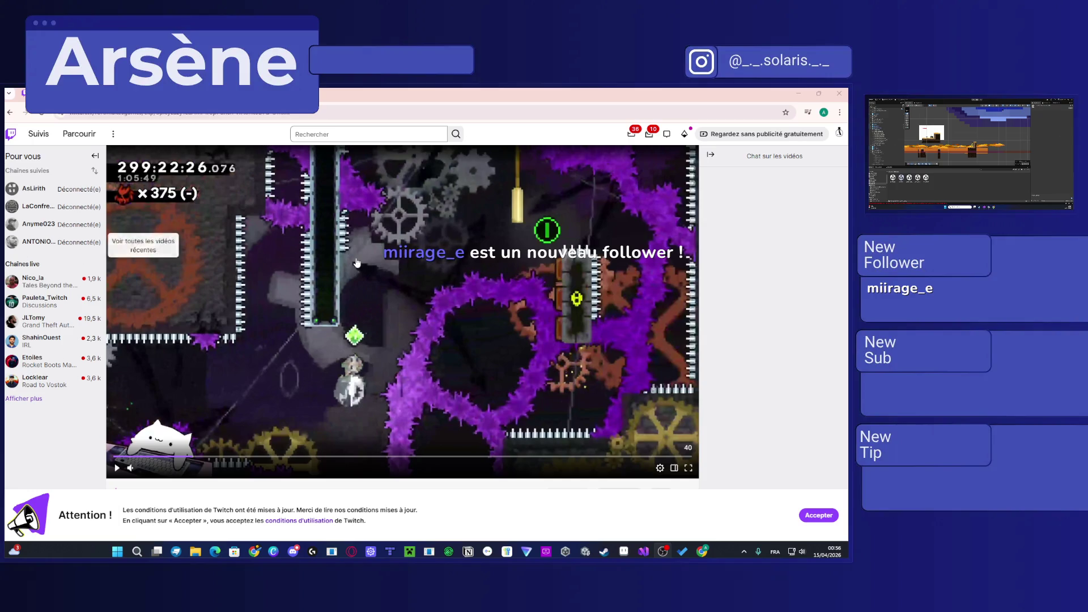
left_click(355, 267)
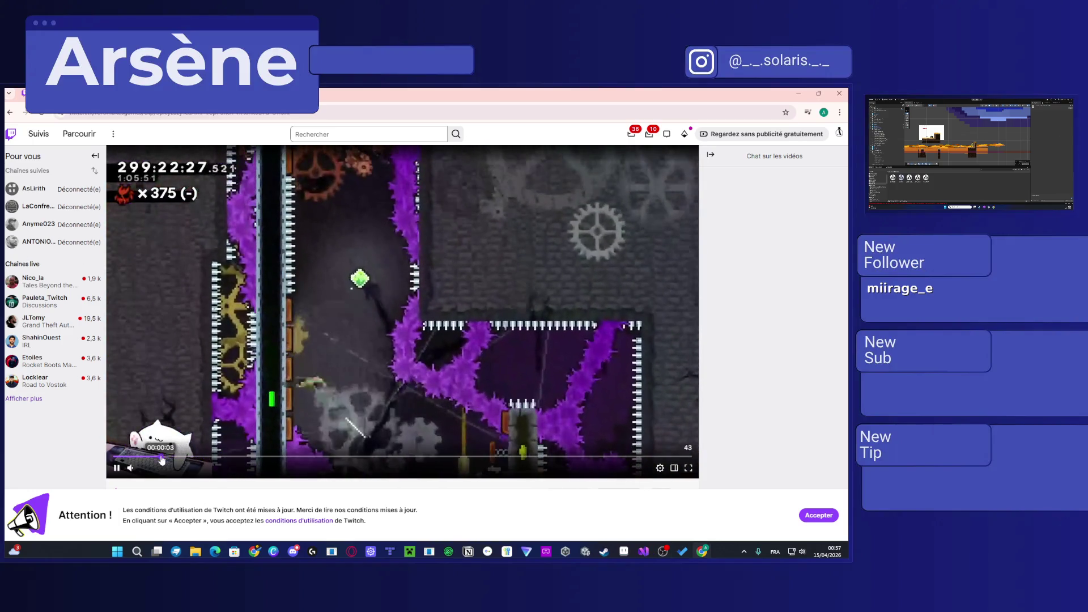
left_click(142, 457)
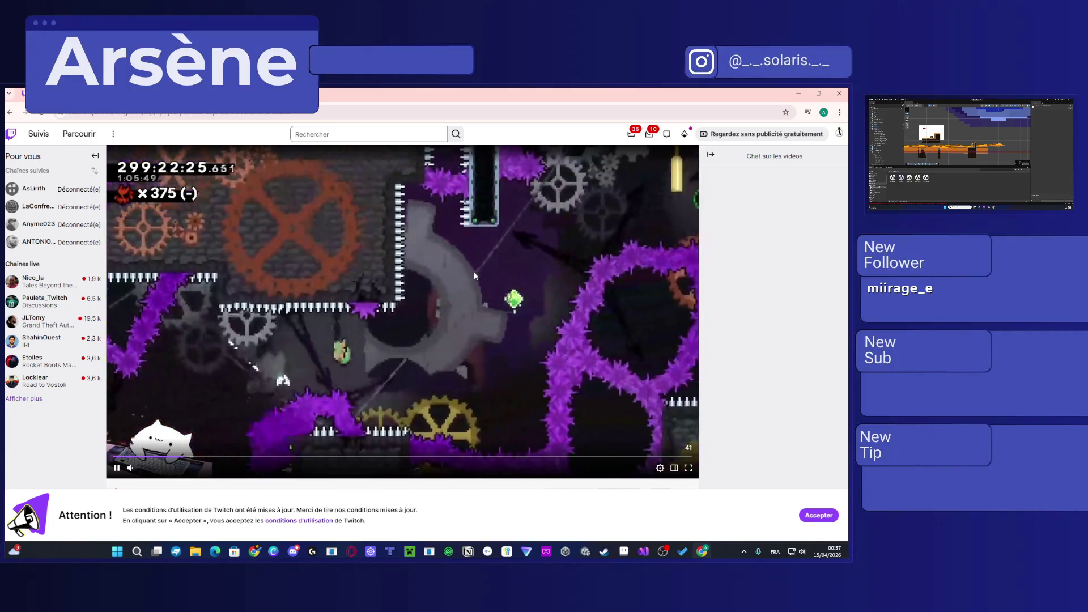
left_click(463, 273)
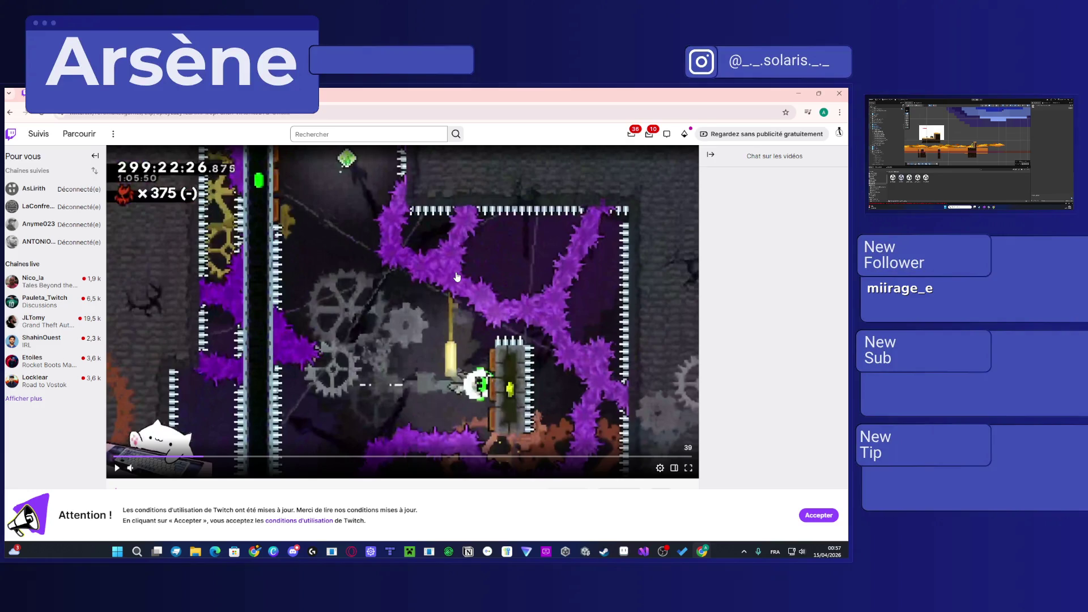
left_click(457, 276)
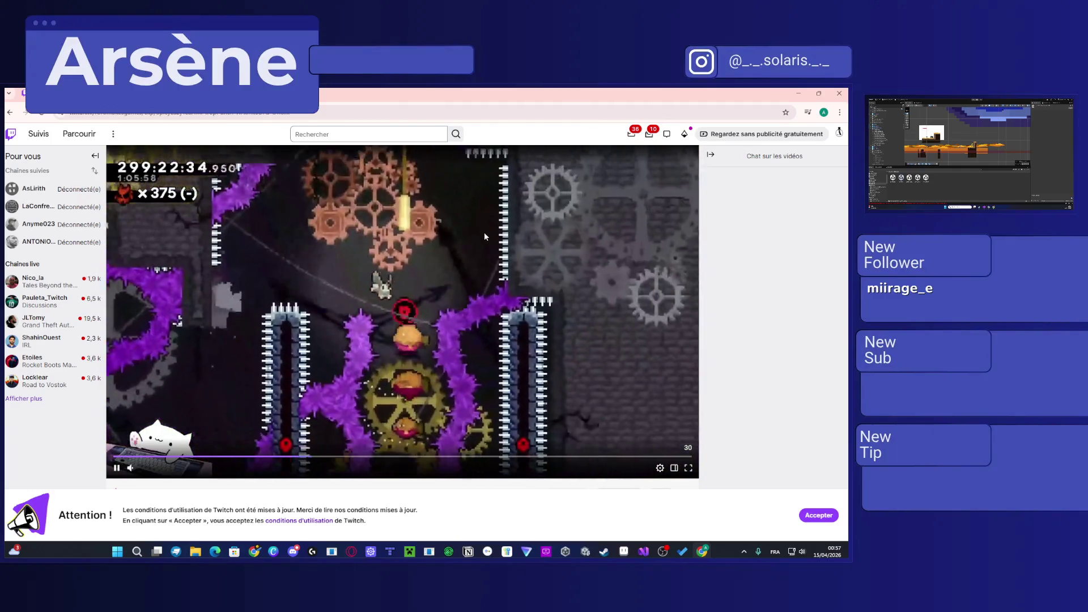
left_click(483, 236)
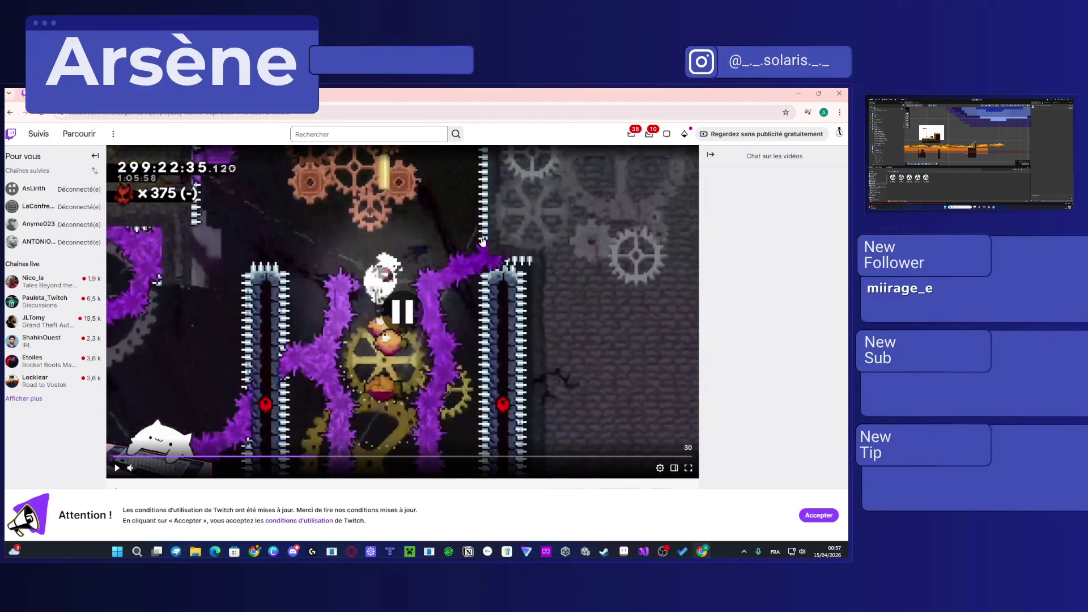
left_click(10, 112)
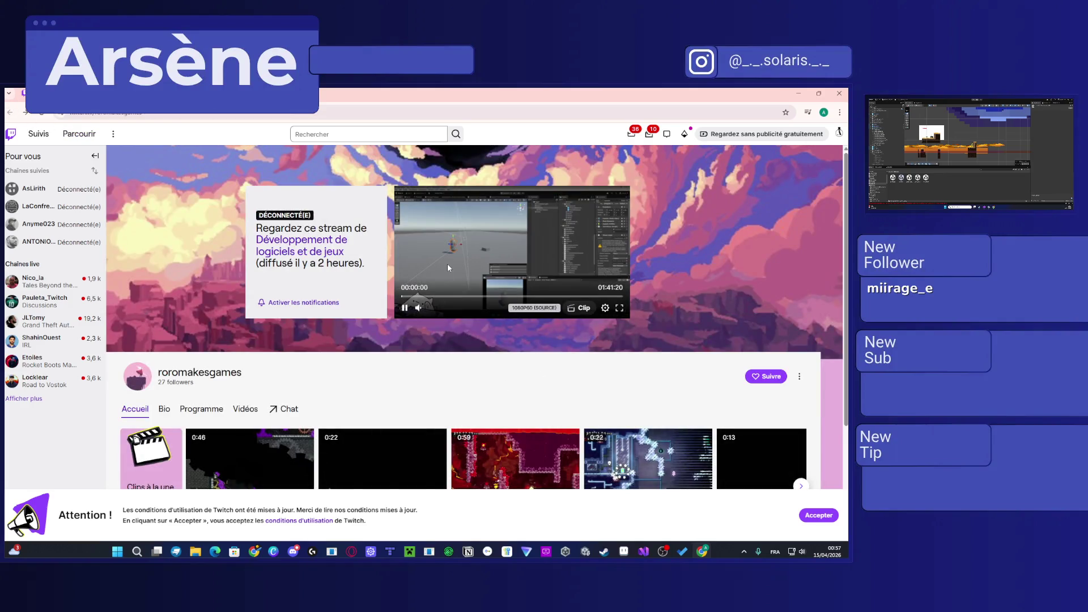
Step: Pause the channel's stream preview
left_click(403, 308)
scroll(456, 397, "down", 3)
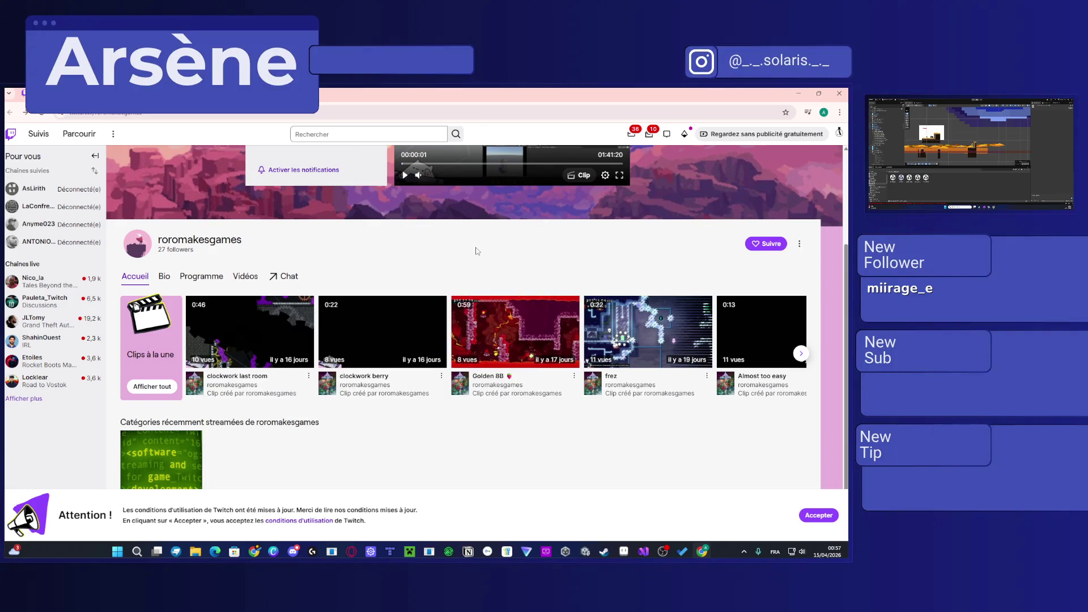
scroll(352, 293, "up", 3)
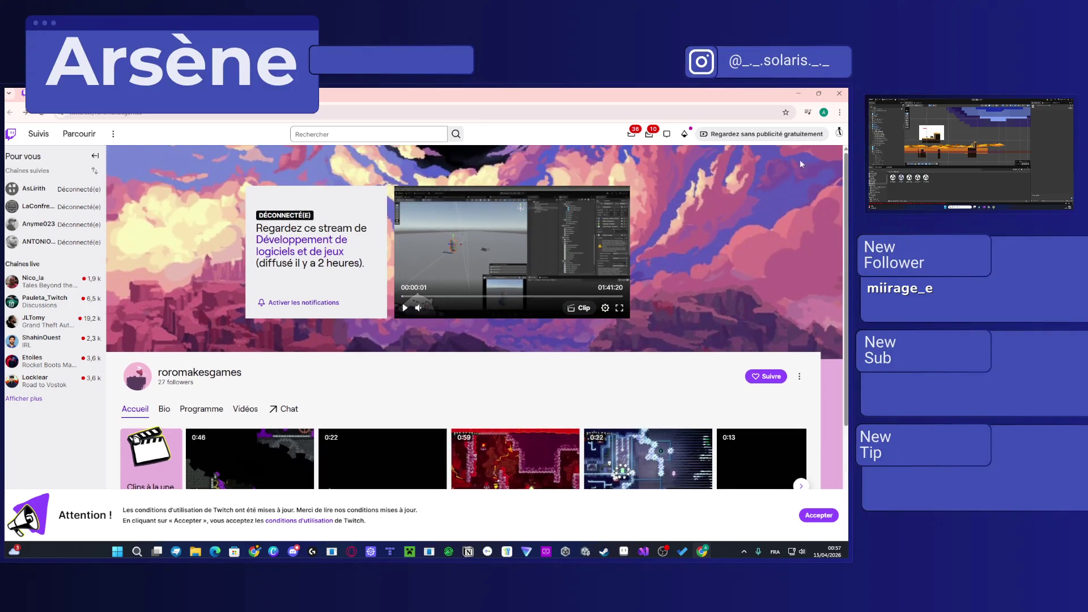
Step: Visit your own live channel page, then go back to the other streamer's channel
left_click(839, 134)
left_click(754, 178)
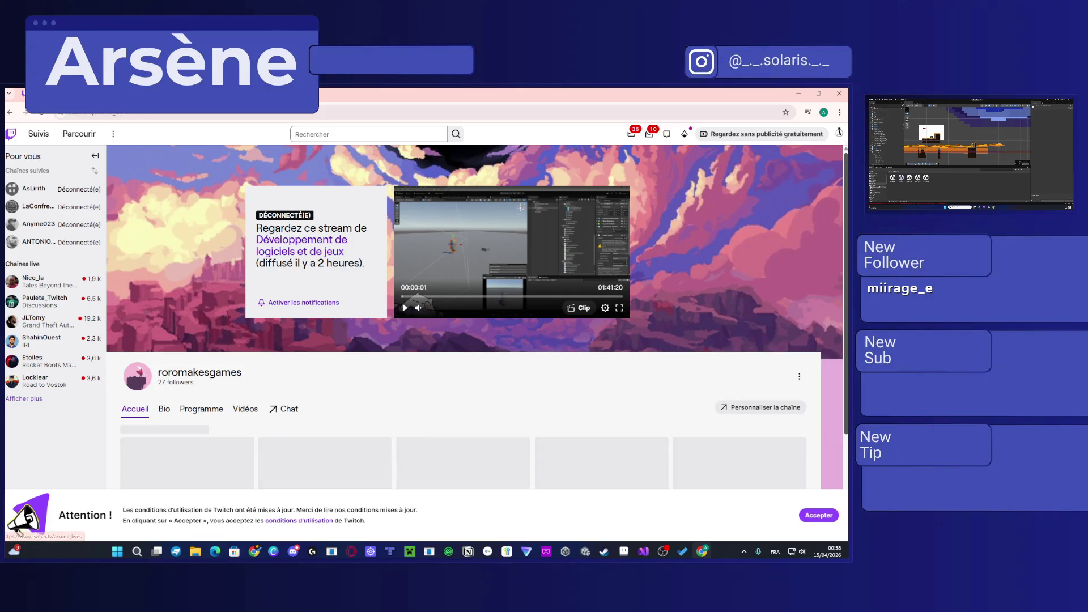
mouse_move(216, 383)
left_mouse_down()
mouse_move(159, 372)
mouse_move(162, 383)
left_mouse_up()
left_click(286, 395)
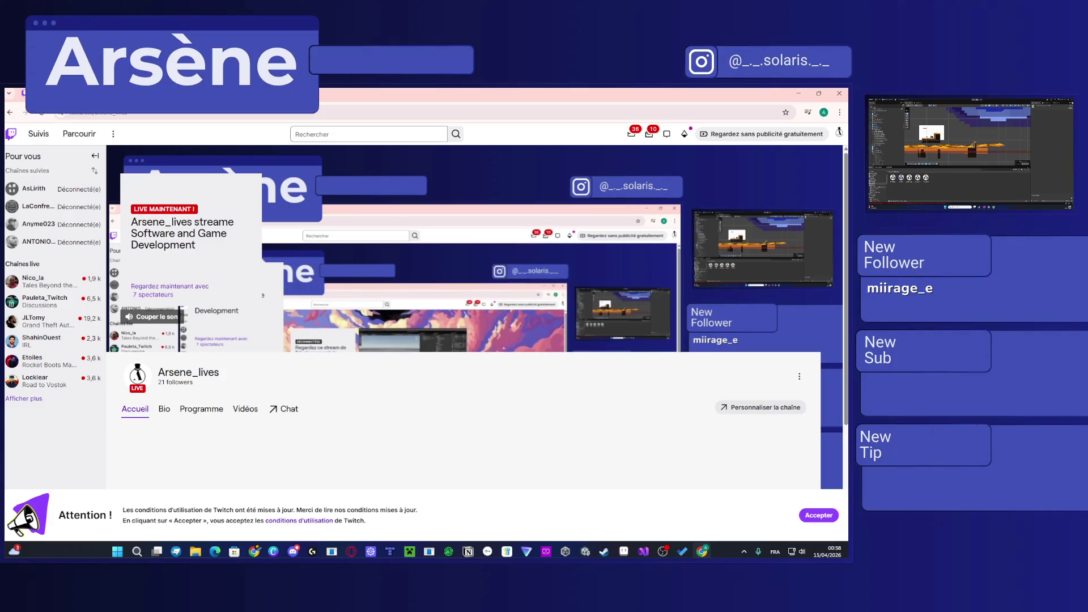
left_click(10, 115)
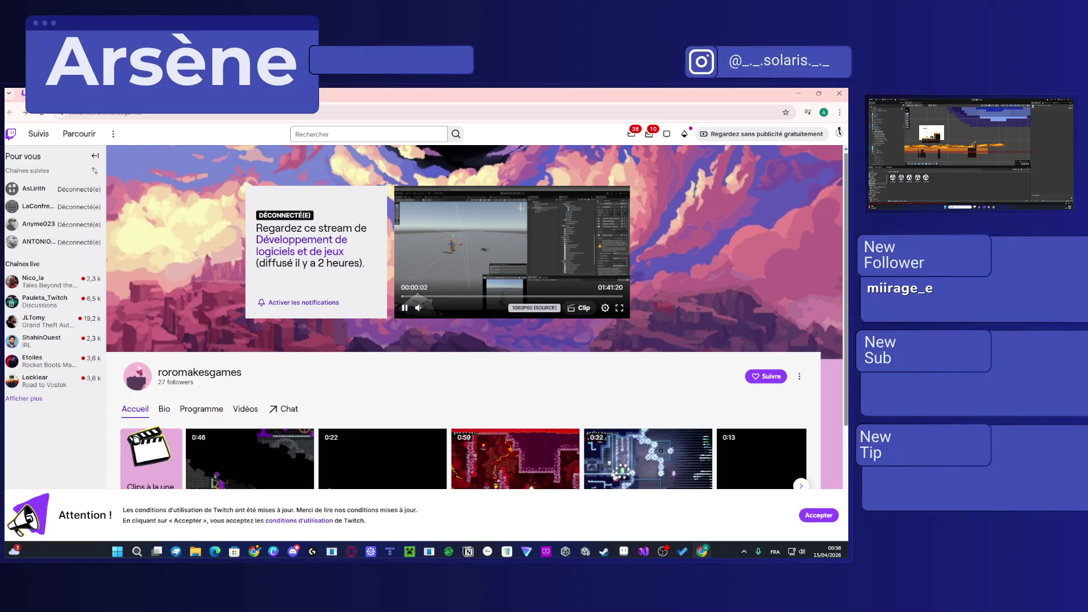
Step: Pause the offline channel's replay preview, switch to Microsoft To Do and close it
left_click(662, 551)
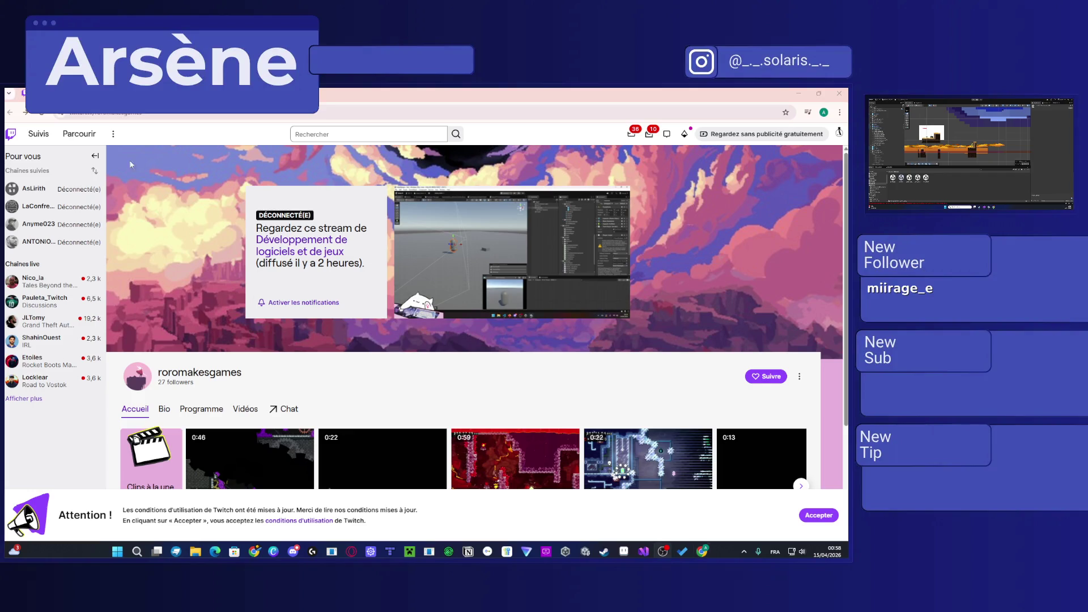
scroll(265, 376, "down", 3)
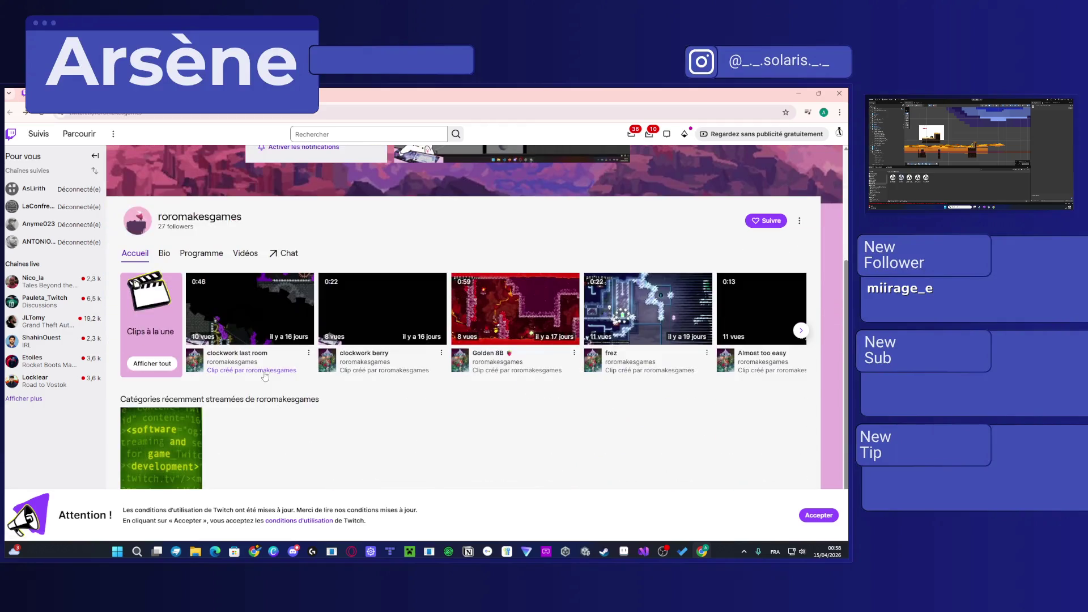
scroll(685, 308, "up", 3)
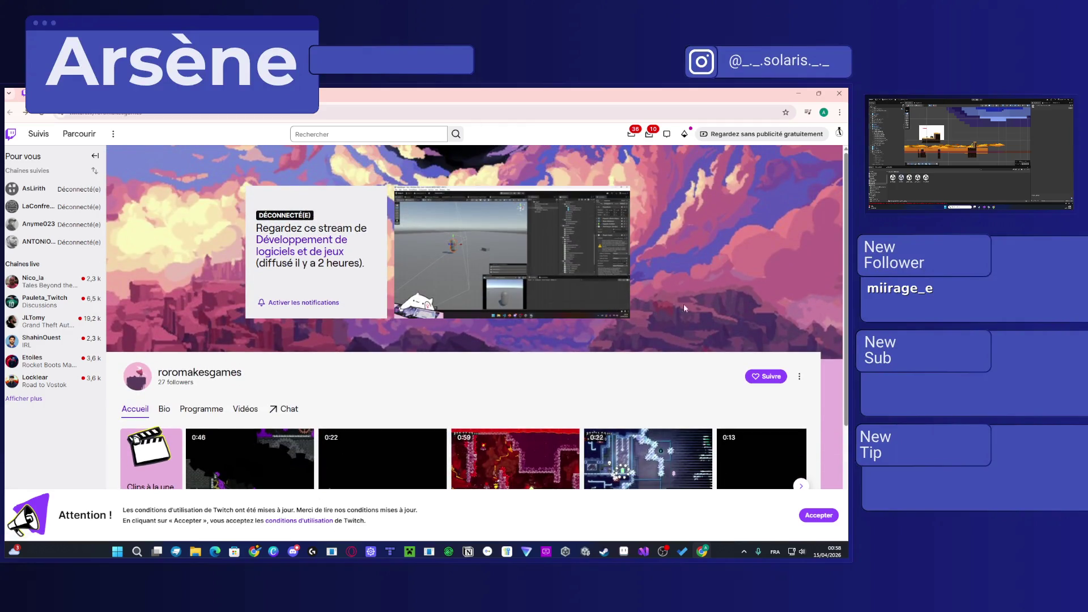
left_click(404, 307)
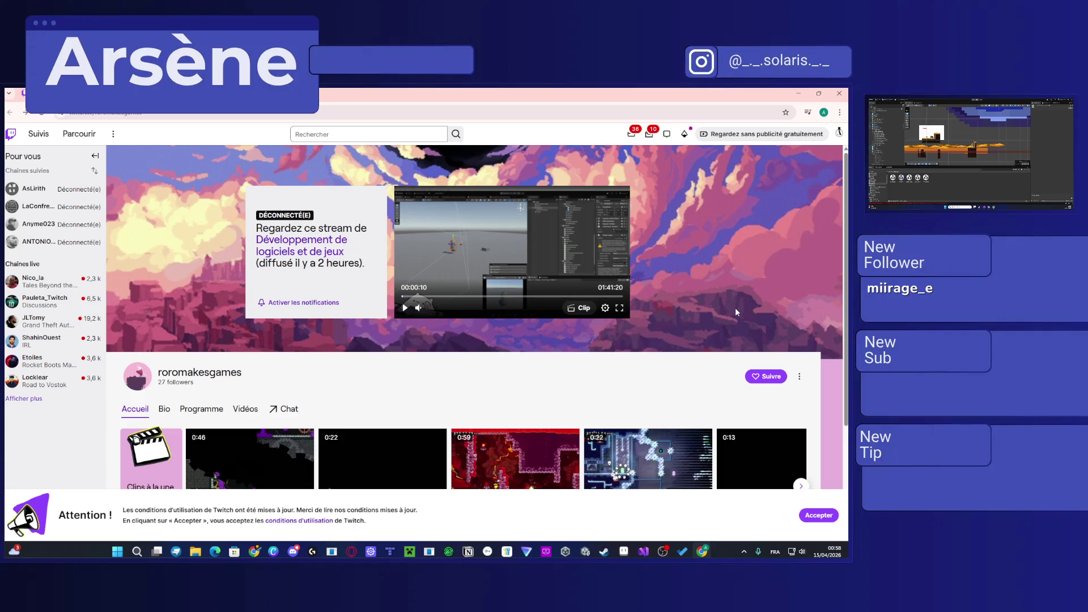
key("alt+Tab")
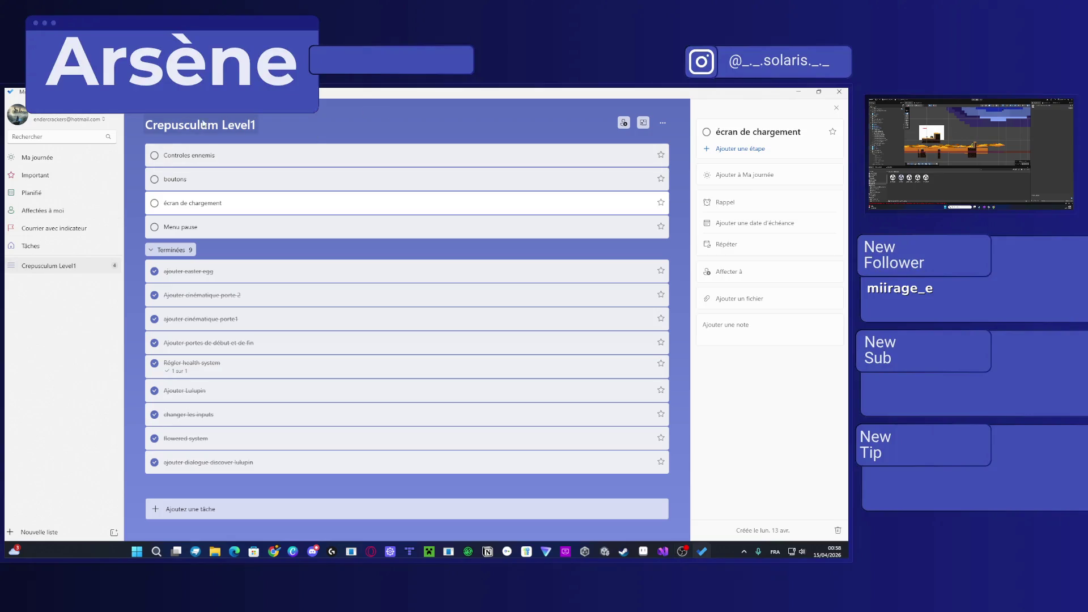
left_click(839, 92)
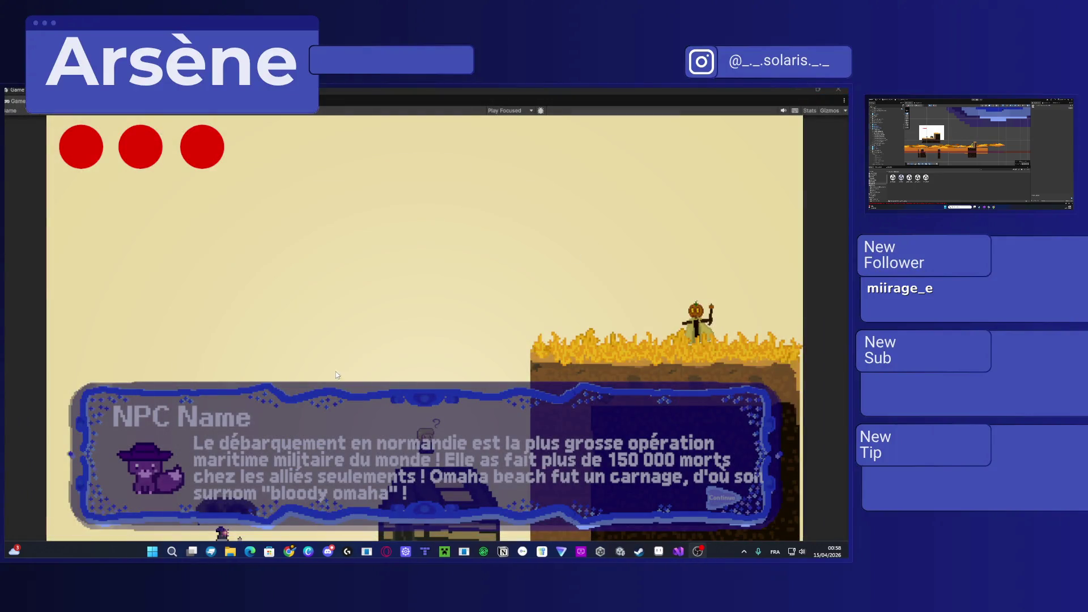
Step: Relaunch Microsoft To Do and place it, narrowed, on the second monitor
key("super")
type("to do")
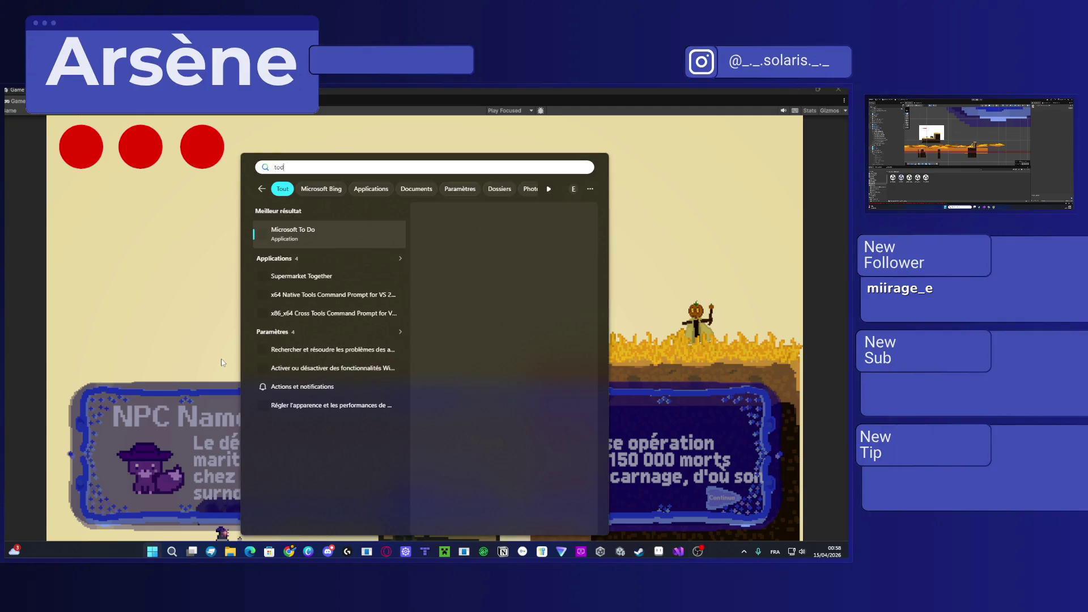
key("Return")
mouse_move(272, 96)
left_mouse_down()
mouse_move(273, 164)
mouse_move(847, 164)
left_mouse_up()
mouse_move(944, 170)
left_mouse_down()
mouse_move(321, 174)
mouse_move(396, 156)
mouse_move(398, 140)
mouse_move(0, 141)
left_mouse_up()
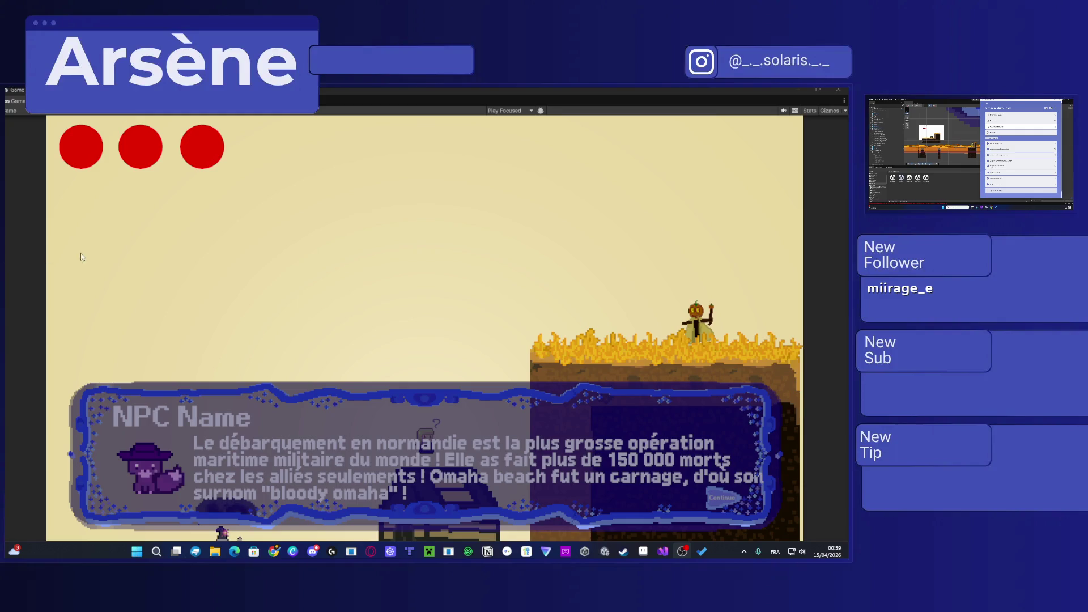
Step: Close the To Do window on the second monitor and switch to OBS Studio
left_click(236, 249)
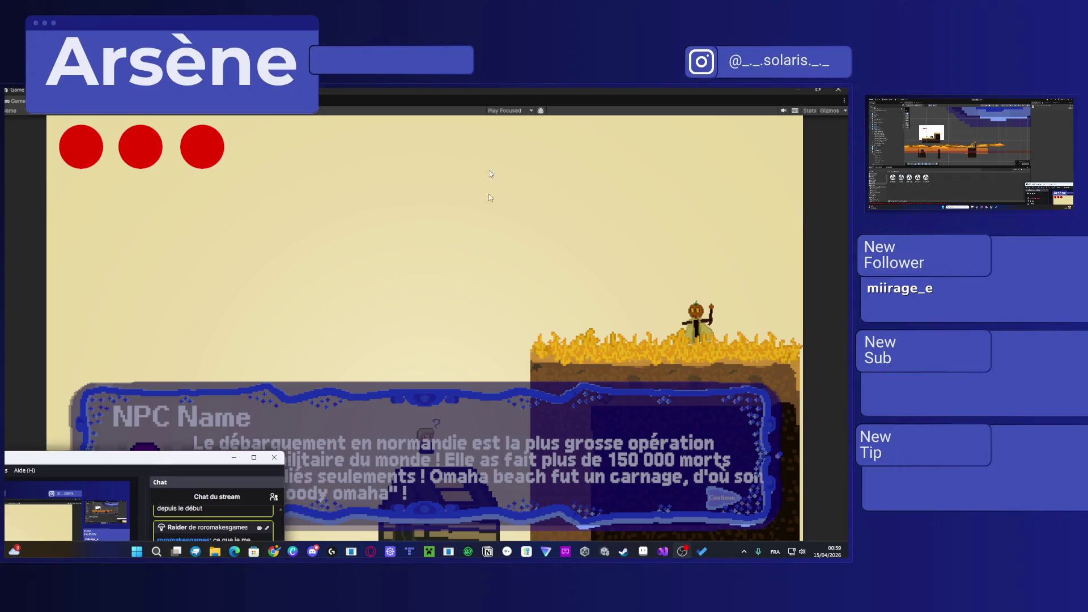
key("alt+Tab")
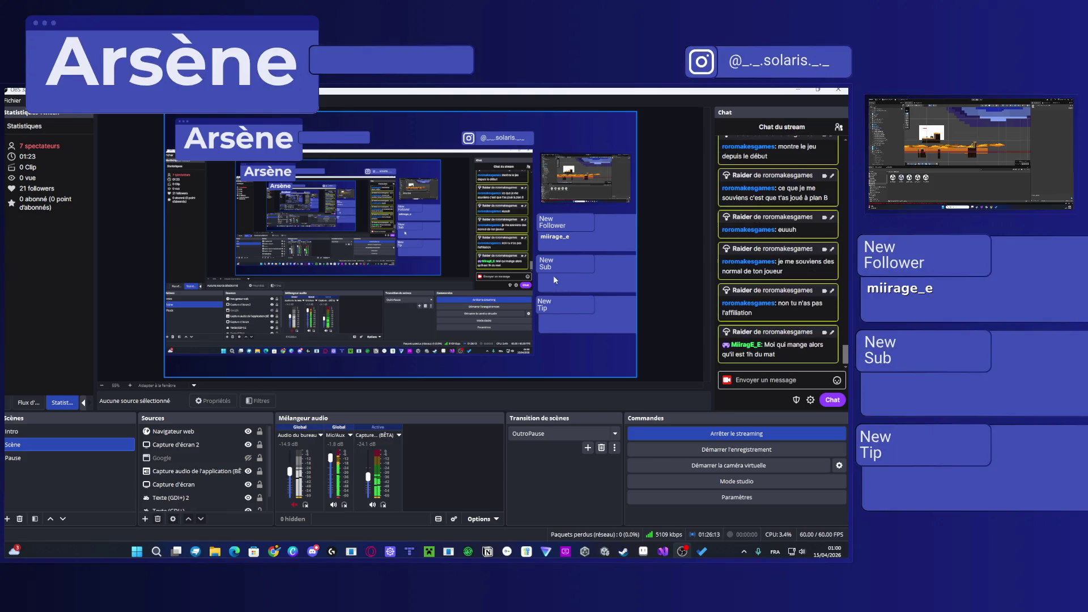
Step: Switch from OBS Studio back to the Unity game view
key("alt+Tab")
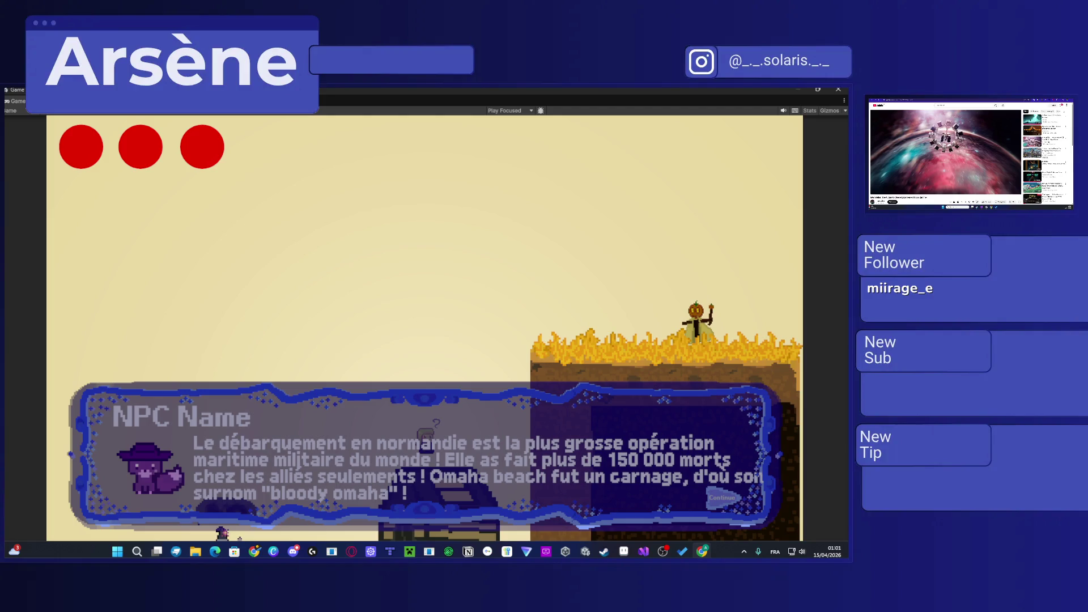
key("alt+Tab")
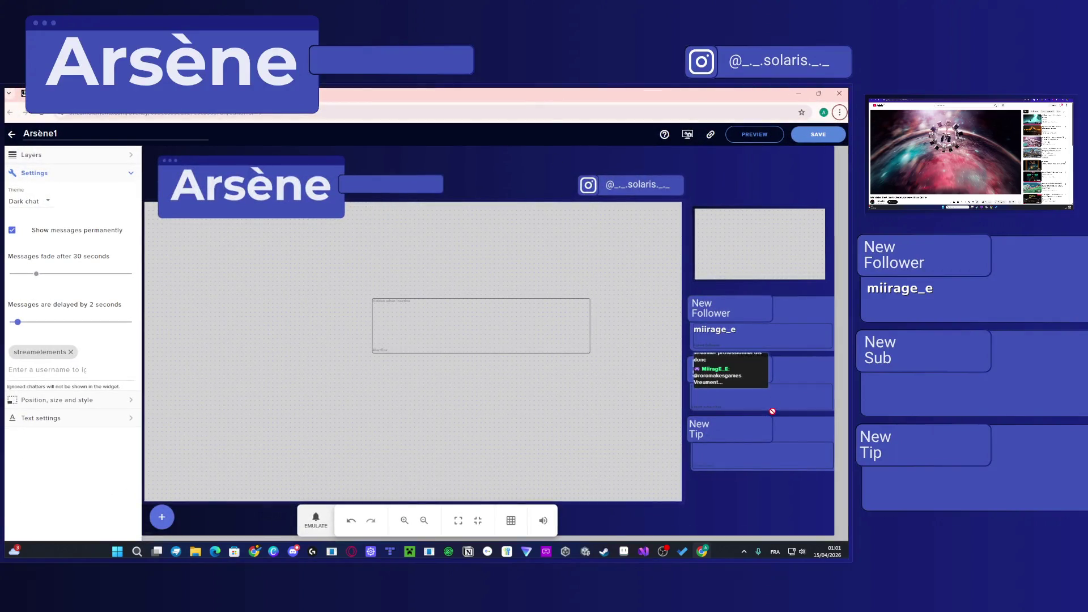
Step: Select the overlay's chat widget and stretch it further down
left_click(765, 379)
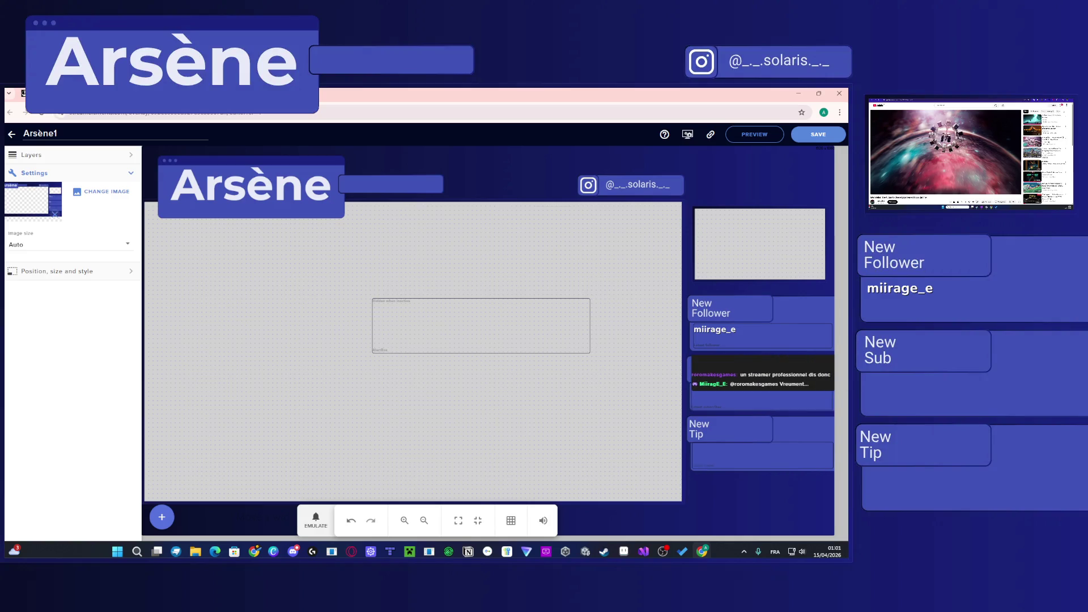
left_click(780, 385)
left_click_drag(780, 384, 780, 472)
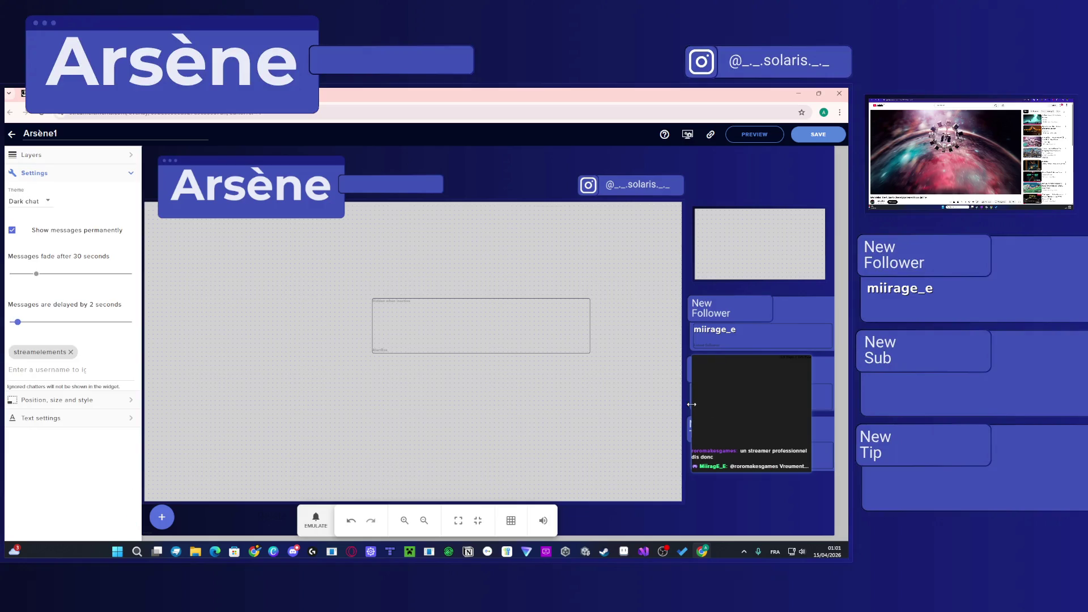
Step: Switch the chat widget to the Custom theme and open its background colour picker
left_click(38, 202)
left_click(31, 264)
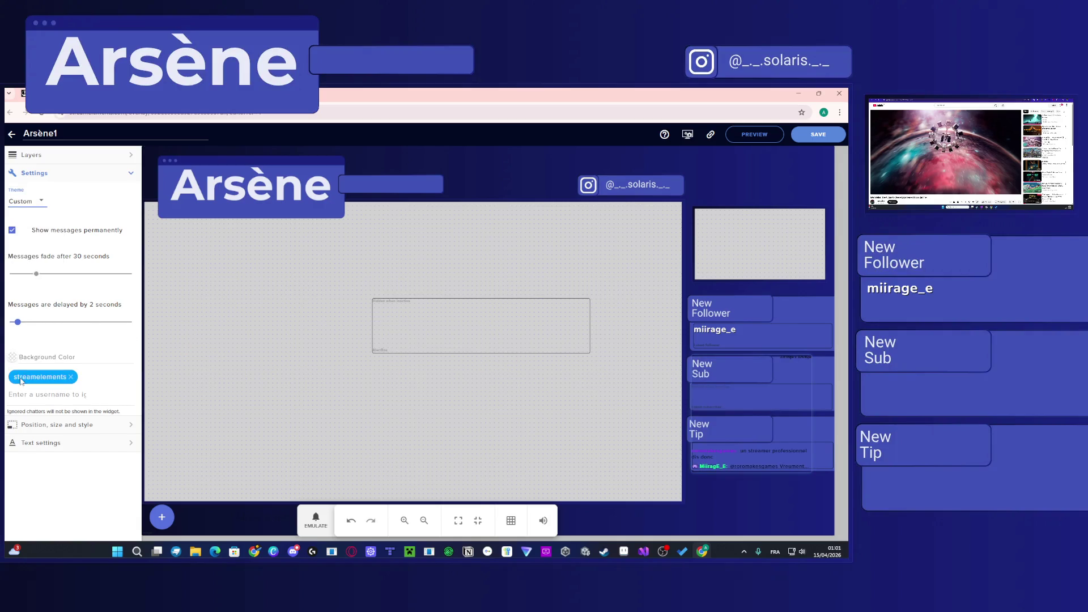
left_click(22, 357)
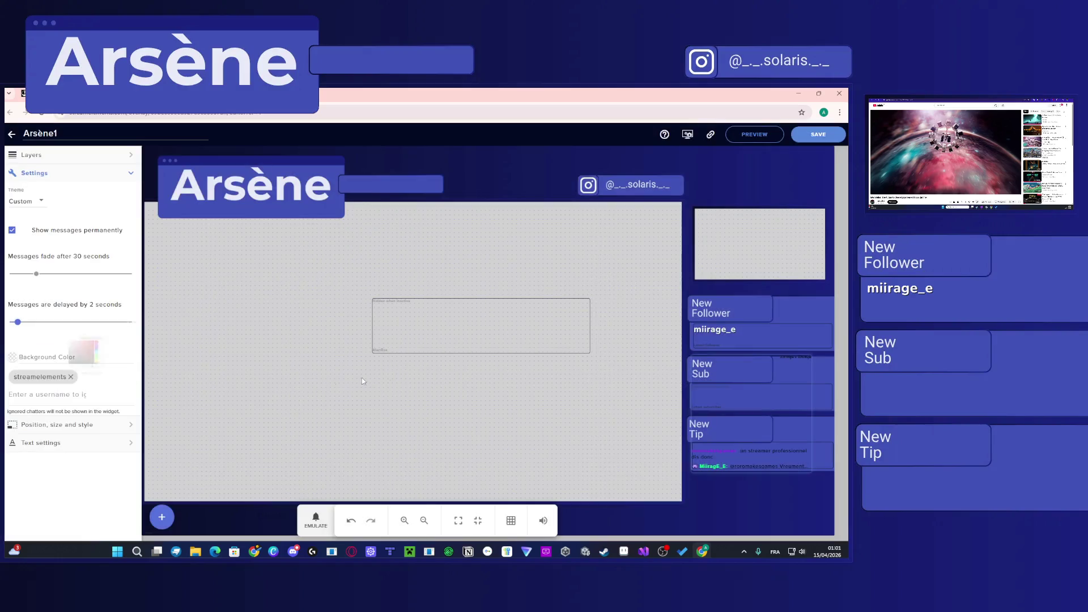
left_click(60, 364)
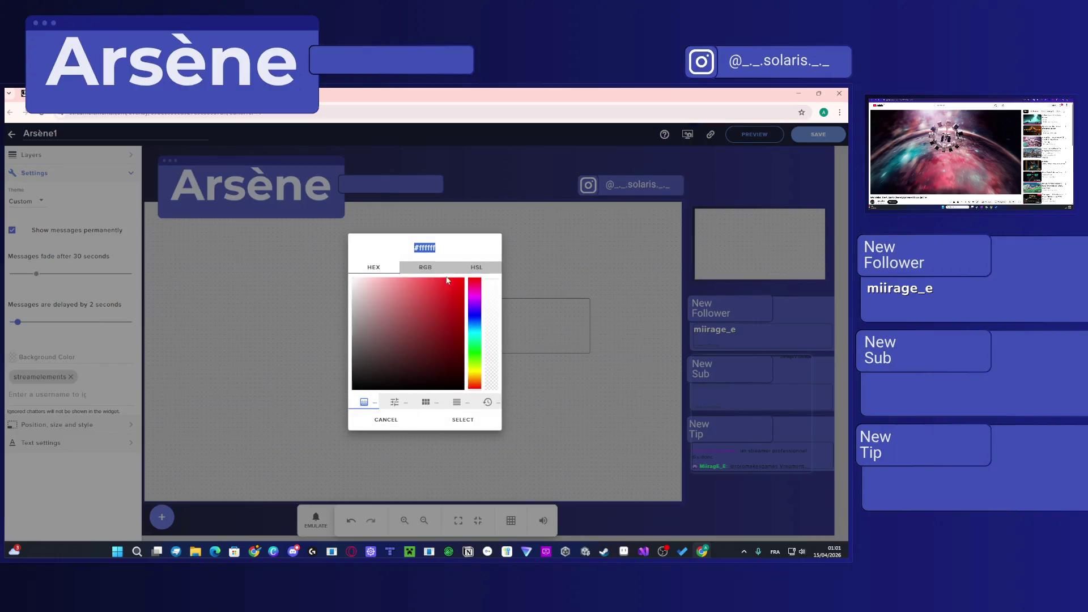
Step: Set the chat widget's background colour to blue #0080ff
left_click(407, 404)
left_click(426, 402)
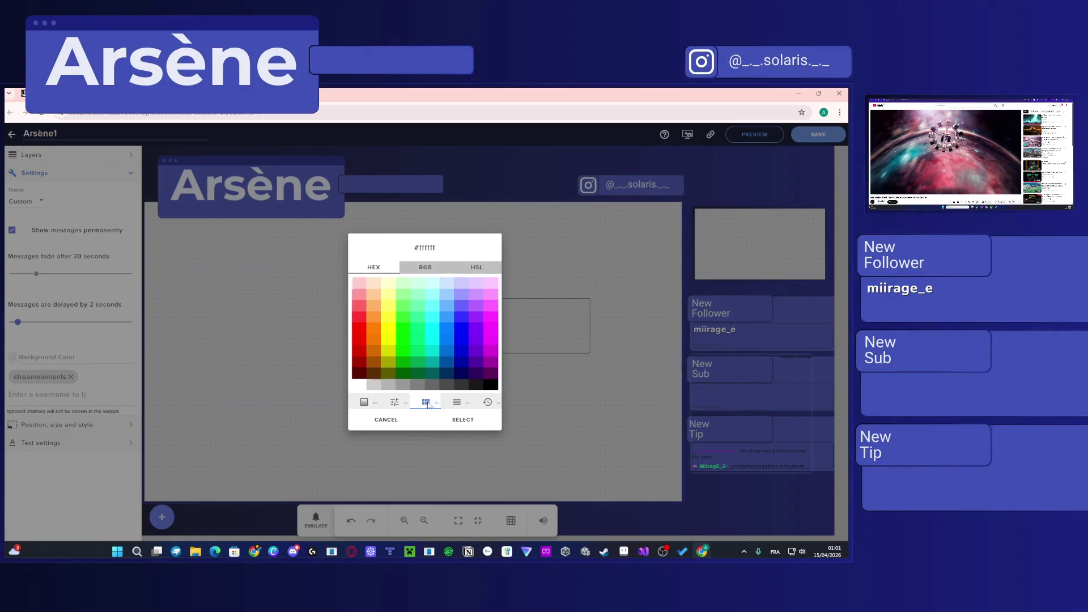
left_click(447, 328)
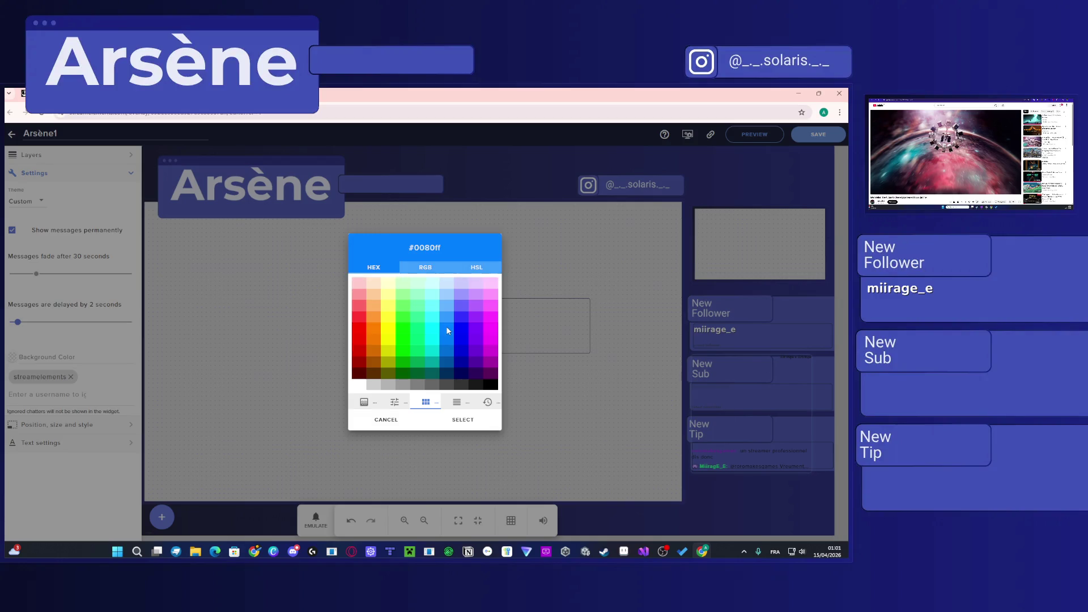
left_click(455, 403)
left_click(468, 430)
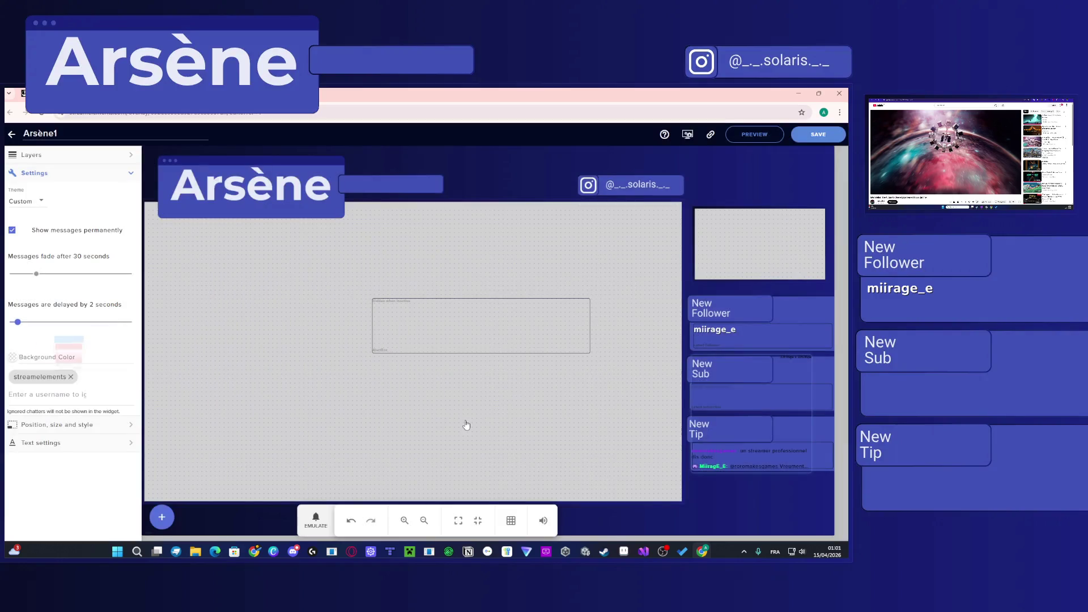
Step: Widen, raise and lengthen the blue chat widget, then save the overlay
left_click_drag(831, 395, 828, 395)
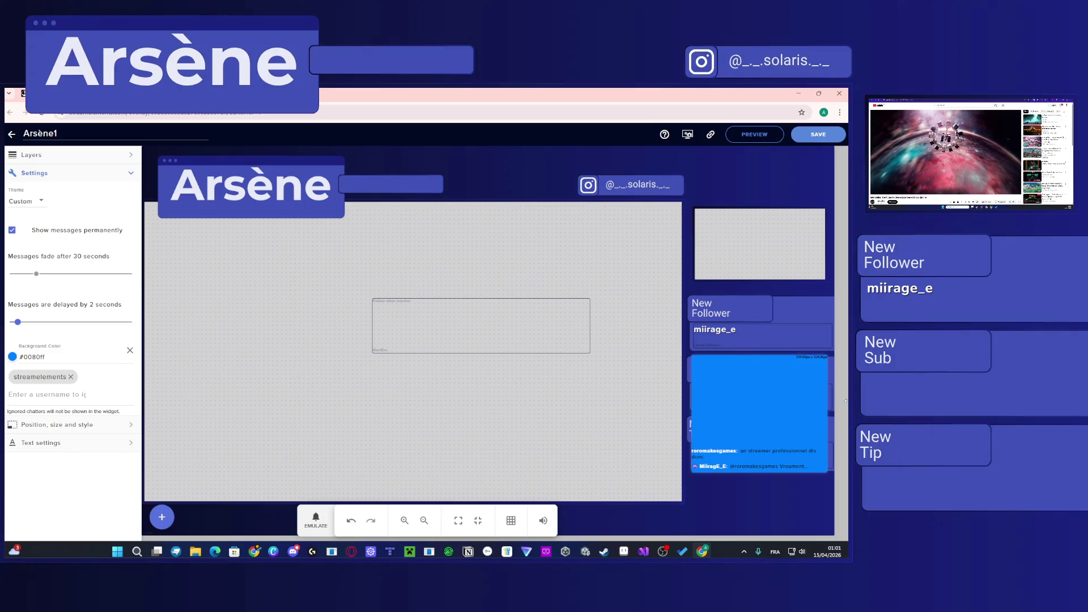
mouse_move(735, 396)
left_mouse_down()
mouse_move(720, 391)
mouse_move(733, 394)
left_mouse_up()
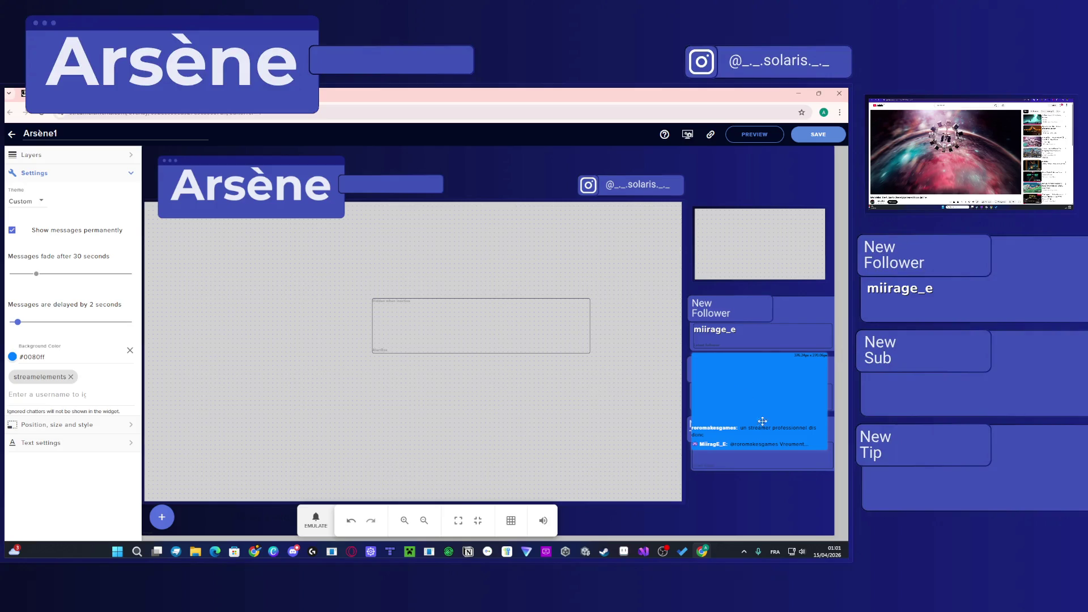
mouse_move(771, 449)
left_mouse_down()
mouse_move(765, 485)
mouse_move(804, 484)
left_mouse_up()
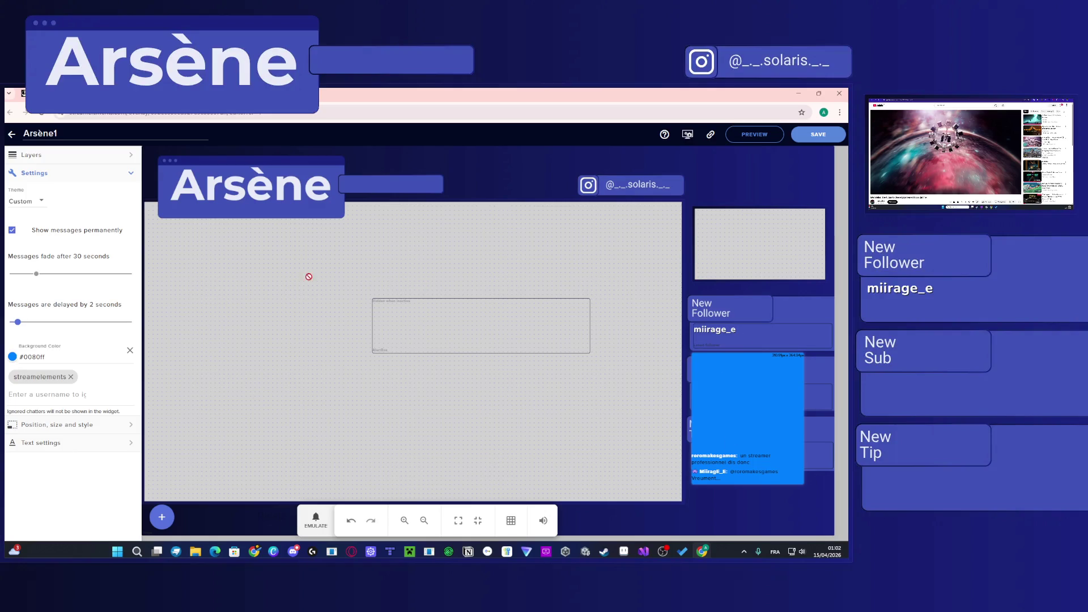
left_click(810, 145)
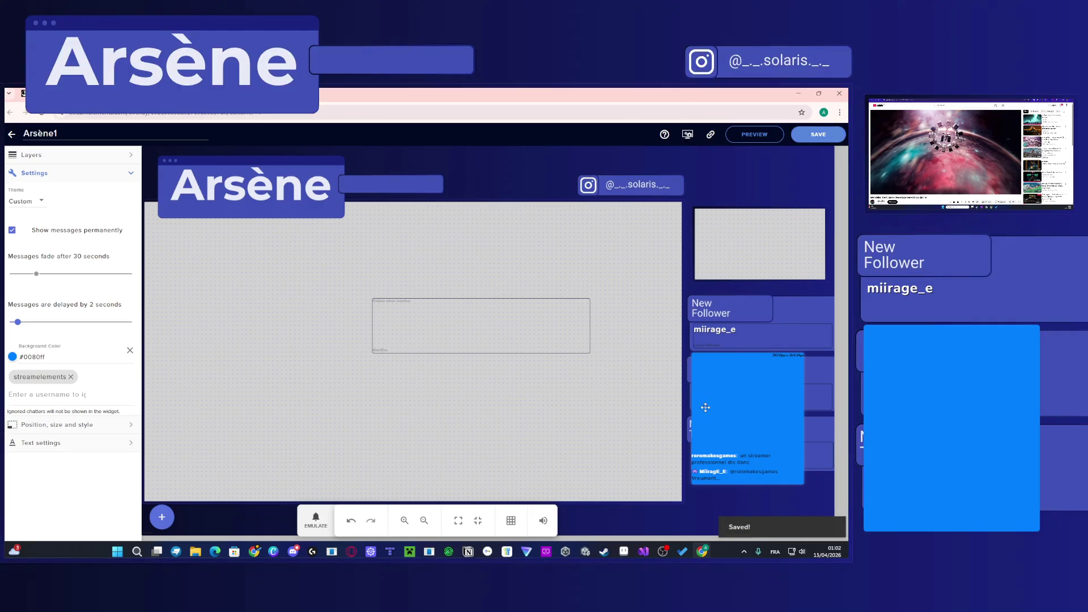
left_click(12, 357)
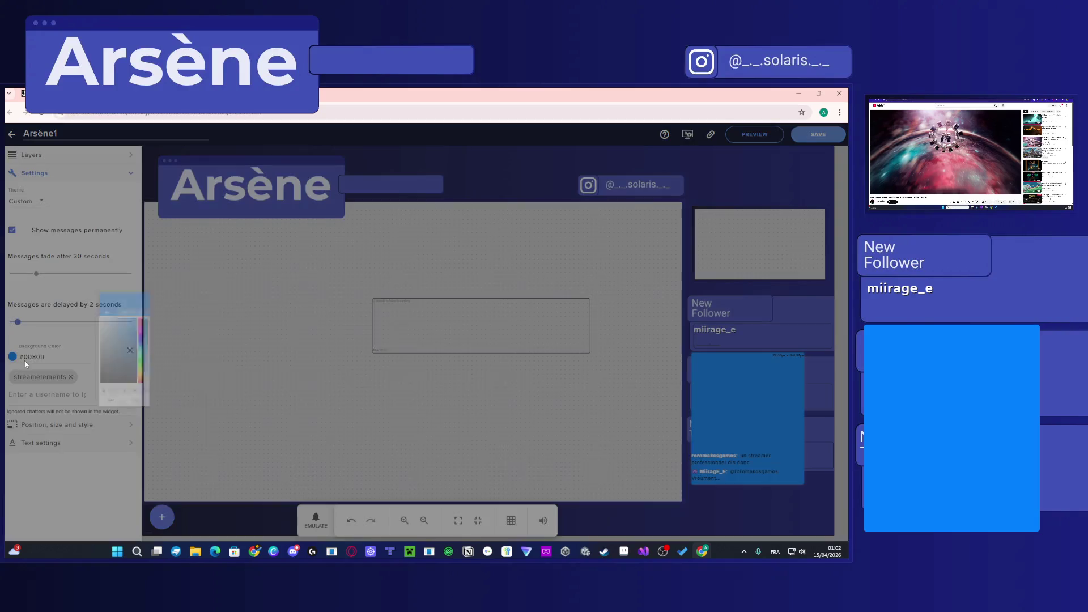
Step: Shift the chat background to dark blue #0030be, apply it, and close the editor window
left_click(466, 306)
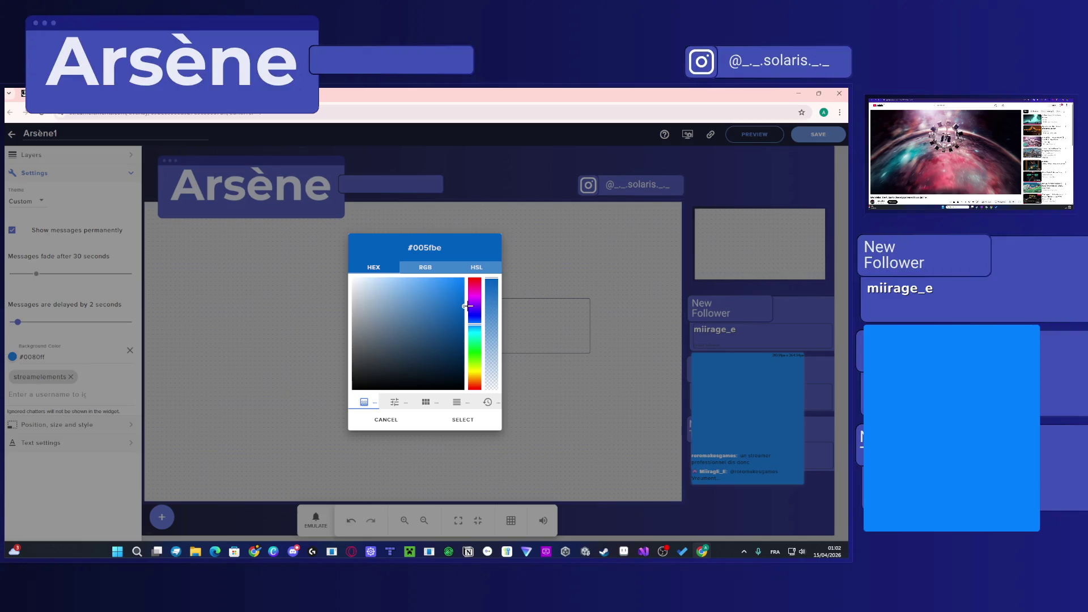
left_click(474, 321)
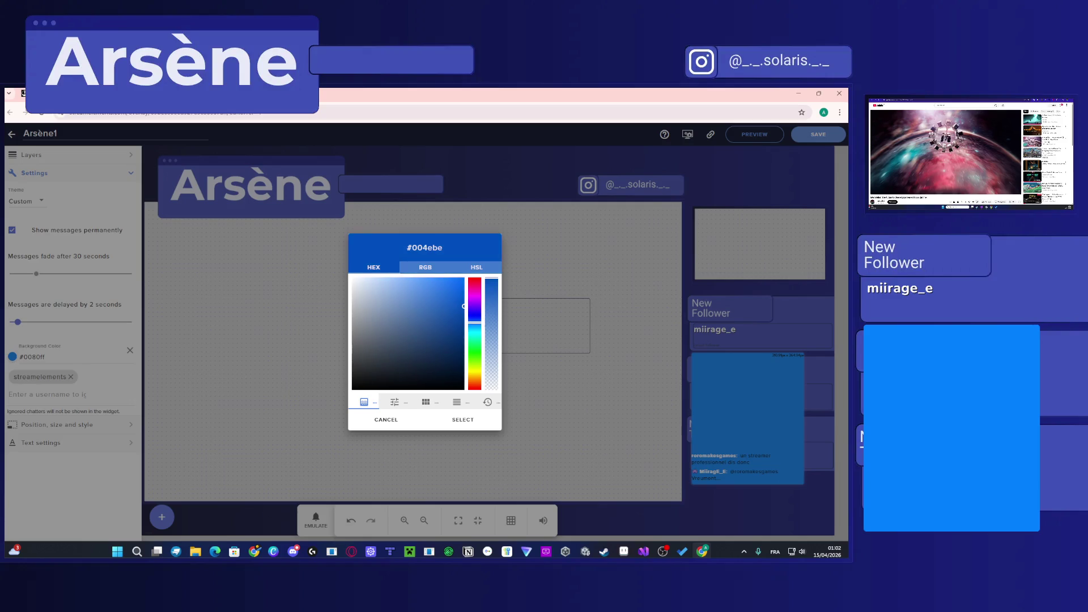
left_click_drag(475, 322, 468, 312)
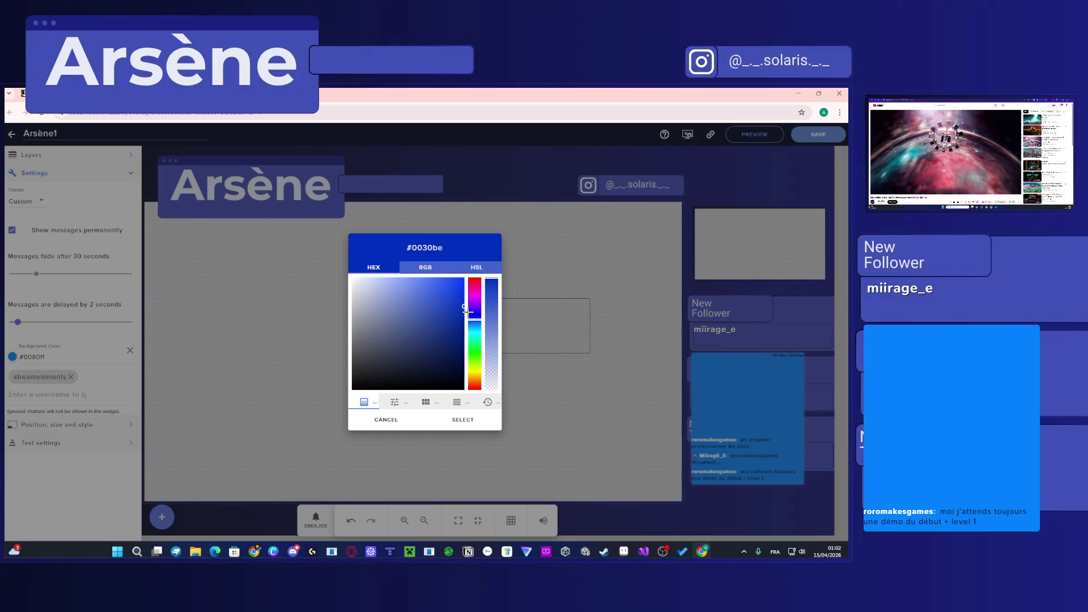
left_click(475, 421)
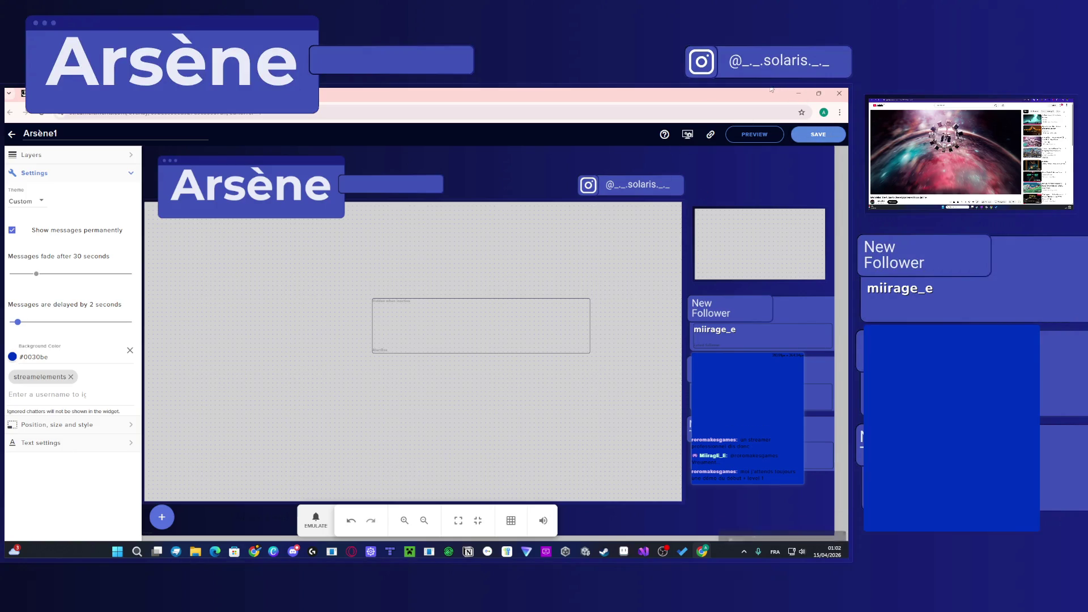
left_click(839, 93)
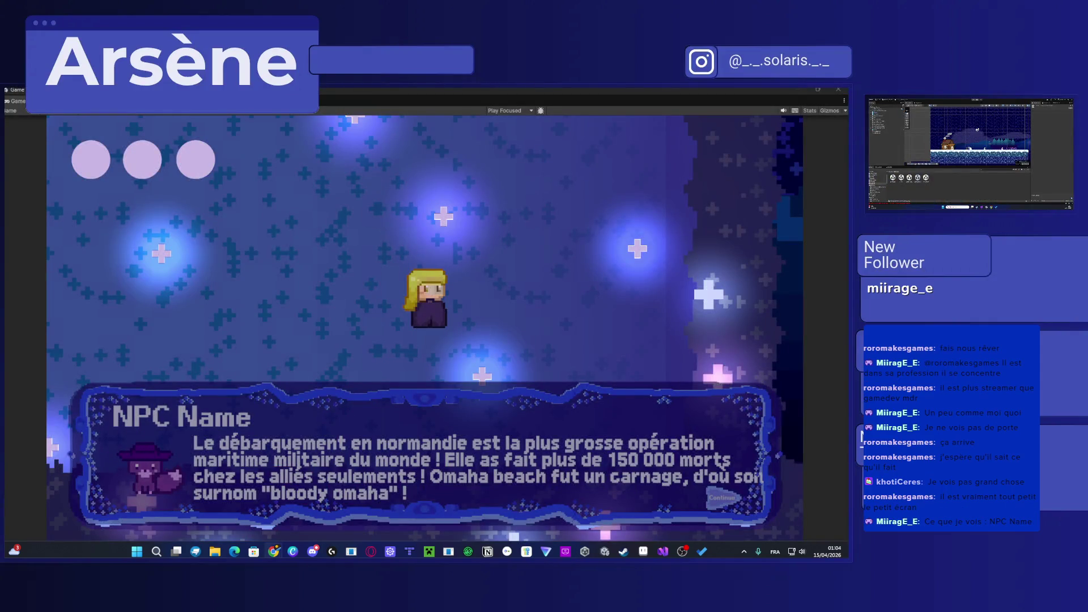
Step: Open Twitch in Chrome and view a chatter's profile card on the live stream
left_click(274, 552)
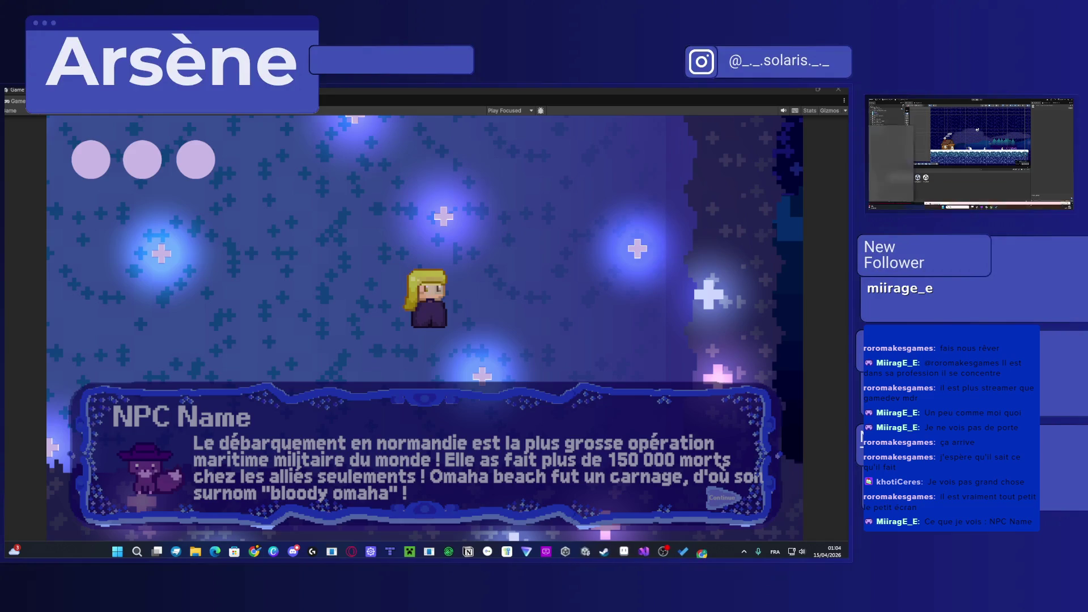
type("twitch.tv/arsene_lives")
key("Return")
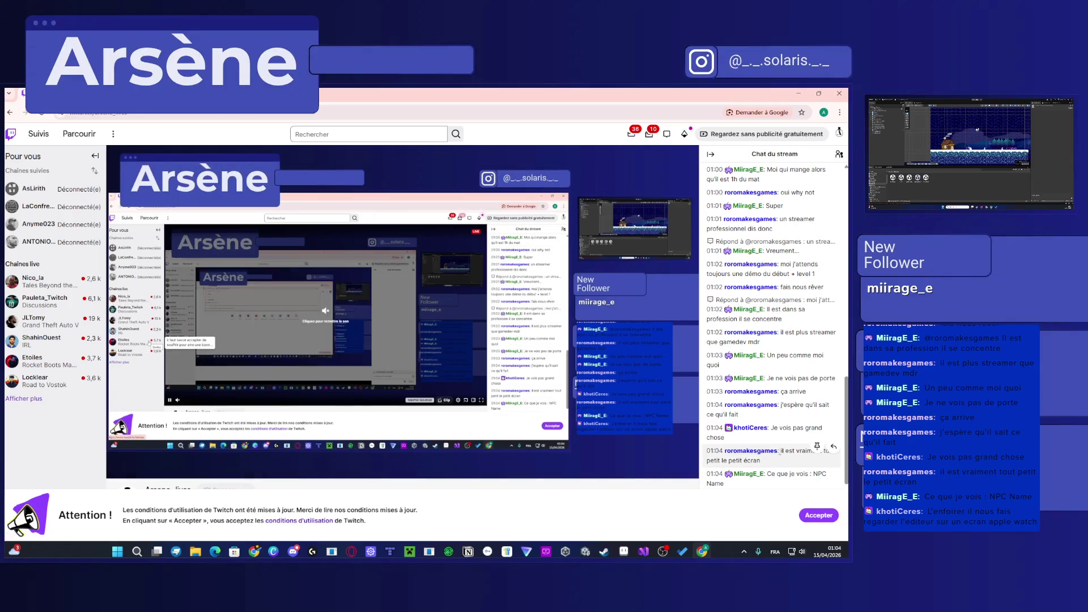
left_click(767, 449)
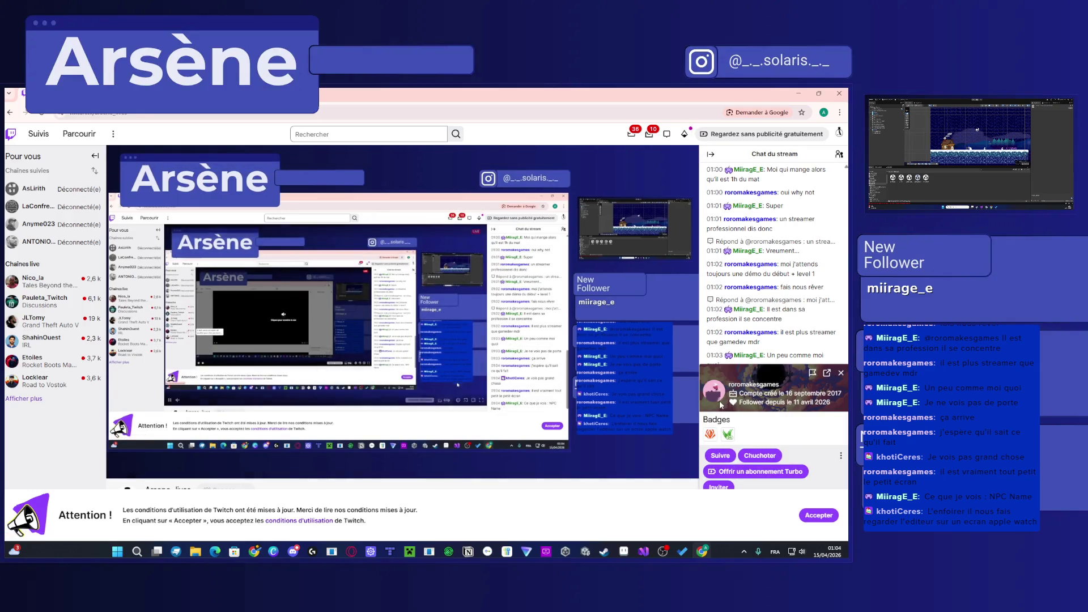
Step: Go to the chatter's channel and watch their video full screen from about 5:28
left_click(744, 389)
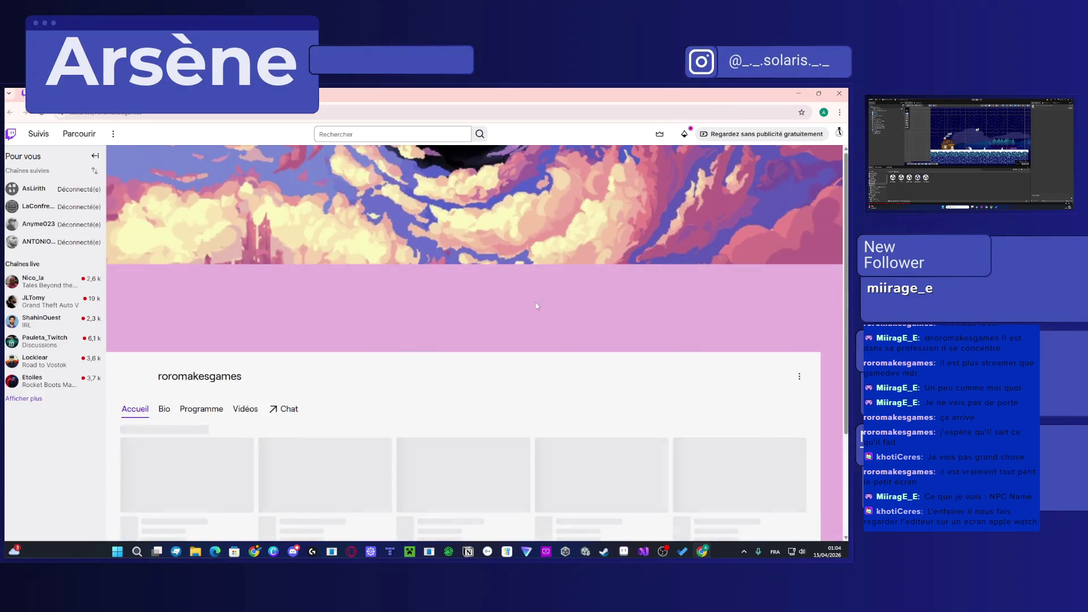
left_click(619, 270)
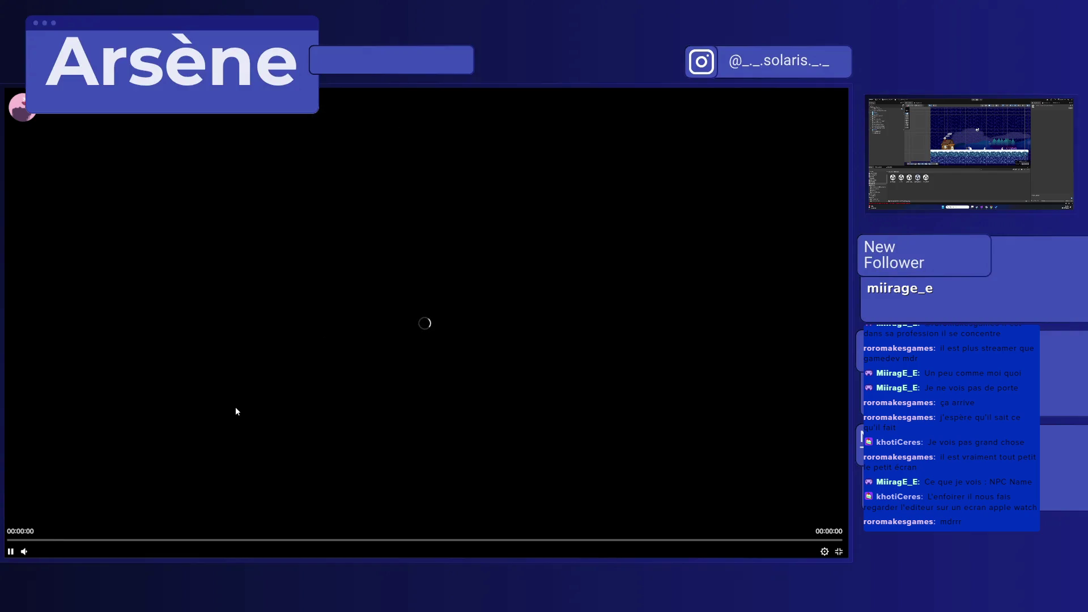
left_click(53, 541)
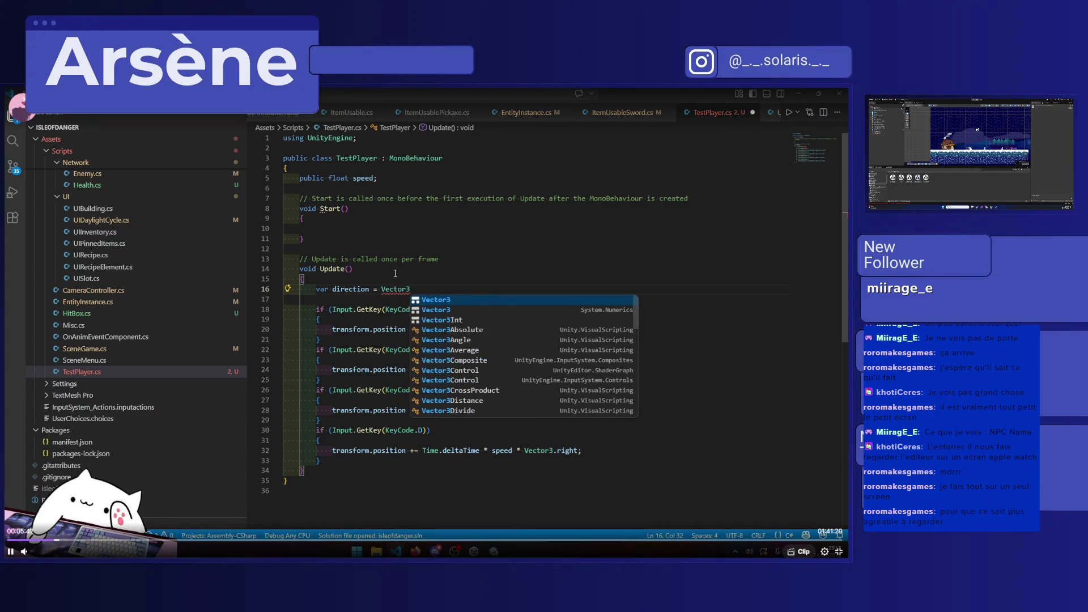
Step: Exit full screen, close the browser, and restore the full-screen game view to a window
key("Escape")
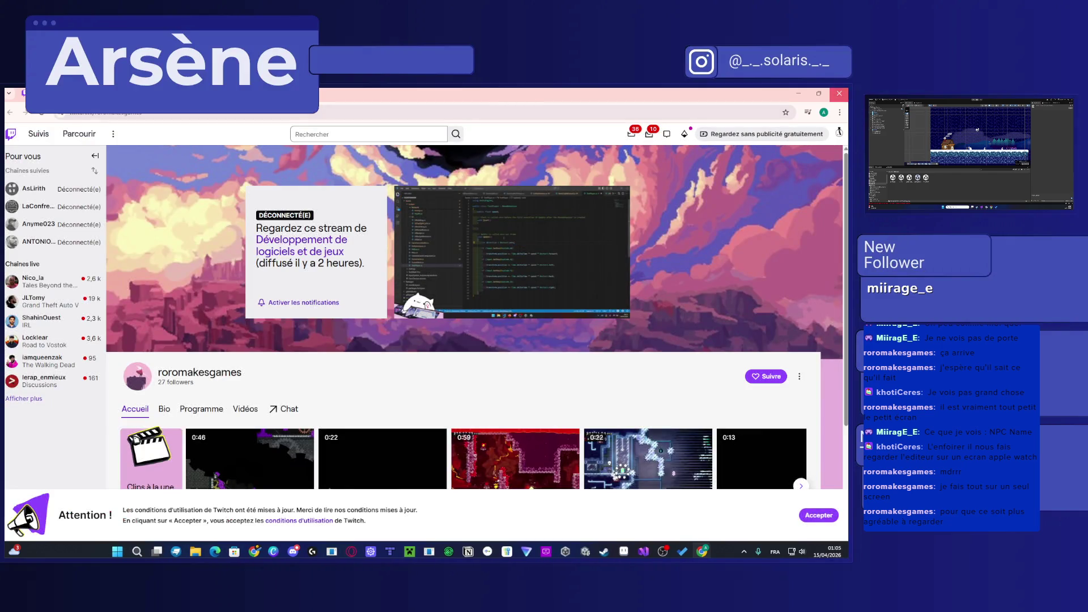
left_click(839, 93)
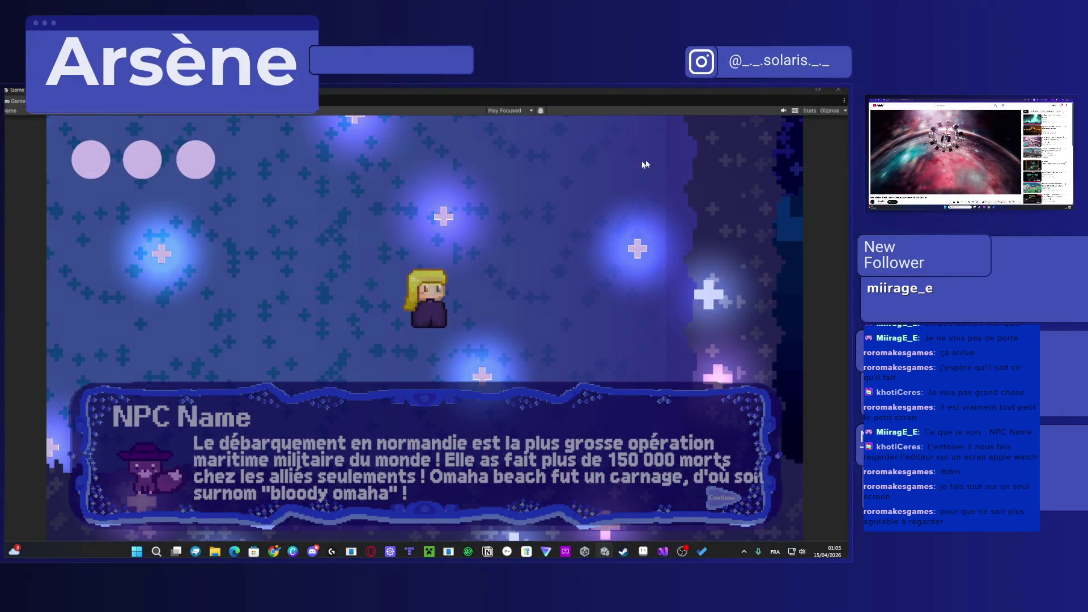
double_click(466, 89)
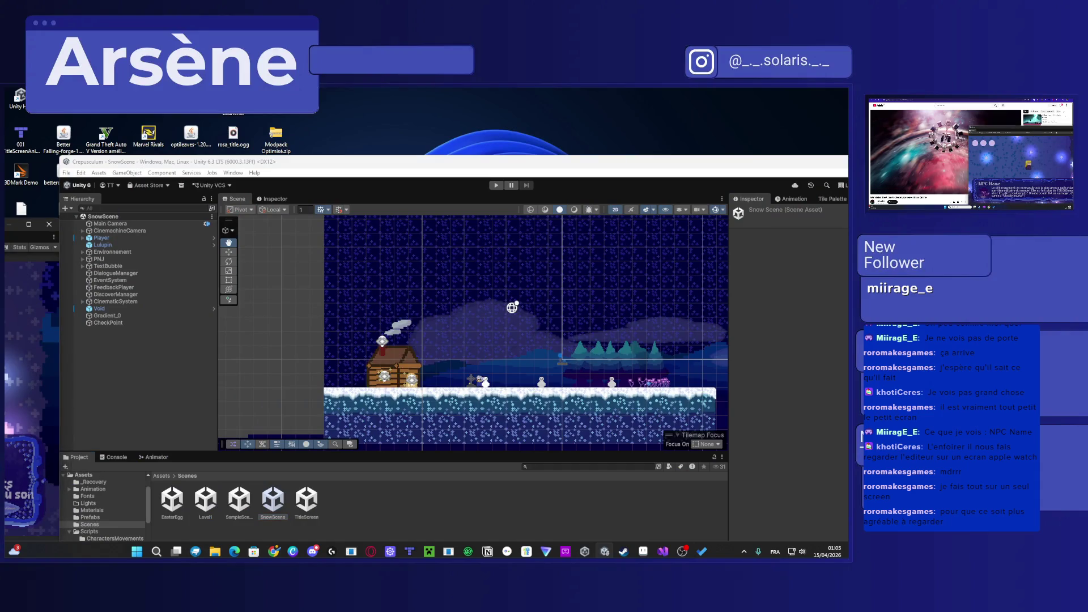
Step: Dock the Game view, maximize the editor, move the Game view to the second display, and expand CinematicSystem
mouse_move(29, 224)
left_mouse_down()
mouse_move(294, 179)
mouse_move(322, 187)
mouse_move(268, 202)
mouse_move(317, 199)
left_mouse_up()
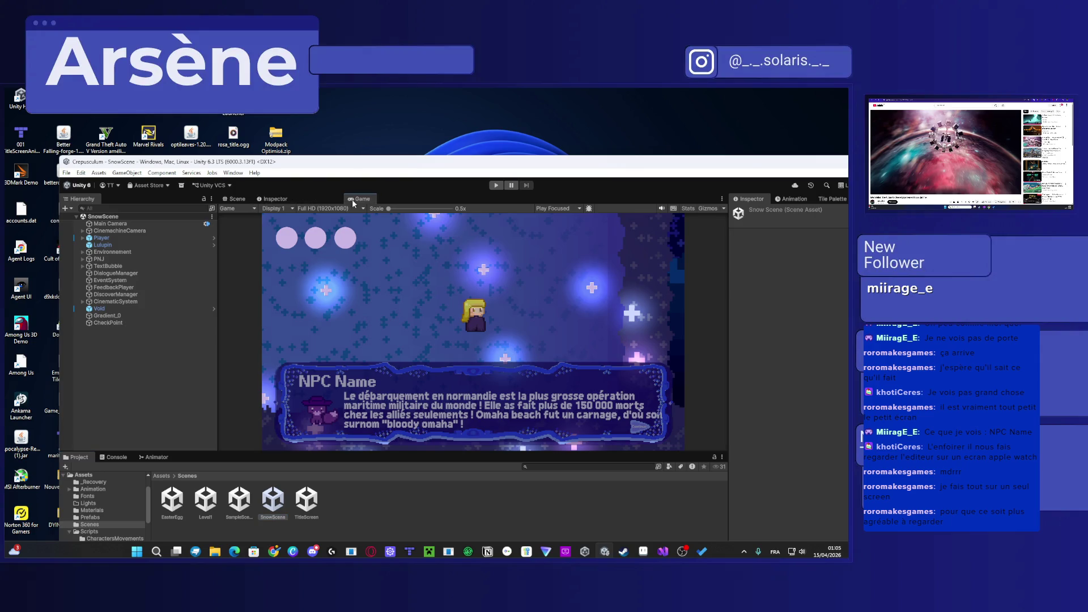
double_click(350, 161)
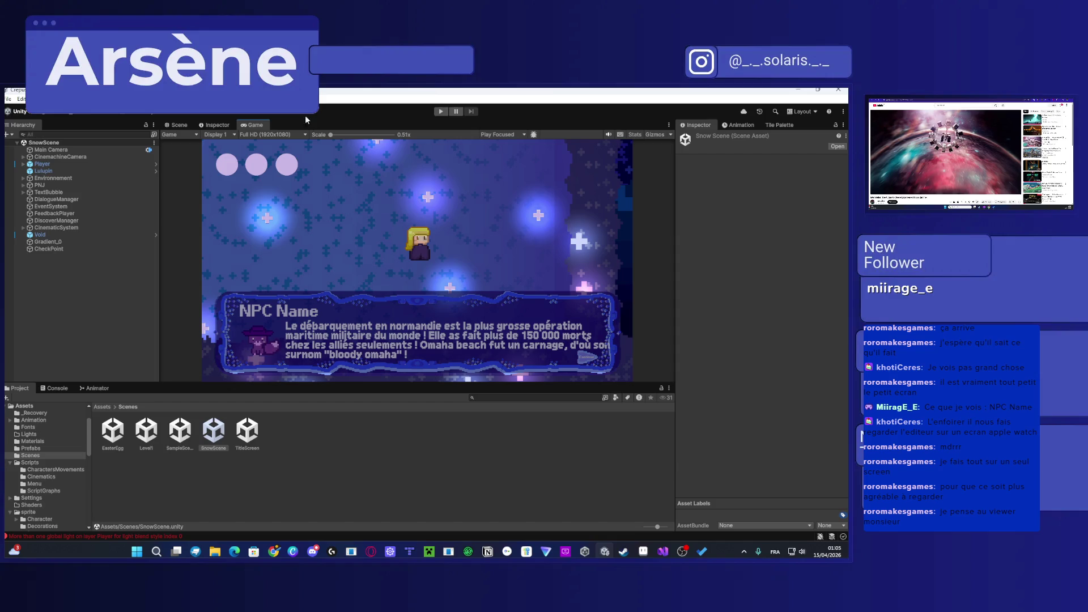
mouse_move(258, 126)
left_mouse_down()
mouse_move(267, 286)
mouse_move(590, 357)
mouse_move(1087, 363)
left_mouse_up()
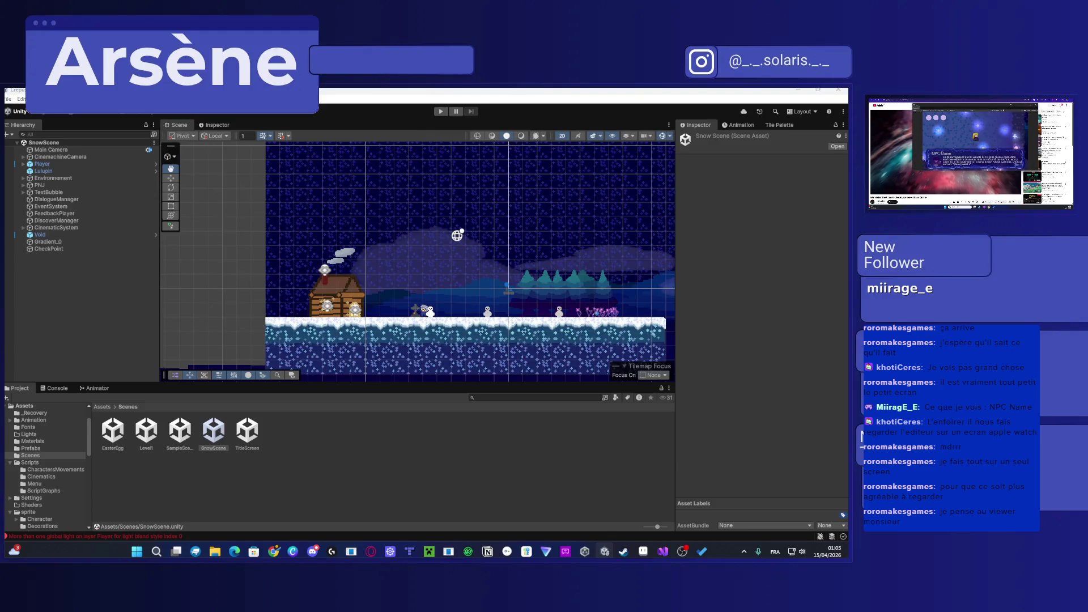
mouse_move(1087, 114)
left_mouse_down()
mouse_move(695, 89)
mouse_move(1087, 91)
left_mouse_up()
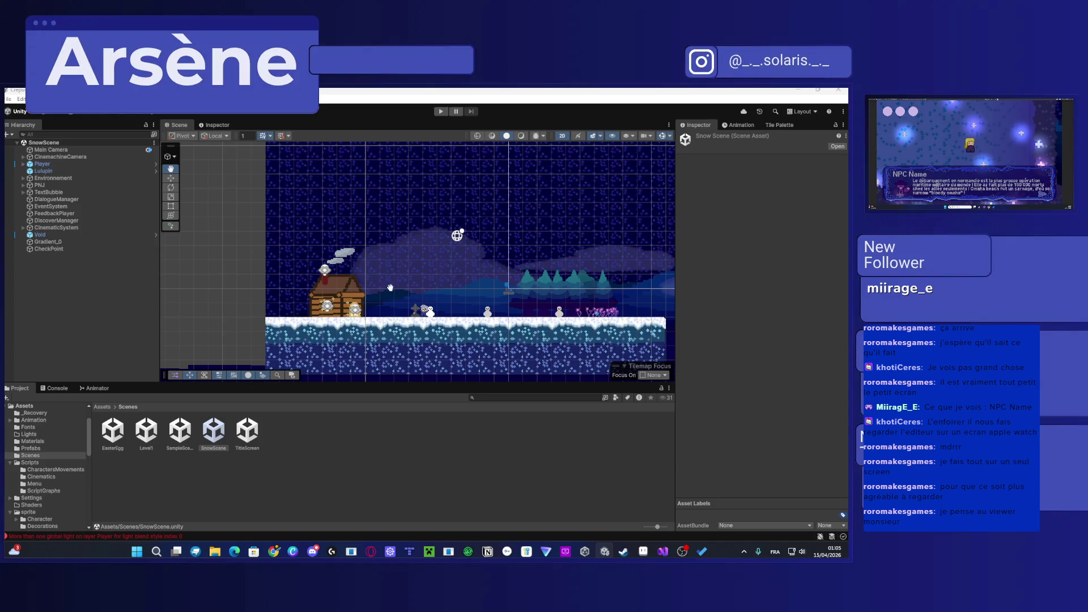
left_click_drag(390, 288, 339, 288)
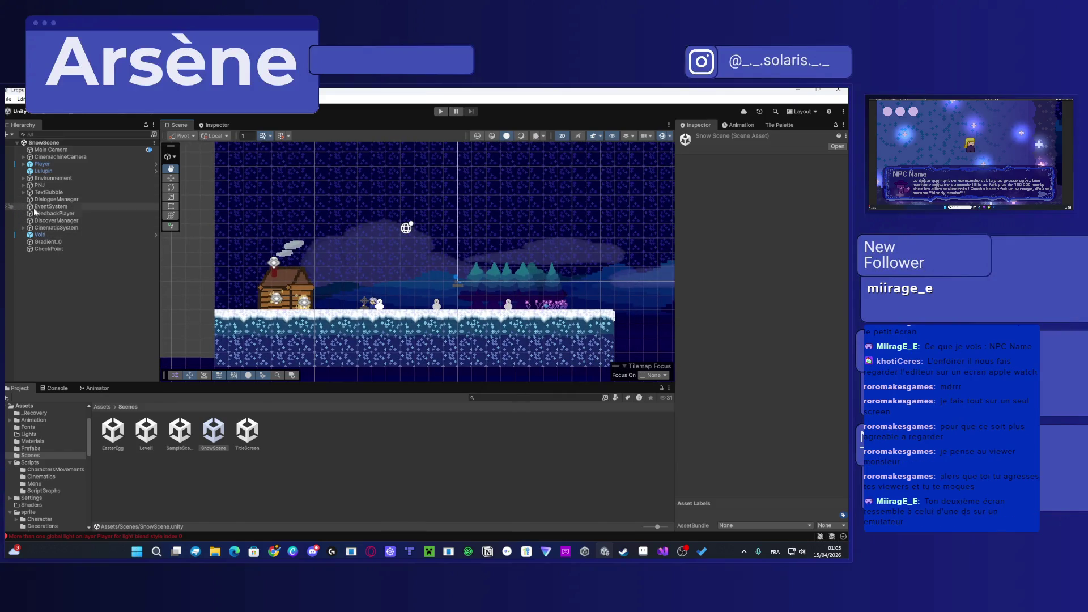
left_click(24, 227)
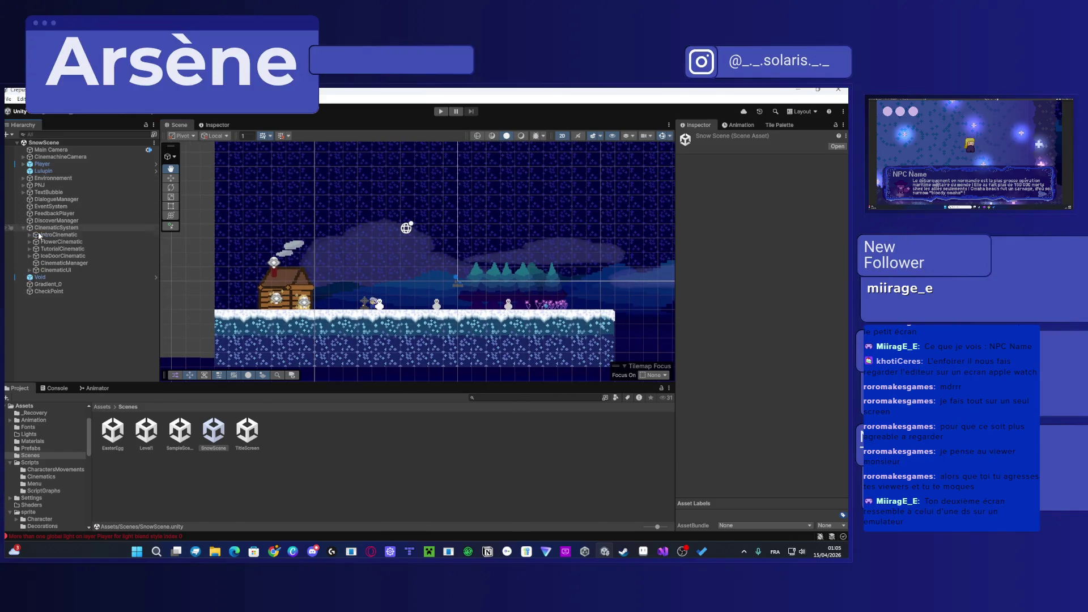
Step: Turn on Launch On Start for IntroCinematic and save the SnowScene
left_click(57, 234)
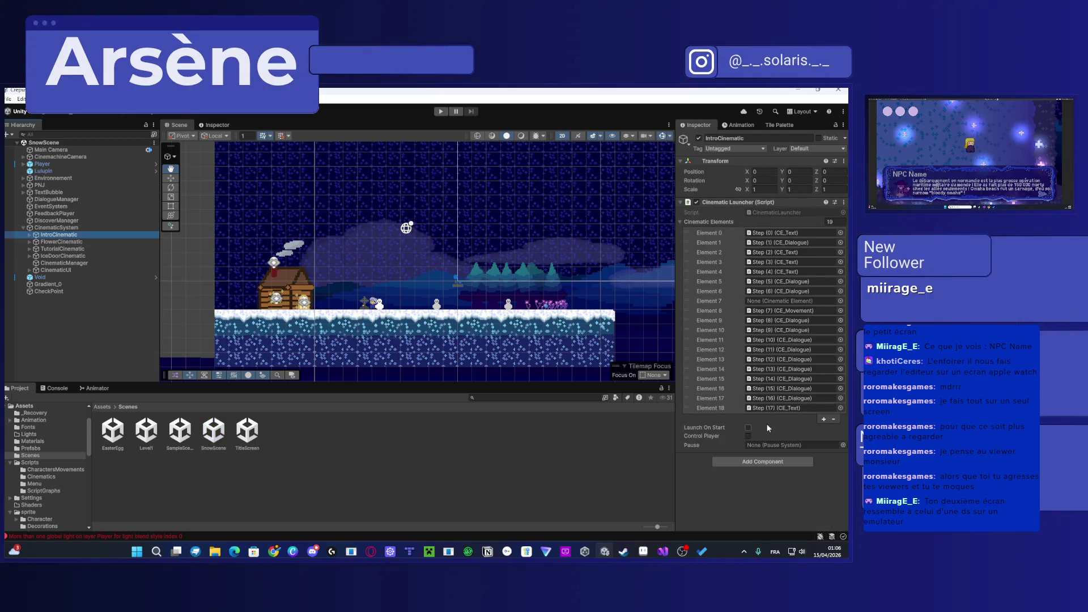
left_click(747, 427)
left_click(432, 457)
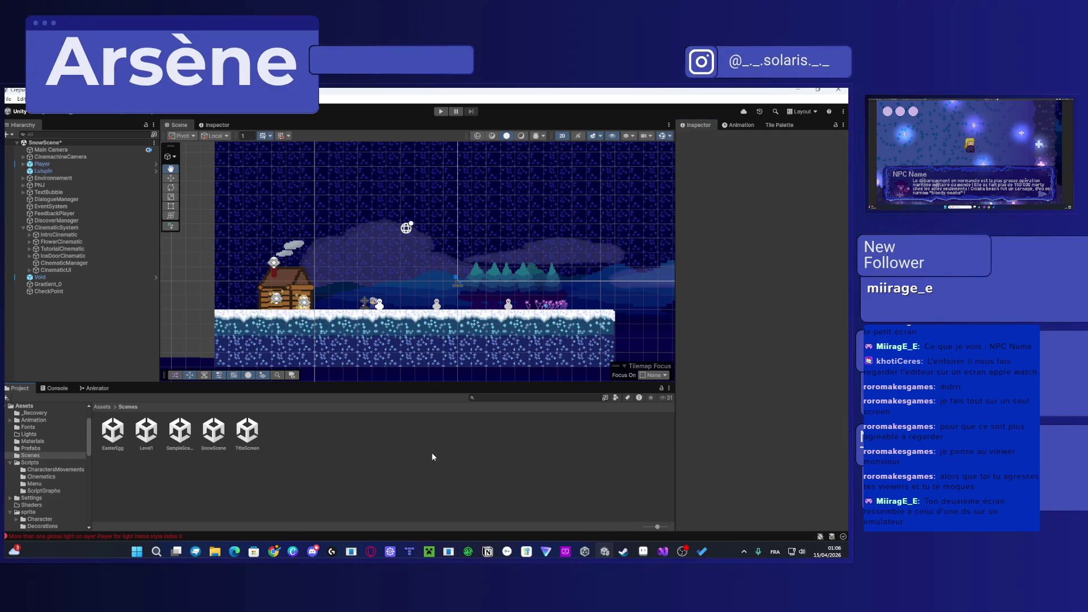
key("ctrl+s")
Step: Test-run the game, stop it, and reselect IntroCinematic to inspect its launcher
left_click(441, 112)
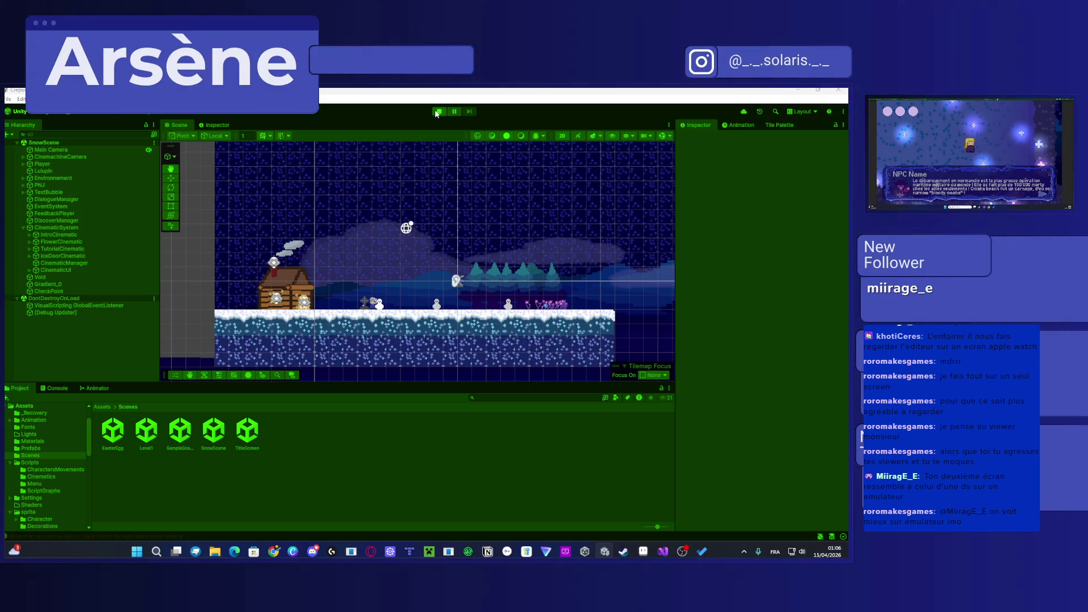
left_click(437, 112)
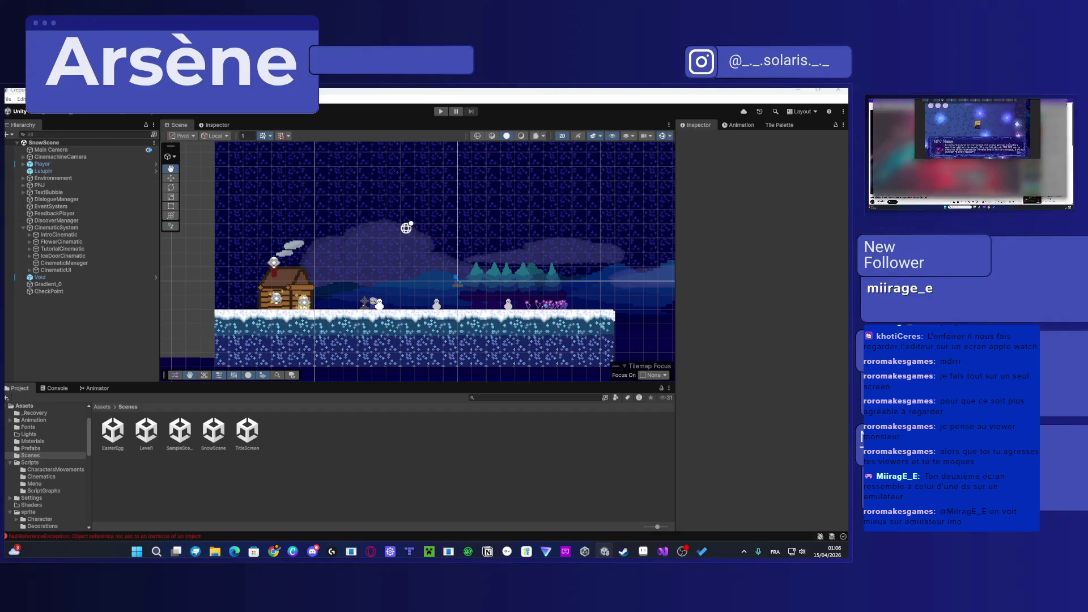
left_click(56, 200)
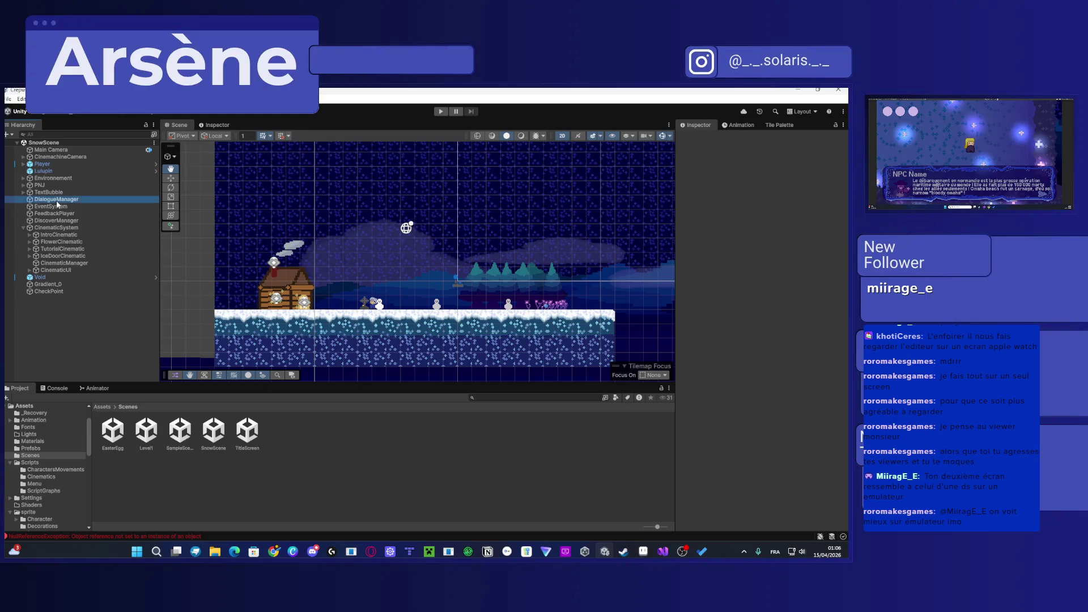
left_click(55, 234)
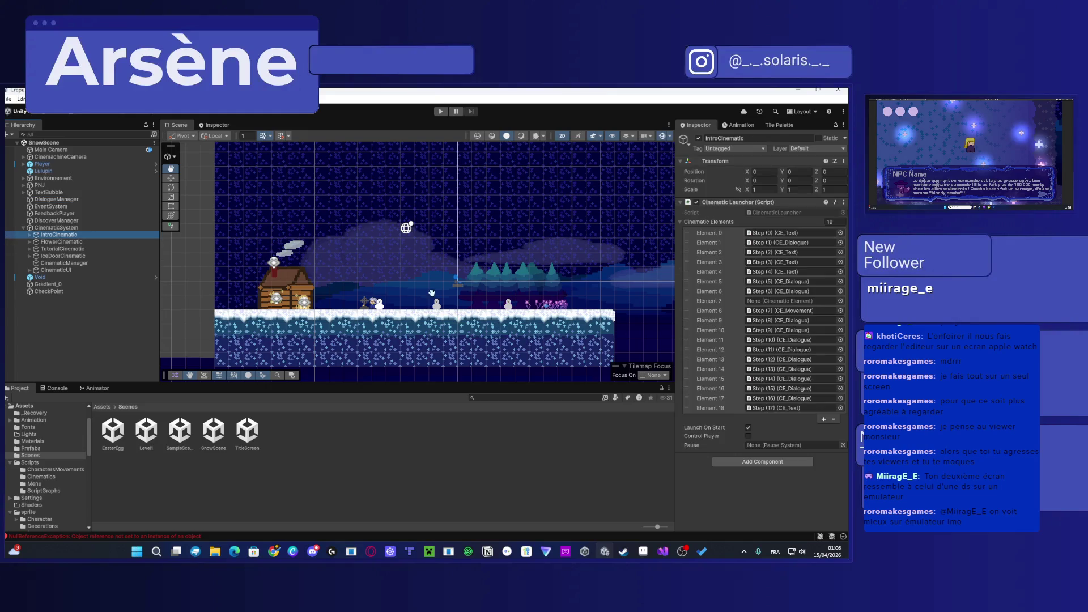